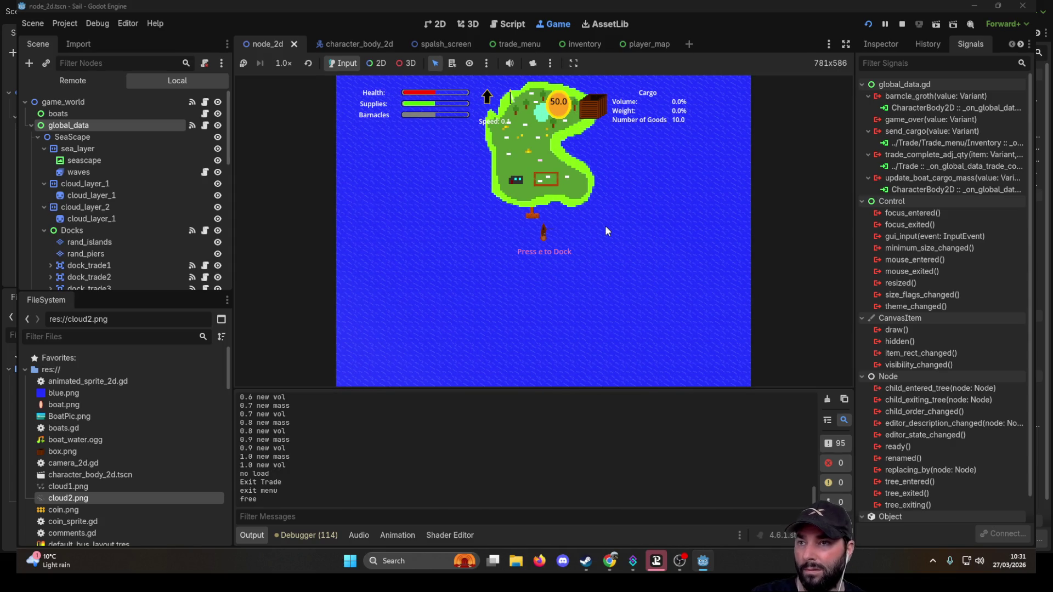
- Dock at the first island, buy out its Wool stock, and leave the dock
{"action": "key", "text": "e"}
{"action": "left_click", "coordinate": [457, 235]}
{"action": "left_click", "coordinate": [457, 235]}
{"action": "left_click", "coordinate": [456, 236]}
{"action": "left_click", "coordinate": [457, 236]}
{"action": "left_click", "coordinate": [456, 236]}
{"action": "left_click", "coordinate": [455, 237]}
{"action": "left_click", "coordinate": [454, 237]}
{"action": "left_click", "coordinate": [455, 236]}
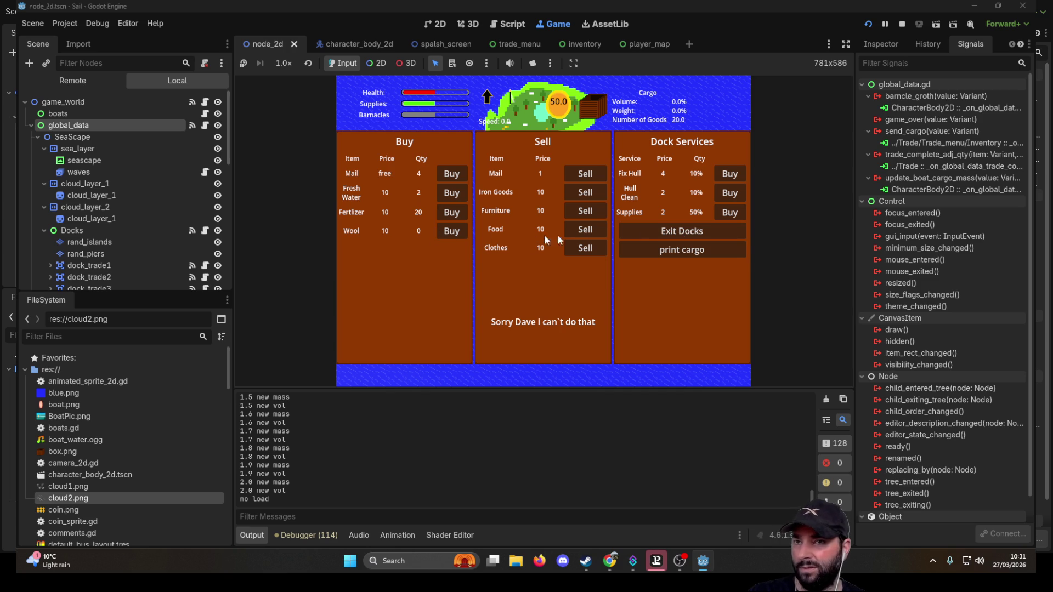
{"action": "left_click", "coordinate": [684, 231]}
- Sail up to the next island and dock there to trade
{"action": "scroll", "coordinate": [614, 274], "scroll_direction": "down", "scroll_amount": 5}
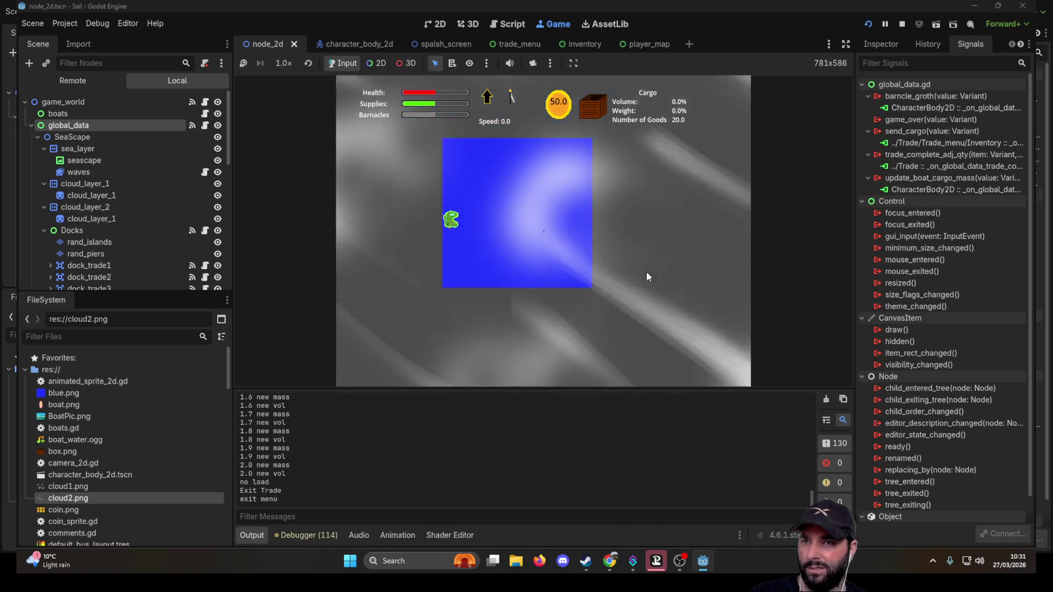
{"action": "scroll", "coordinate": [648, 268], "scroll_direction": "down", "scroll_amount": 3}
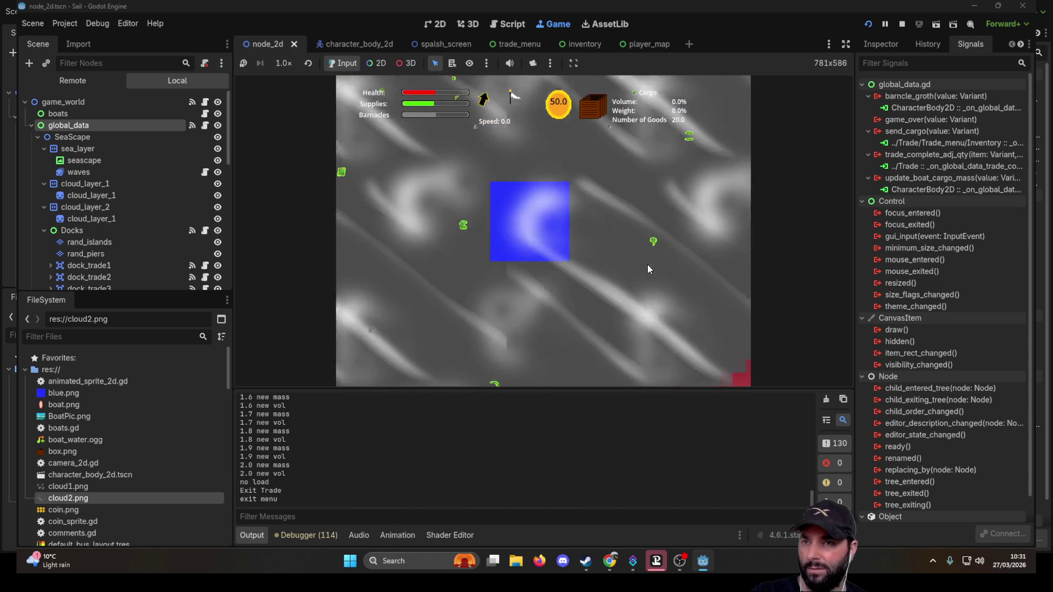
{"action": "scroll", "coordinate": [638, 226], "scroll_direction": "up", "scroll_amount": 8}
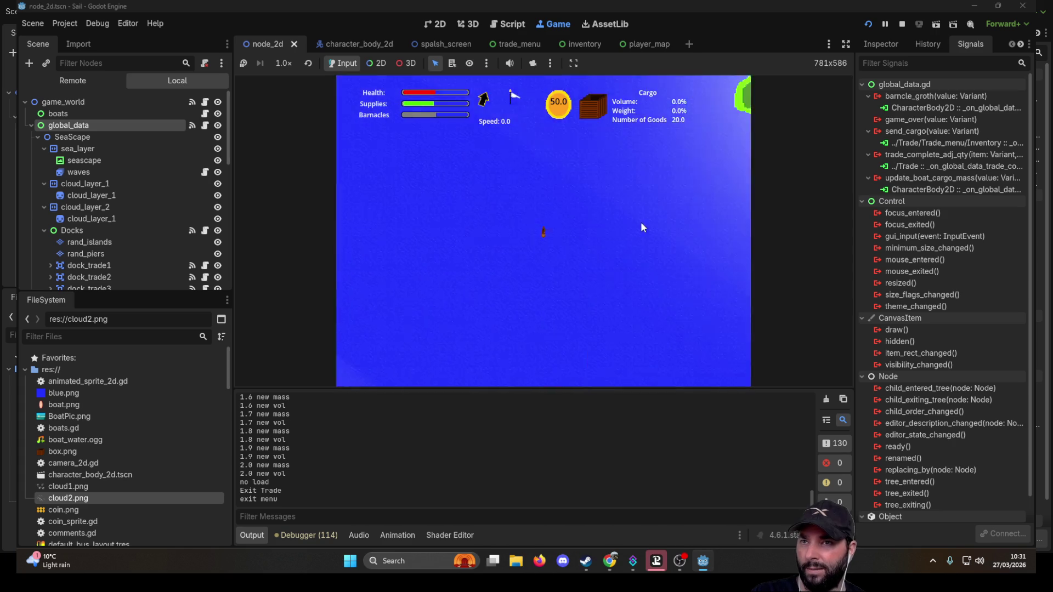
{"action": "scroll", "coordinate": [643, 227], "scroll_direction": "up", "scroll_amount": 5}
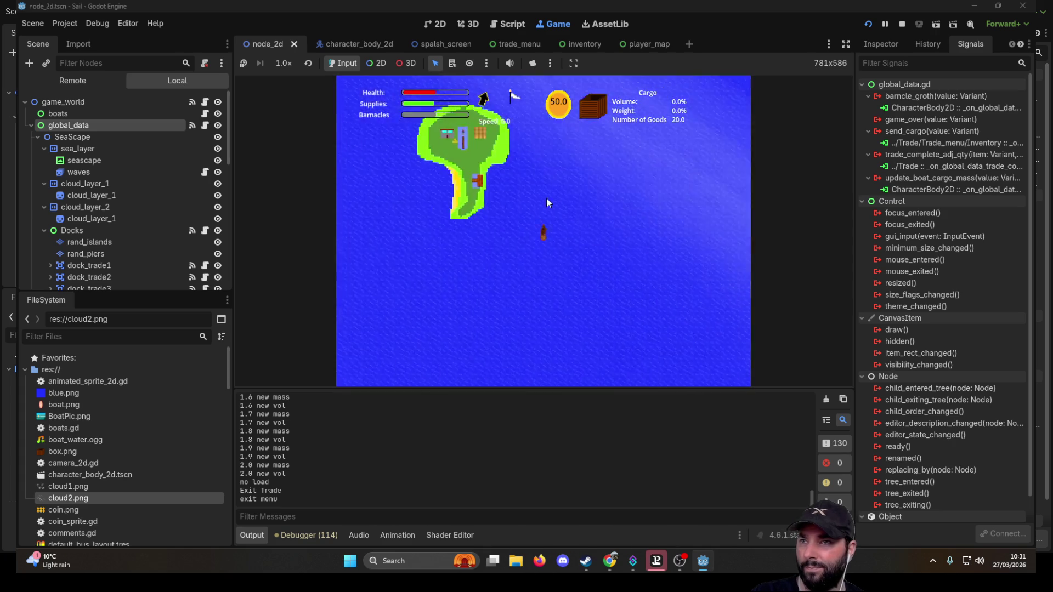
{"action": "key", "text": "w"}
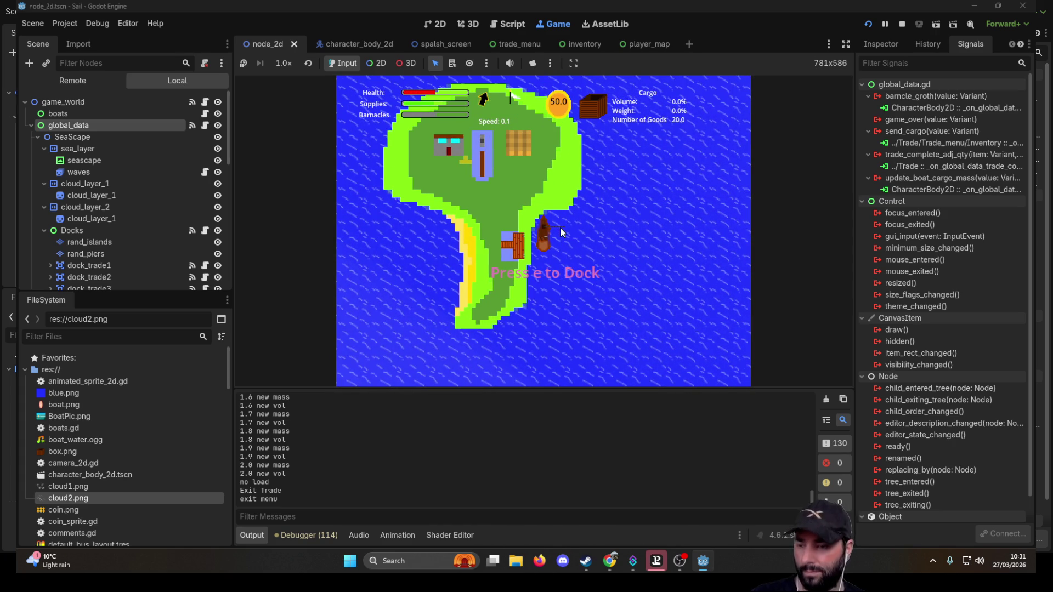
{"action": "key", "text": "e"}
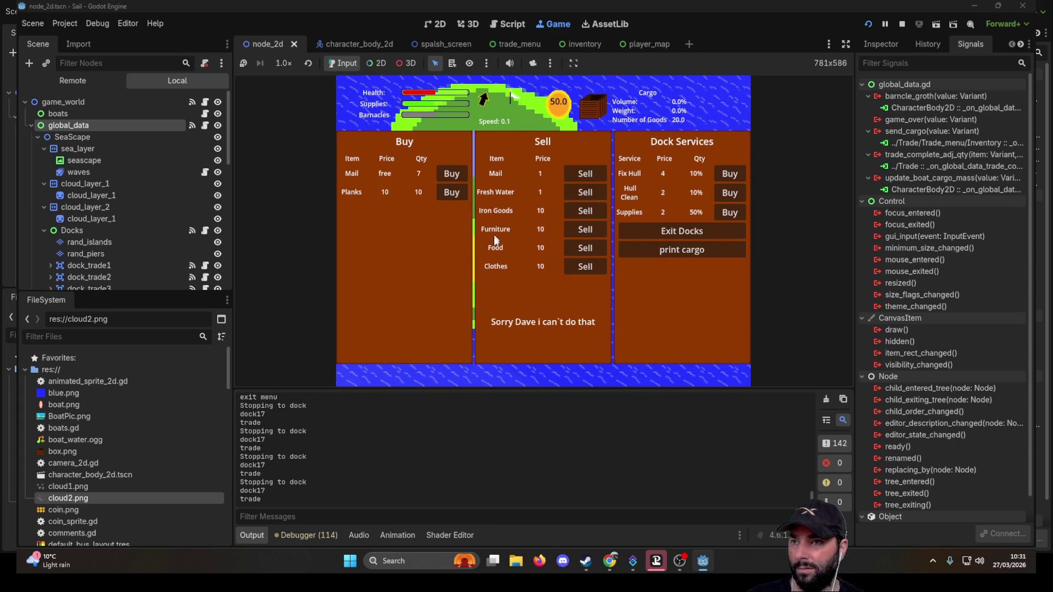
- Buy all 7 Planks, bringing cargo to 30 goods, then exit the docks
{"action": "left_click", "coordinate": [450, 192]}
{"action": "left_click", "coordinate": [451, 191]}
{"action": "left_click", "coordinate": [450, 189]}
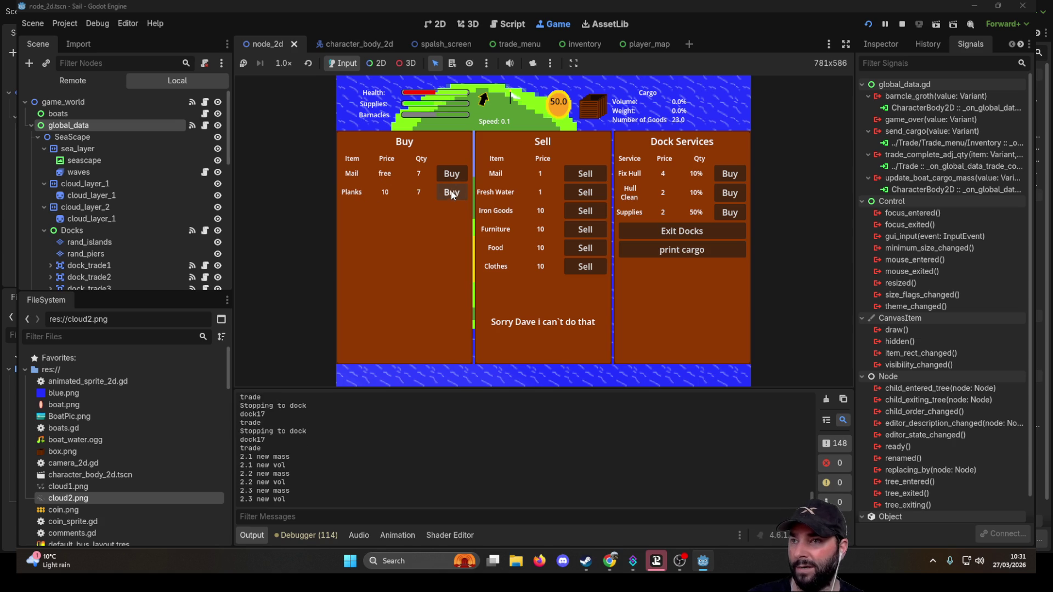
{"action": "left_click", "coordinate": [451, 191]}
{"action": "left_click", "coordinate": [451, 191]}
{"action": "left_click", "coordinate": [452, 190]}
{"action": "left_click", "coordinate": [452, 192]}
{"action": "left_click", "coordinate": [453, 192]}
{"action": "left_click", "coordinate": [453, 192]}
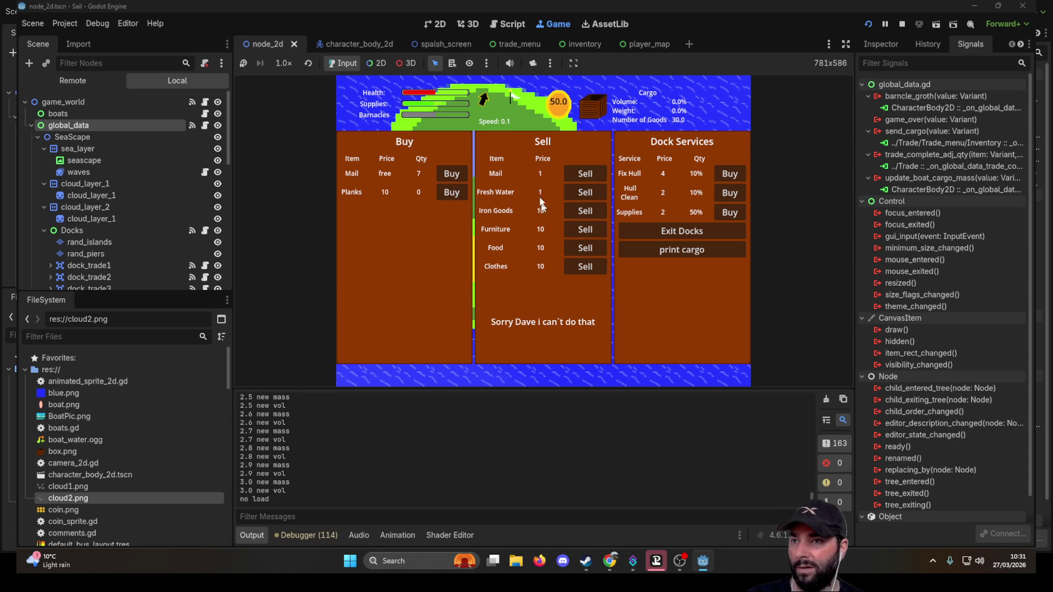
{"action": "left_click", "coordinate": [690, 236]}
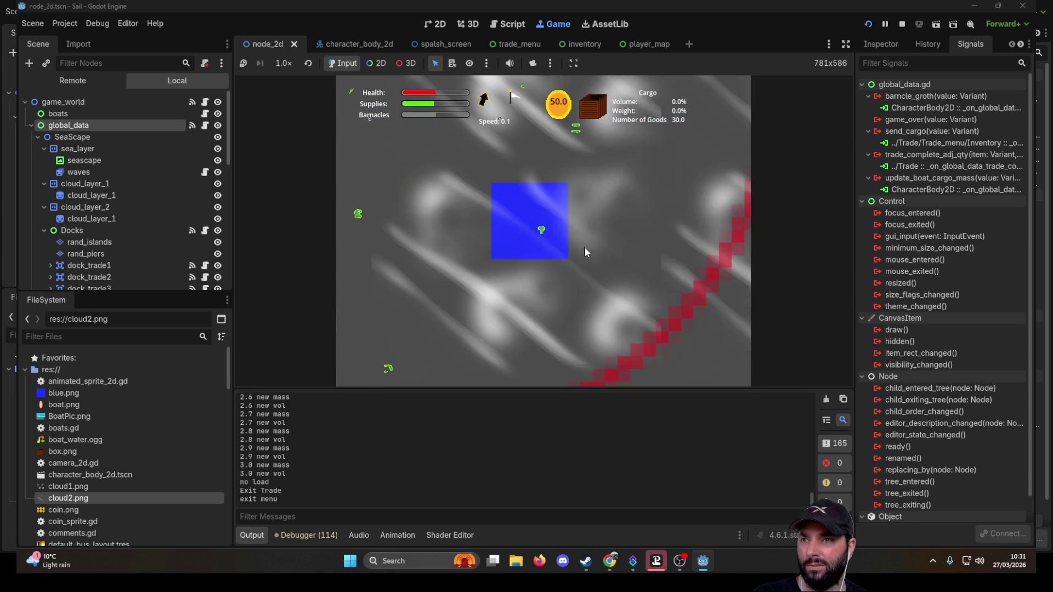
- Open the Cargo Hold view to check its contents, then close it
{"action": "scroll", "coordinate": [579, 245], "scroll_direction": "down", "scroll_amount": 2}
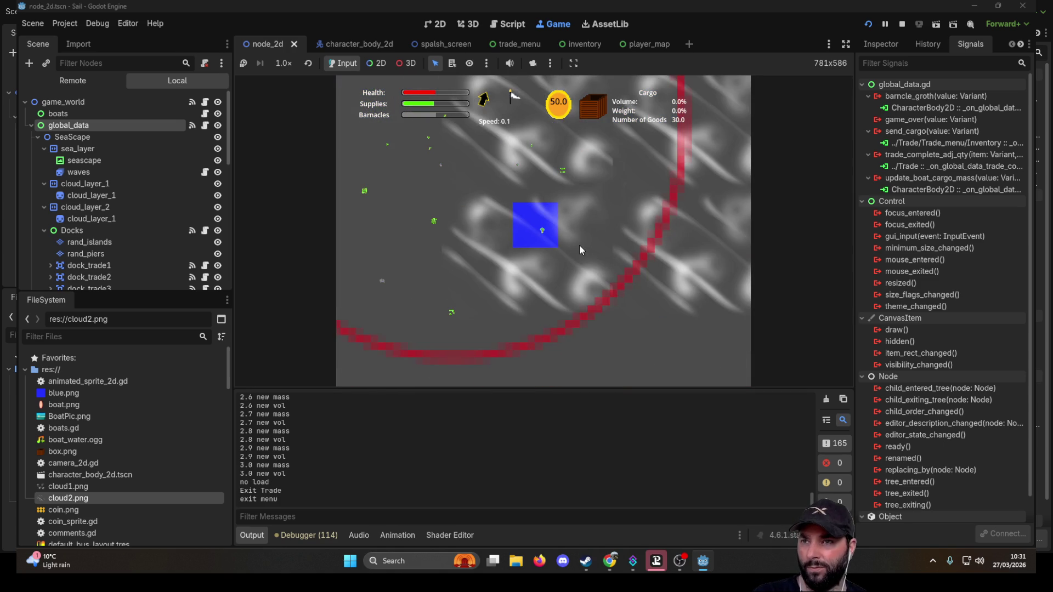
{"action": "scroll", "coordinate": [578, 245], "scroll_direction": "down", "scroll_amount": 2}
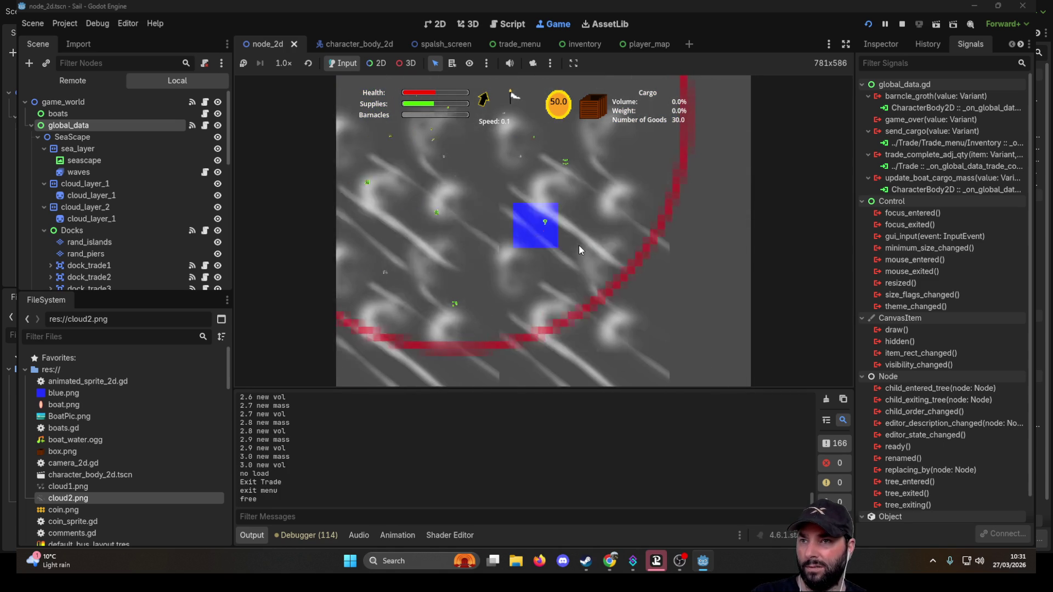
{"action": "scroll", "coordinate": [577, 234], "scroll_direction": "up", "scroll_amount": 3}
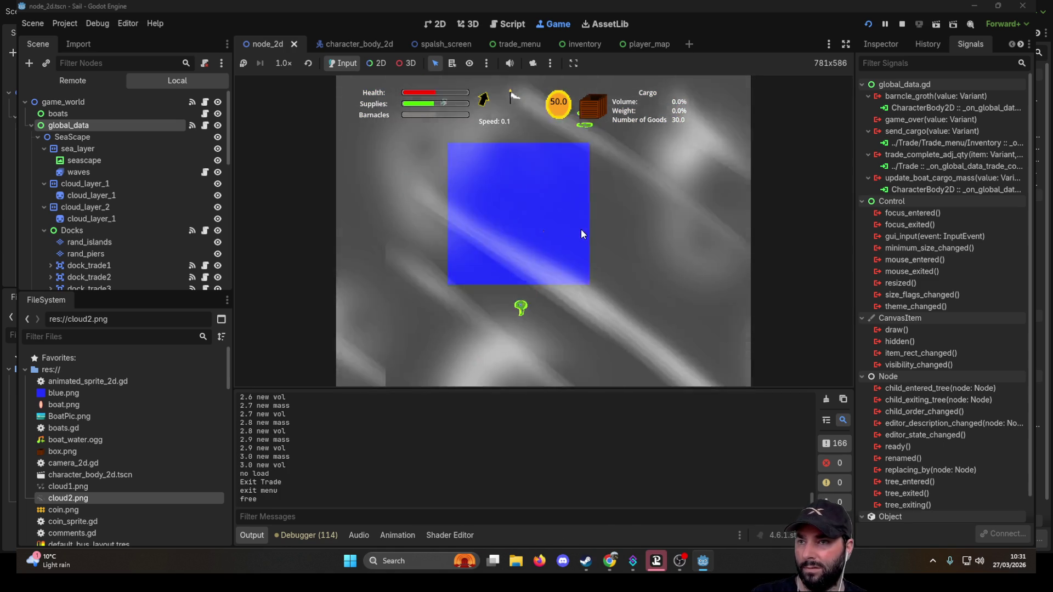
{"action": "scroll", "coordinate": [581, 229], "scroll_direction": "up", "scroll_amount": 3}
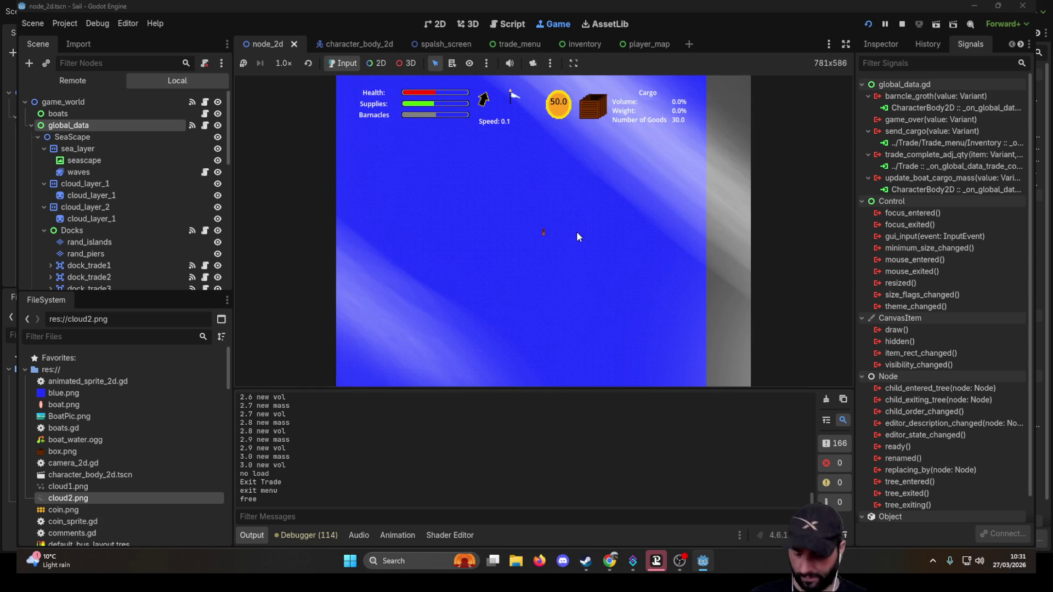
{"action": "key", "text": "i"}
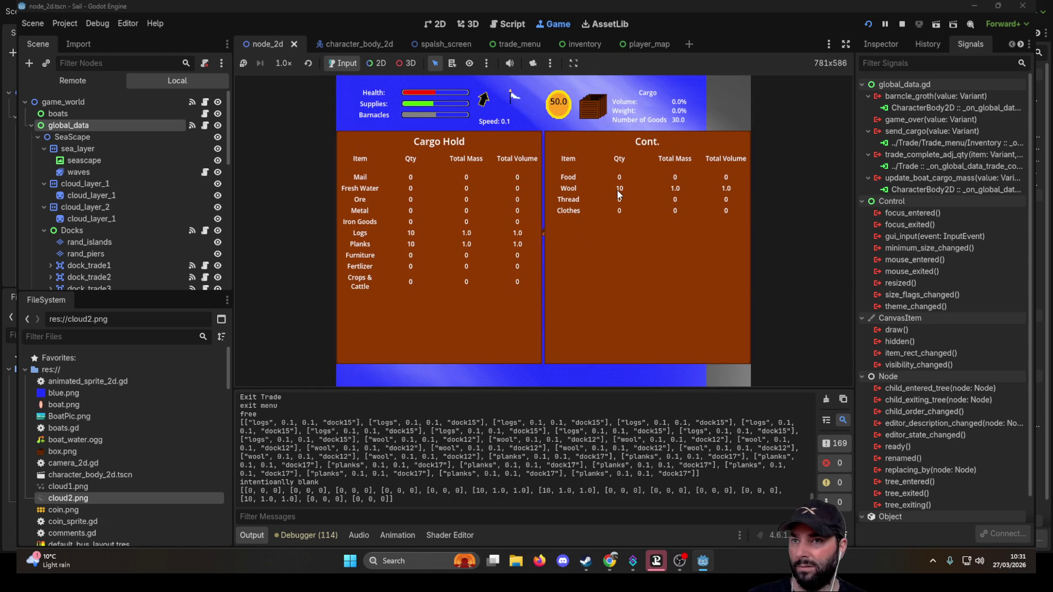
{"action": "key", "text": "i"}
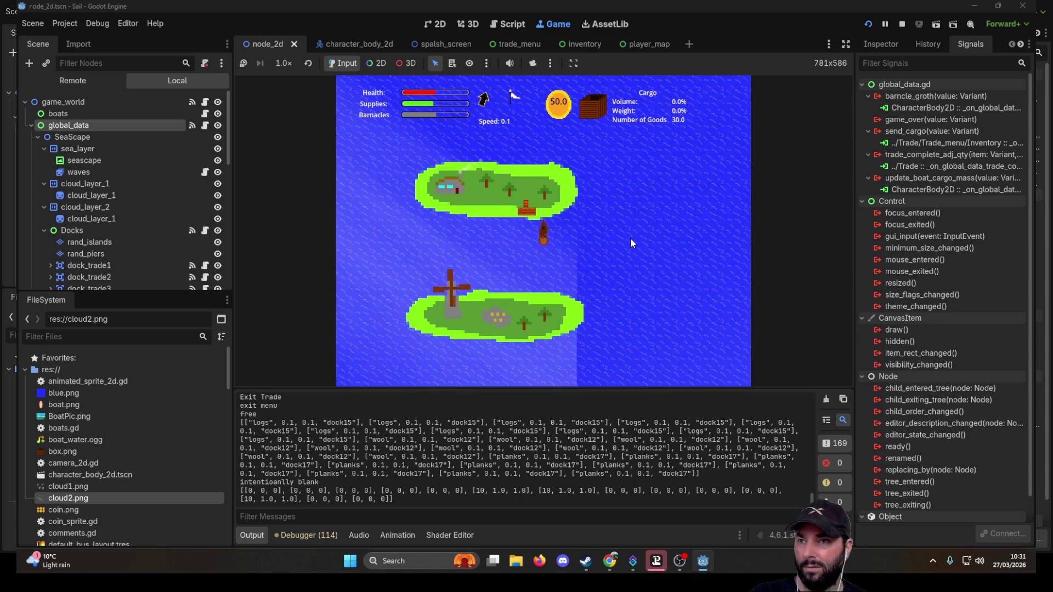
- Dock at the nearby island, try selling Crops & Cattle twice with none aboard, then leave
{"action": "key", "text": "e"}
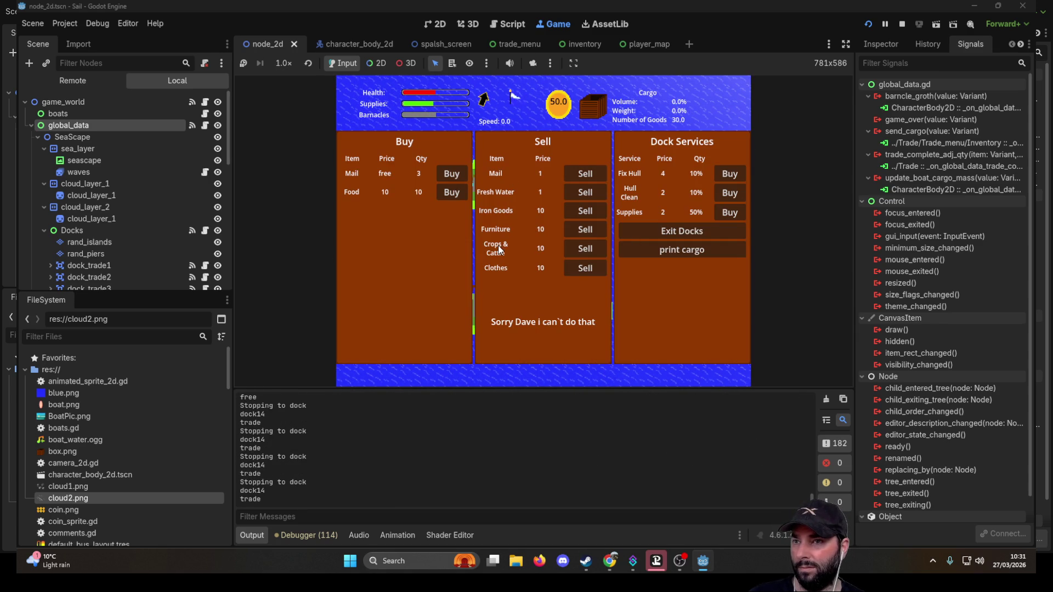
{"action": "left_click", "coordinate": [586, 250]}
{"action": "left_click", "coordinate": [586, 249]}
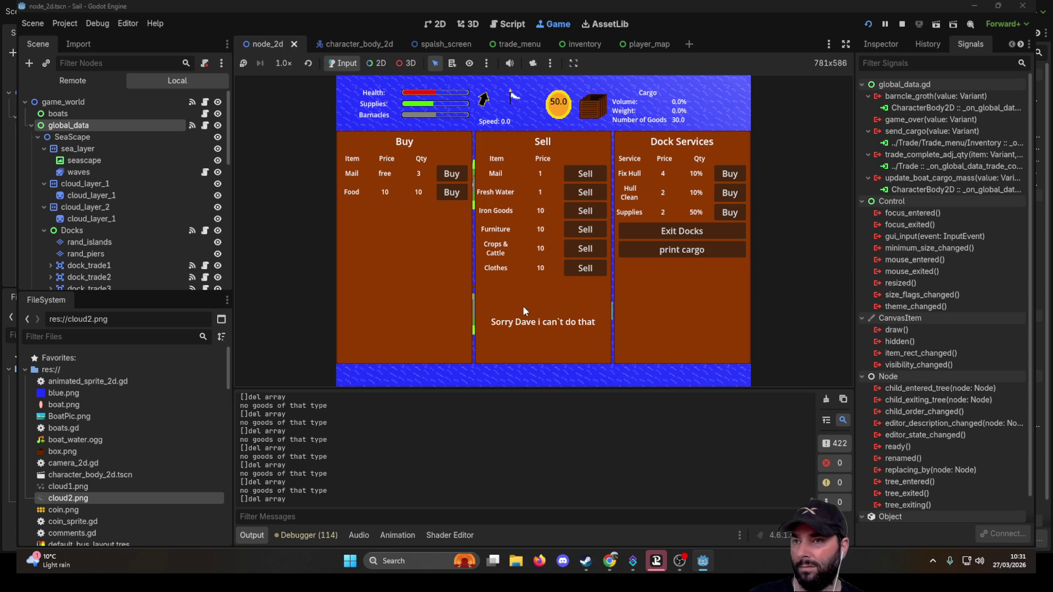
{"action": "left_click", "coordinate": [690, 236]}
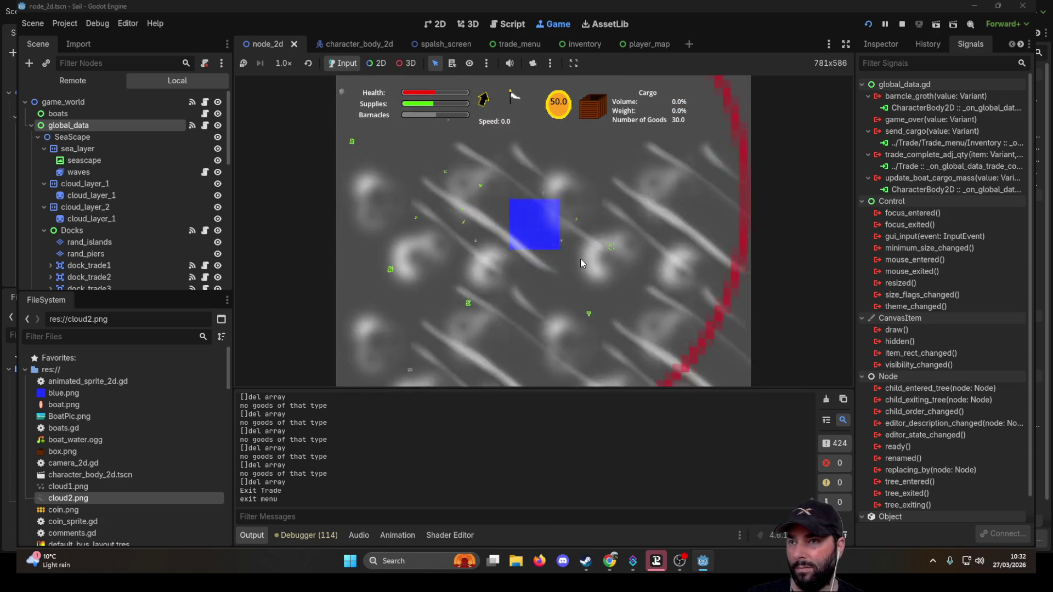
- Dock at two successive islands, inspect each trade menu's lists, and exit both docks
{"action": "scroll", "coordinate": [580, 258], "scroll_direction": "up", "scroll_amount": 3}
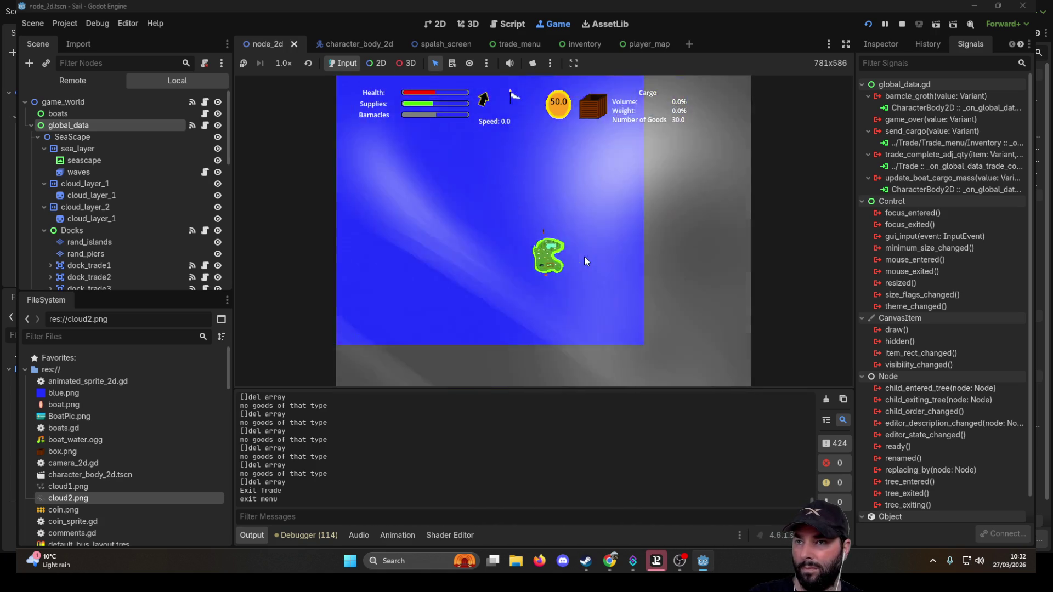
{"action": "scroll", "coordinate": [587, 255], "scroll_direction": "down", "scroll_amount": 3}
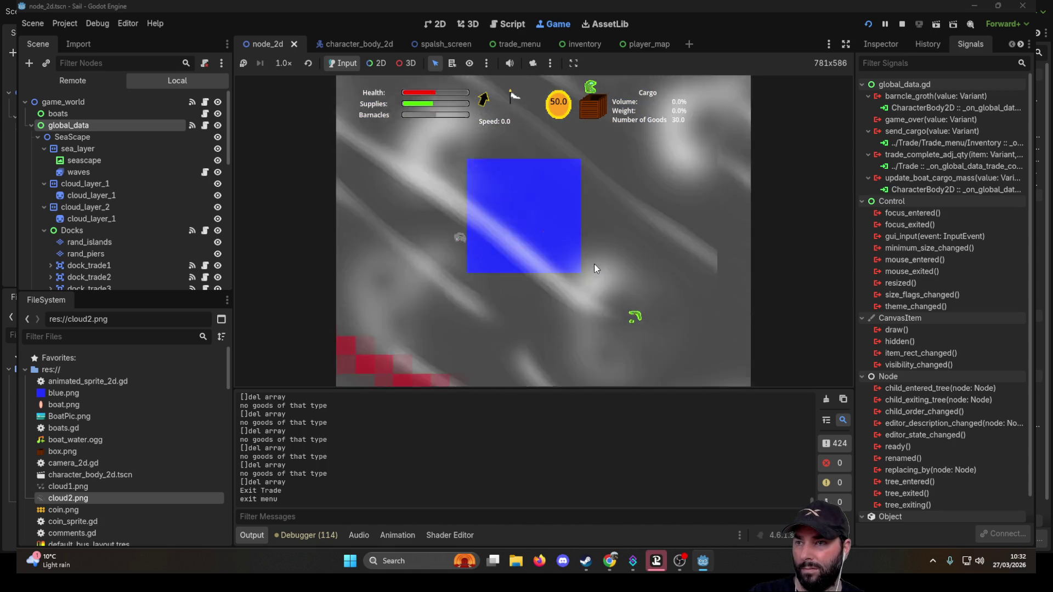
{"action": "scroll", "coordinate": [597, 258], "scroll_direction": "up", "scroll_amount": 3}
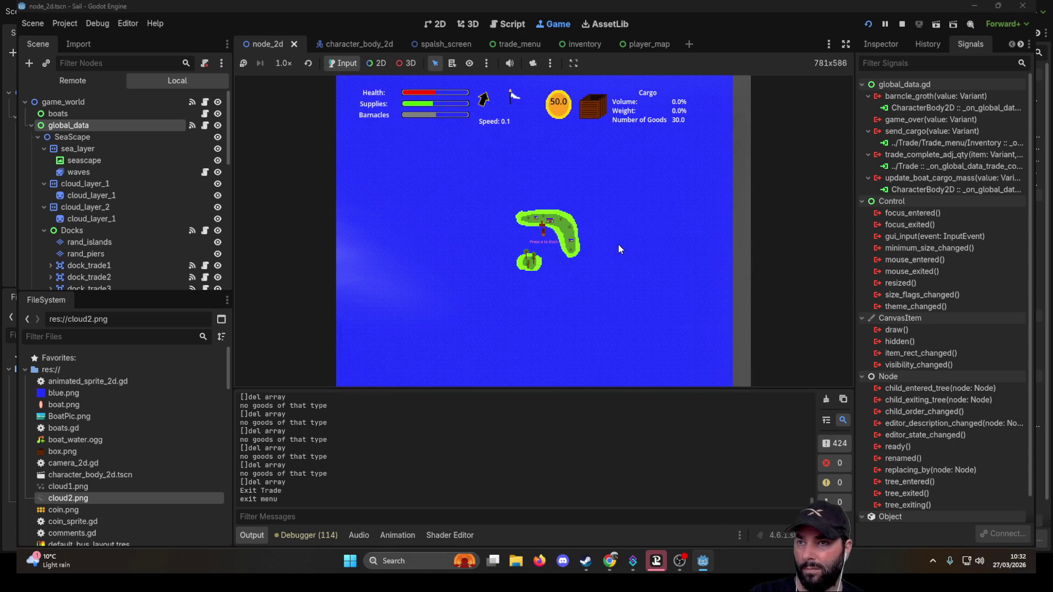
{"action": "key", "text": "e"}
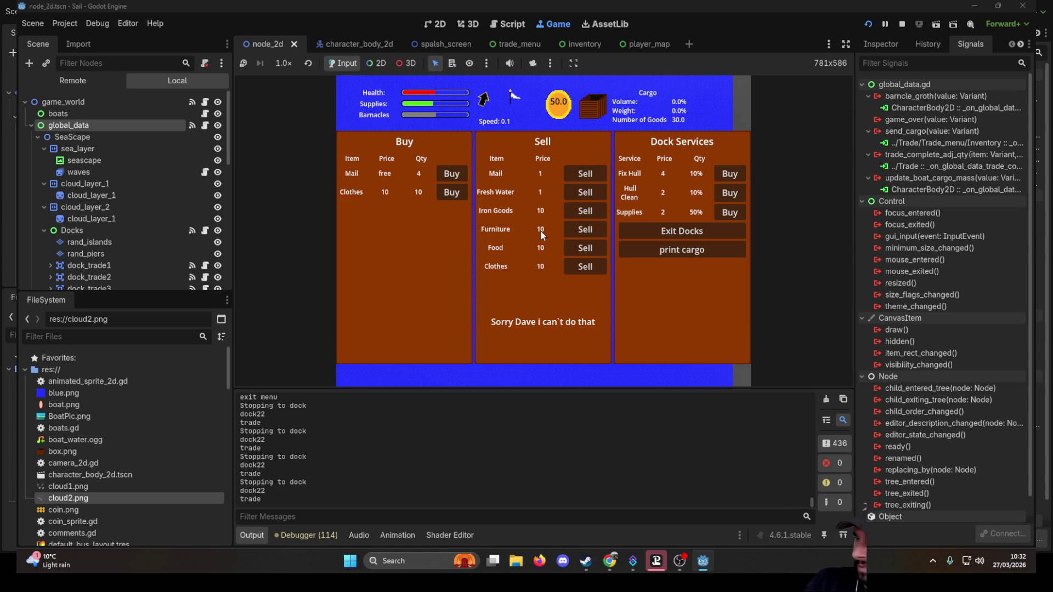
{"action": "left_click", "coordinate": [720, 227]}
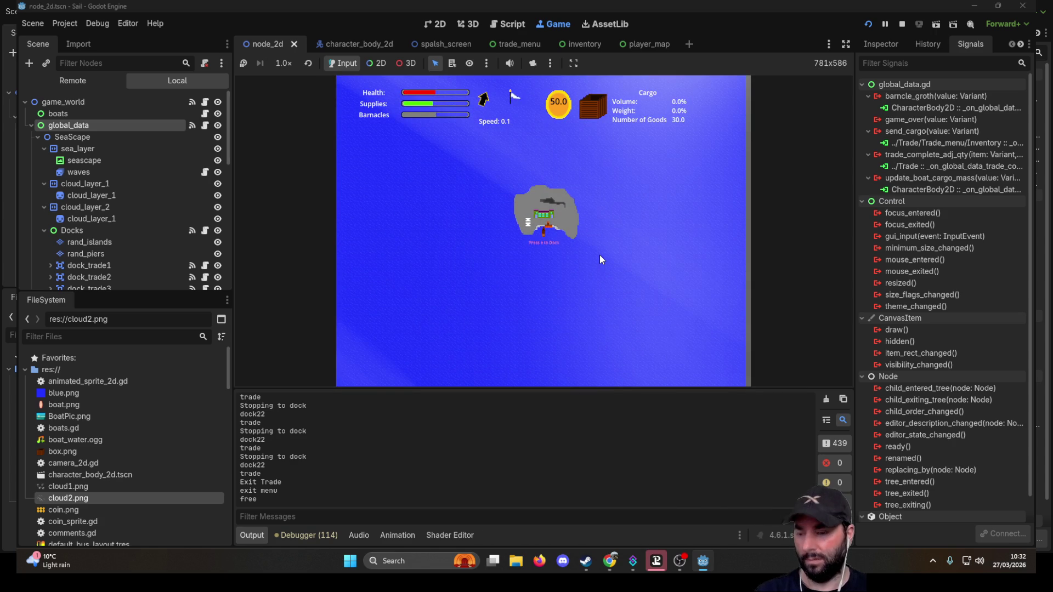
{"action": "key", "text": "e"}
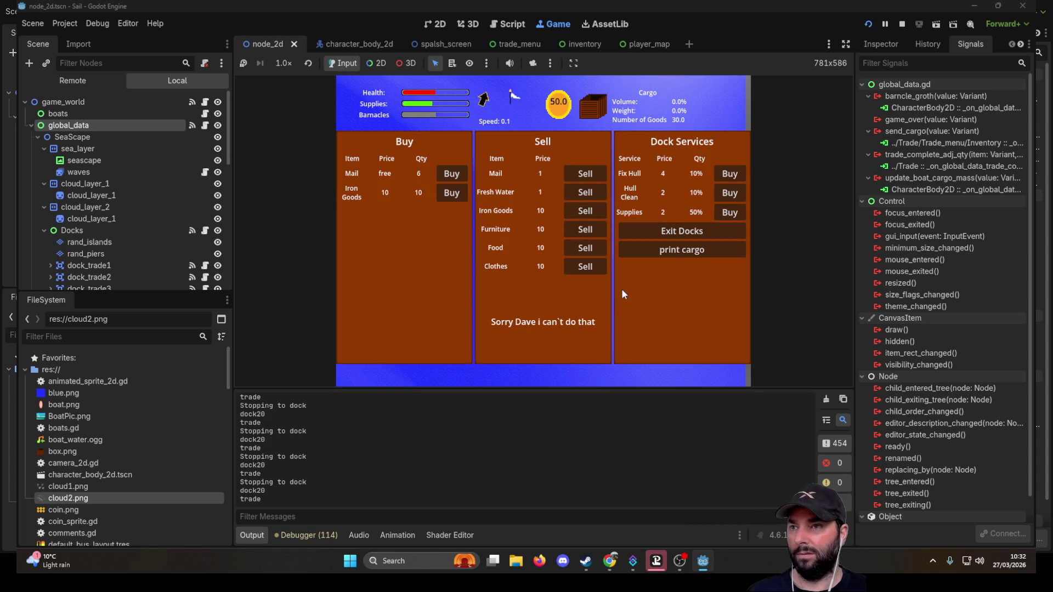
{"action": "left_click", "coordinate": [700, 231]}
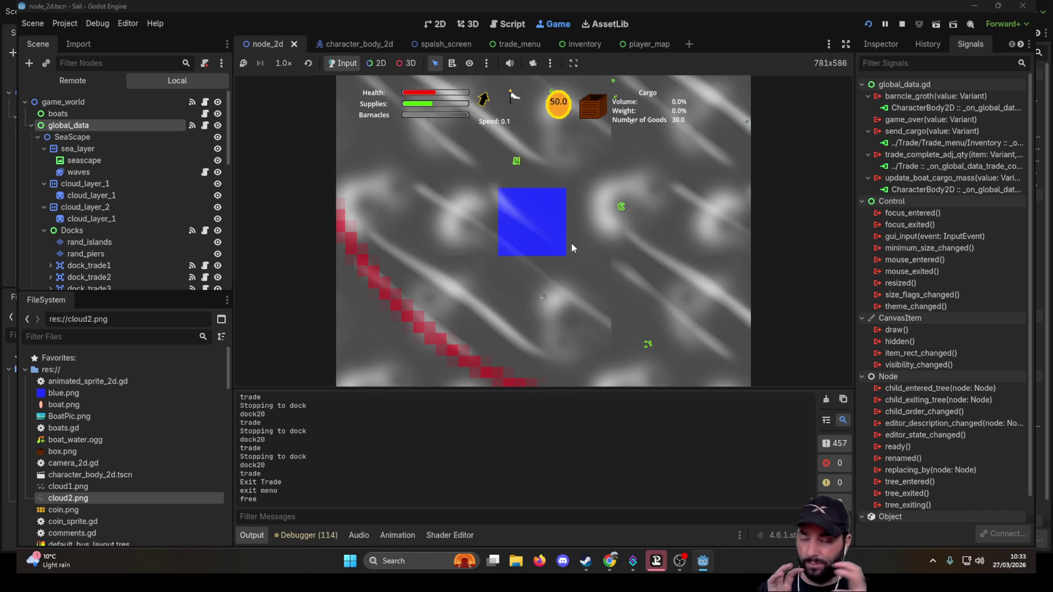
- Inspect the Crops & Cattle dock's goods lists, then exit the dock
{"action": "scroll", "coordinate": [571, 242], "scroll_direction": "up", "scroll_amount": 3}
{"action": "scroll", "coordinate": [557, 230], "scroll_direction": "up", "scroll_amount": 5}
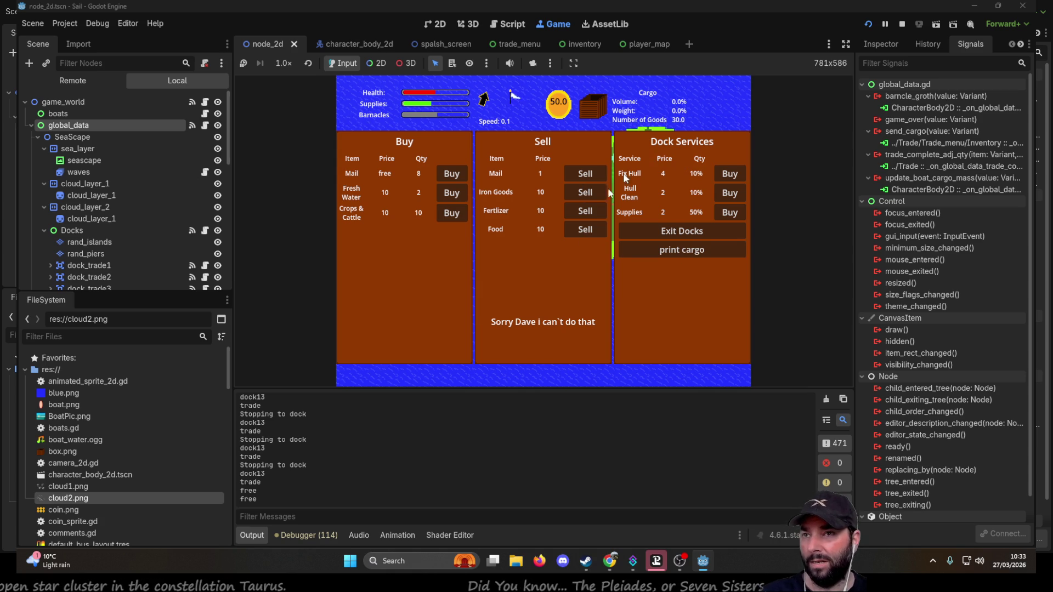
{"action": "left_click", "coordinate": [631, 229]}
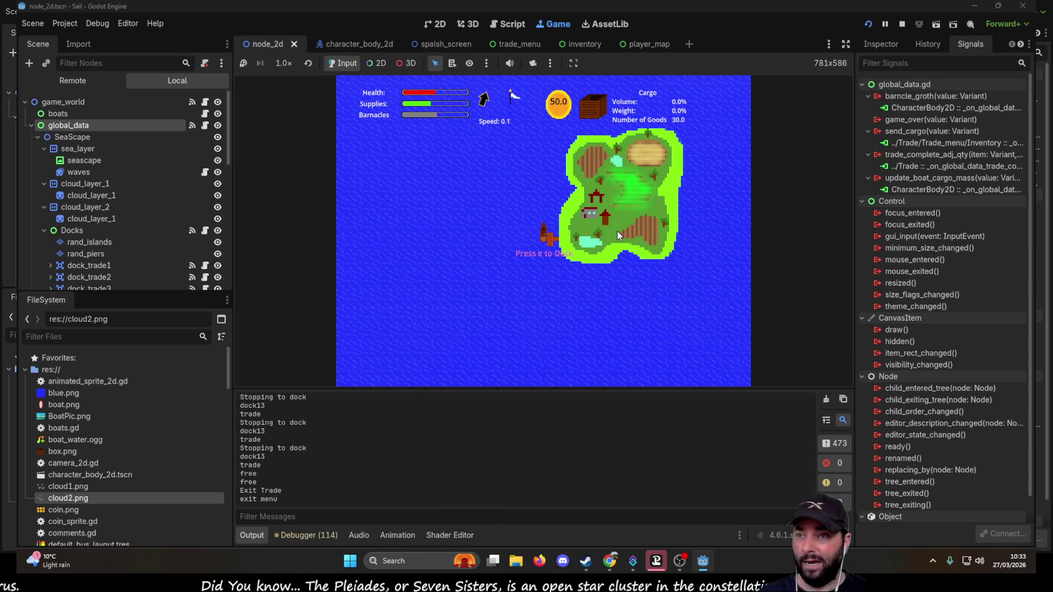
- Dock at the next island, leave again, and bring up the world map
{"action": "key", "text": "e"}
{"action": "left_click", "coordinate": [440, 177]}
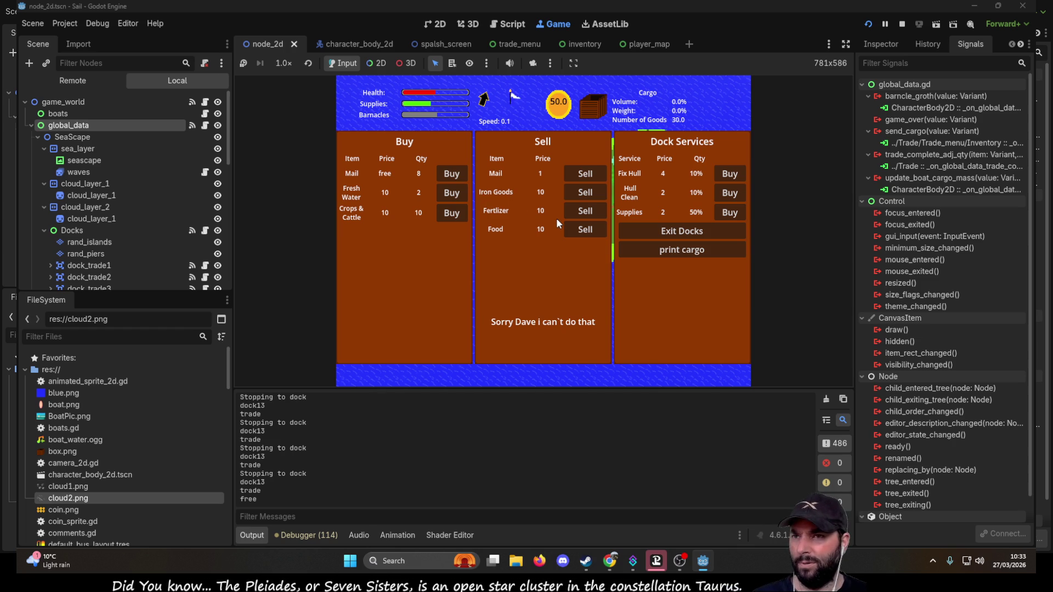
{"action": "left_click", "coordinate": [675, 233]}
{"action": "key", "text": "m"}
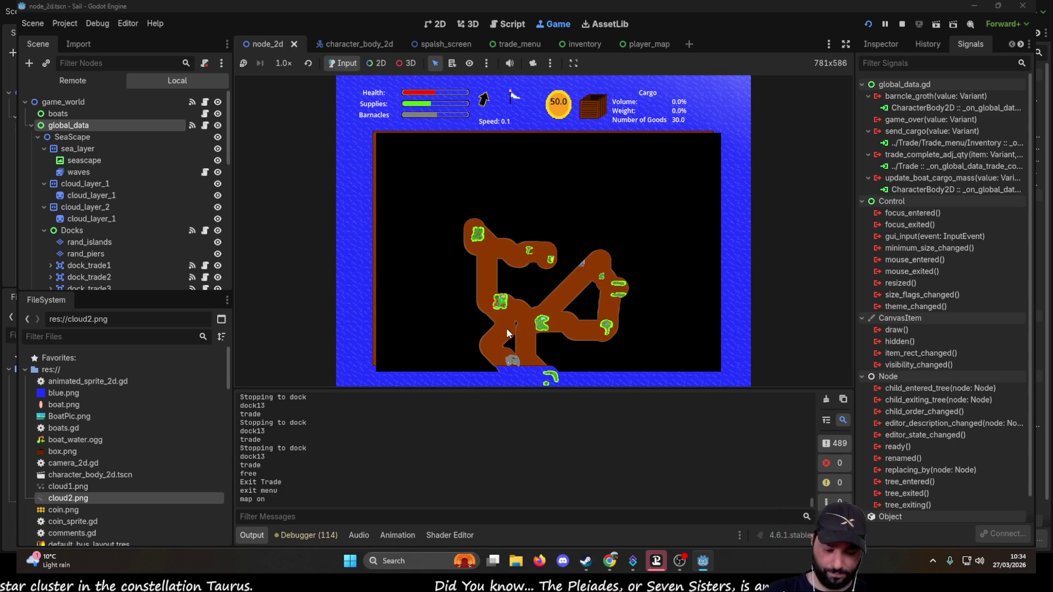
- Drop a marker on the island's left edge, toggle the map with M, then close it
{"action": "left_click", "coordinate": [483, 316]}
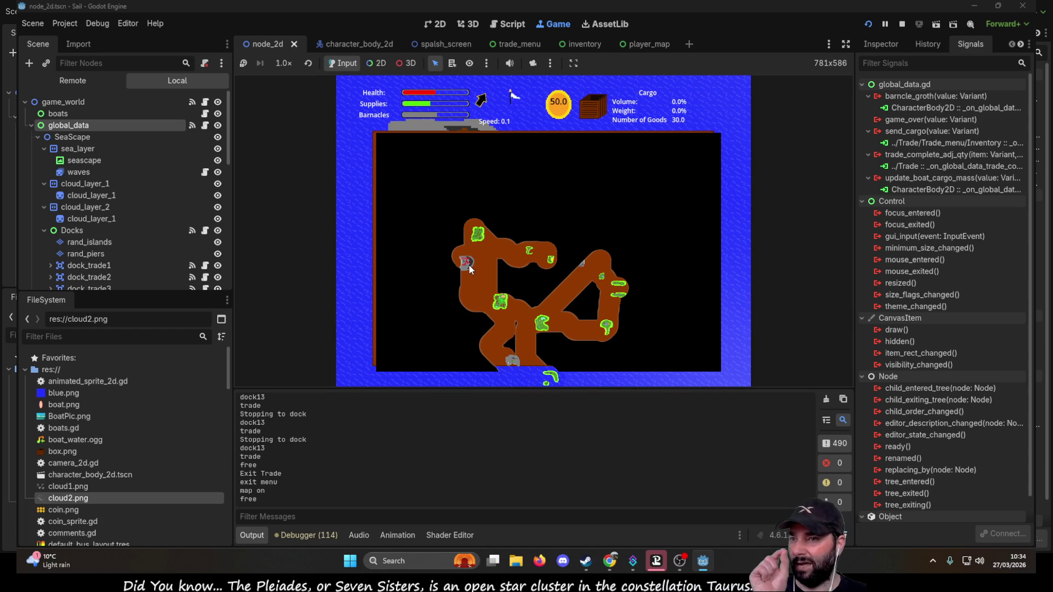
{"action": "key", "text": "m"}
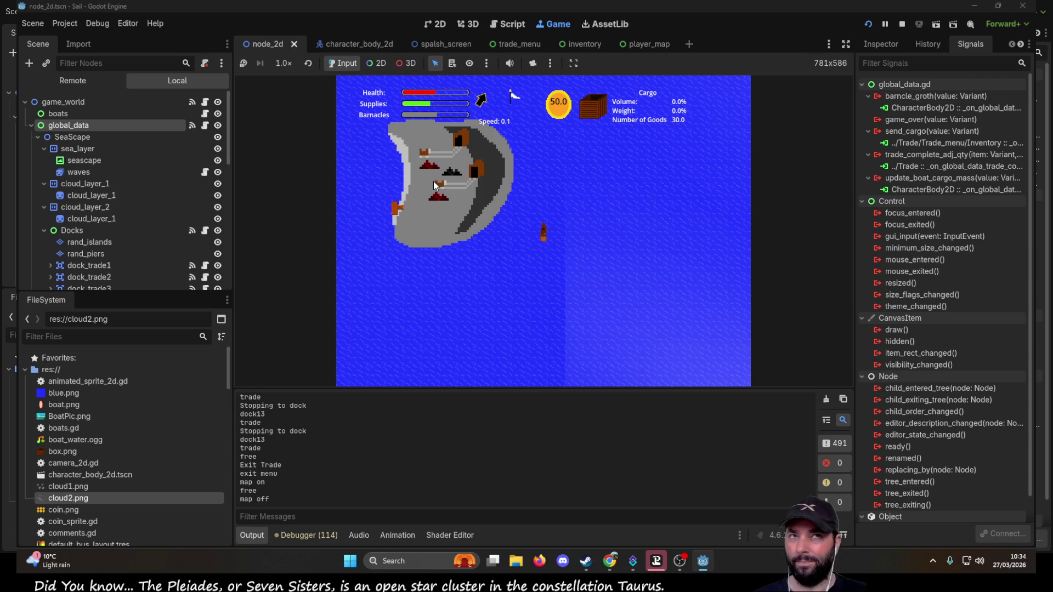
{"action": "key", "text": "m"}
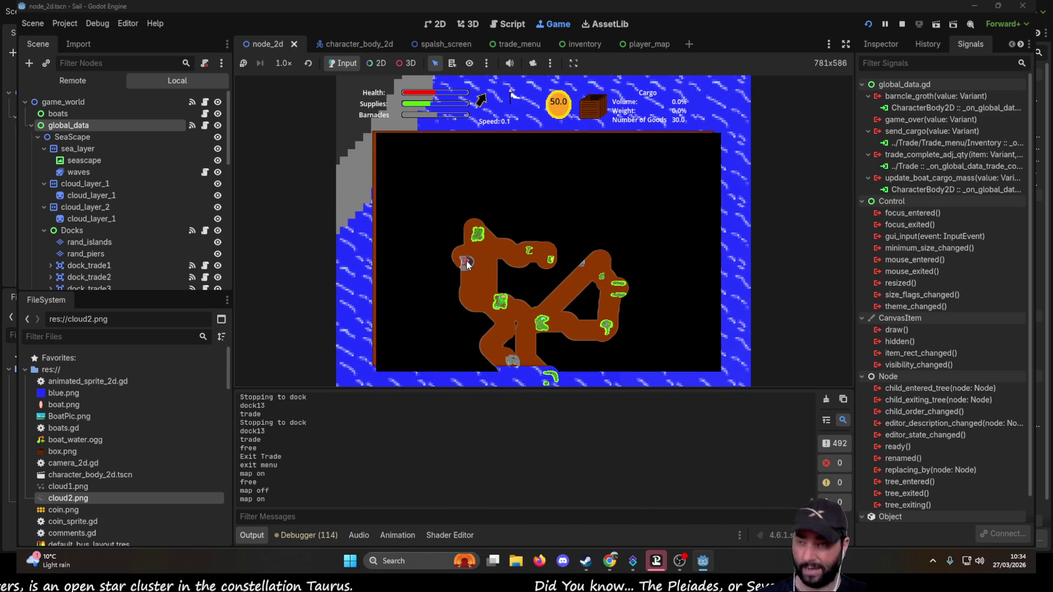
{"action": "key", "text": "m"}
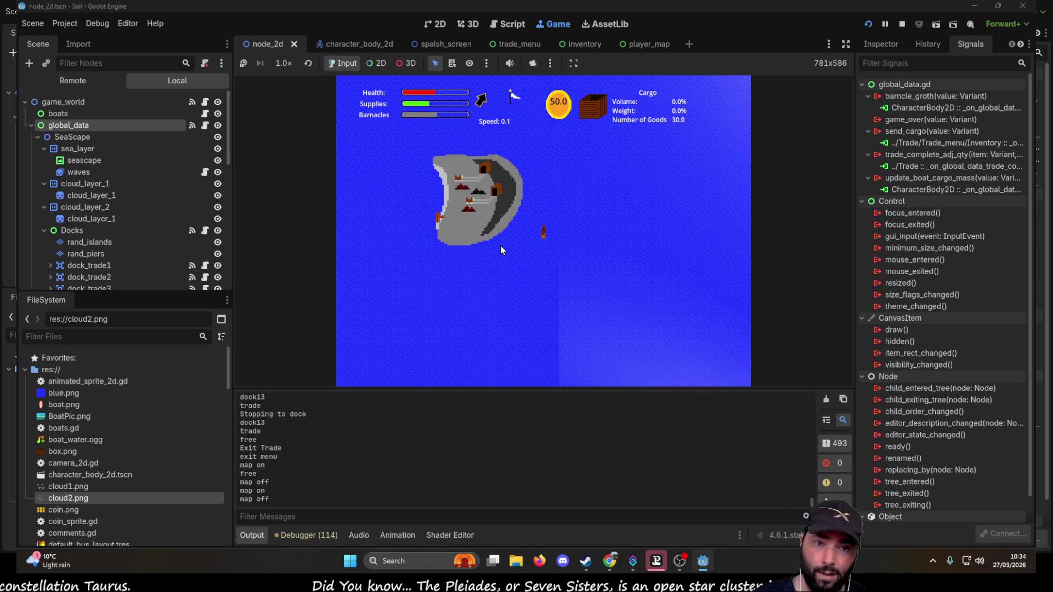
{"action": "key", "text": "m"}
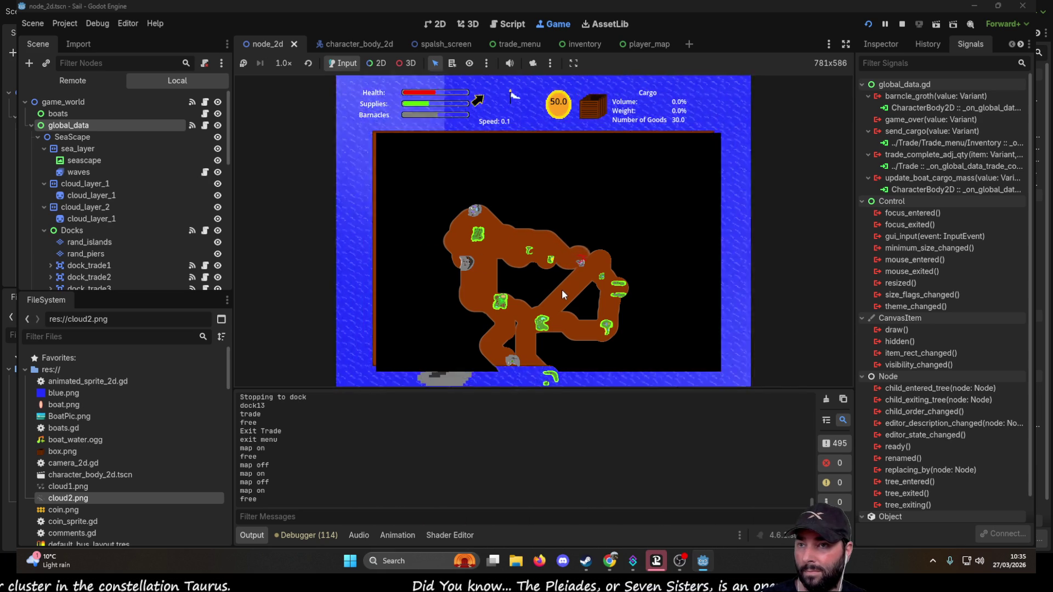
{"action": "key", "text": "m"}
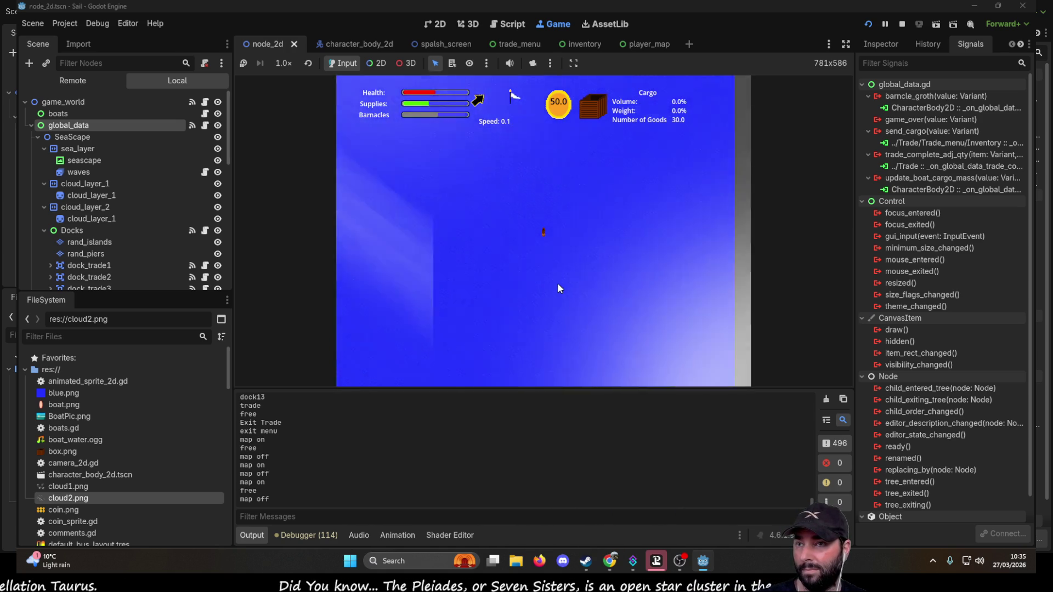
- Dock at the nearby island to review its Buy/Sell lists, exit, and stop the game with F8
{"action": "scroll", "coordinate": [557, 283], "scroll_direction": "down", "scroll_amount": 3}
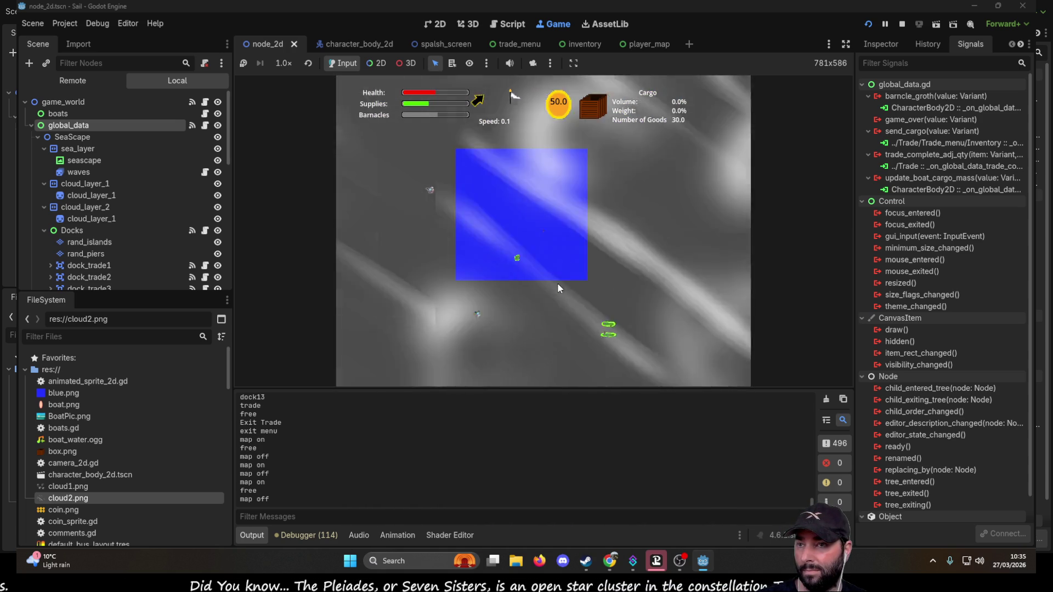
{"action": "scroll", "coordinate": [558, 282], "scroll_direction": "up", "scroll_amount": 3}
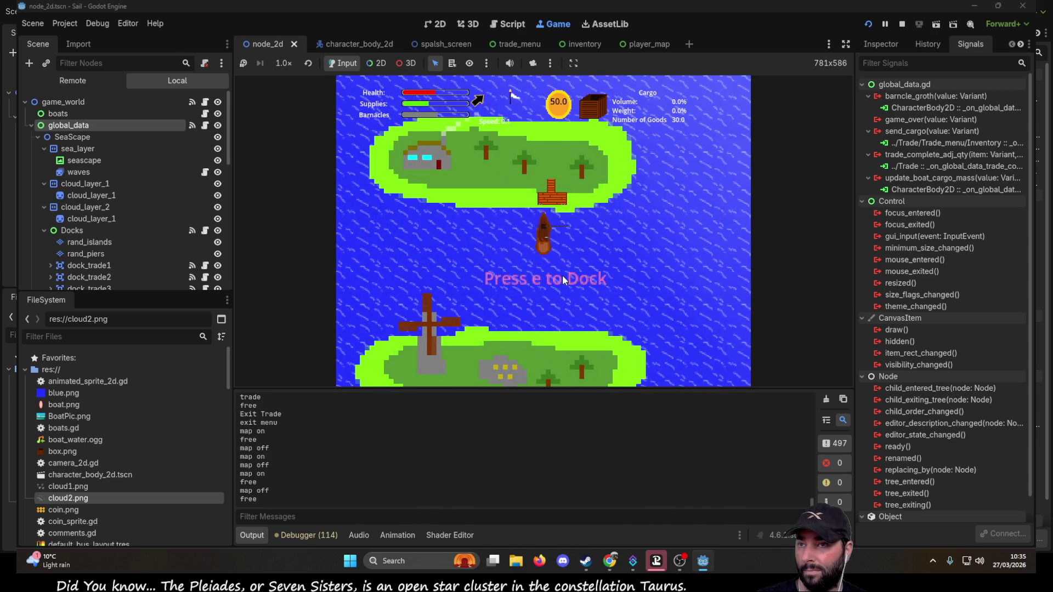
{"action": "key", "text": "e"}
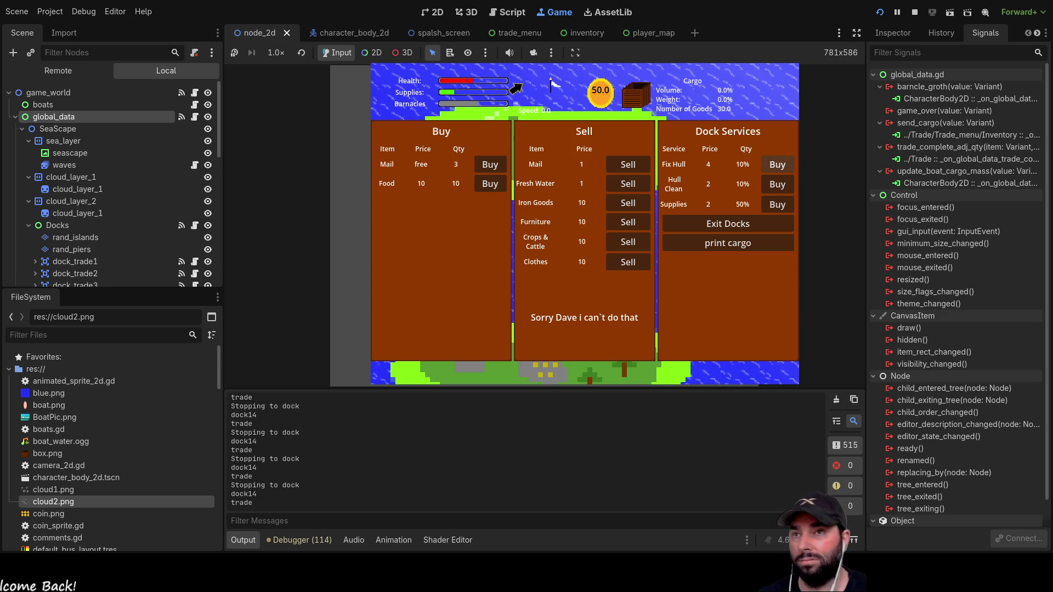
{"action": "left_click", "coordinate": [721, 226]}
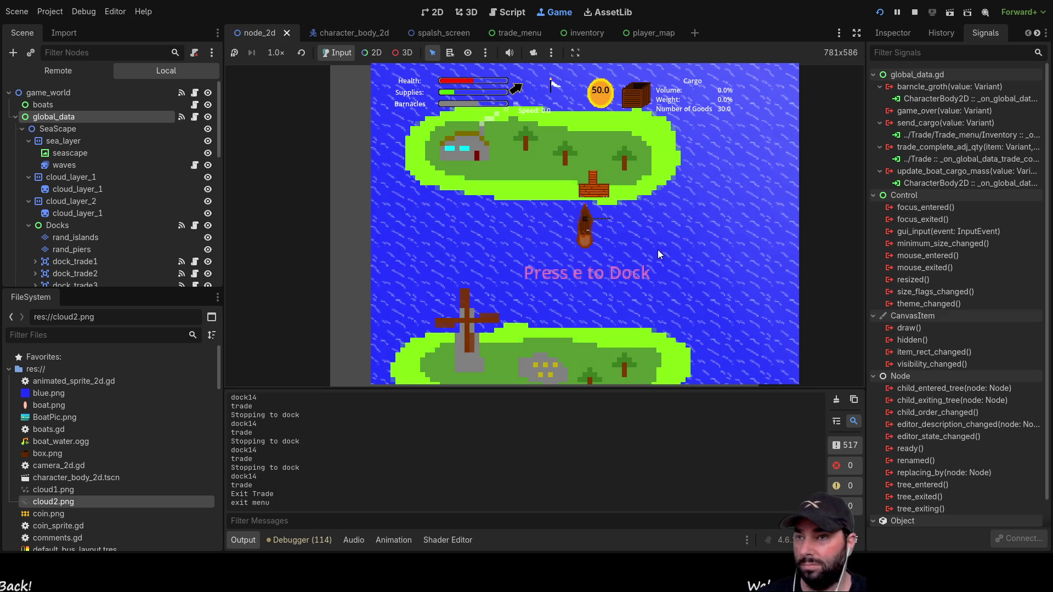
{"action": "key", "text": "e"}
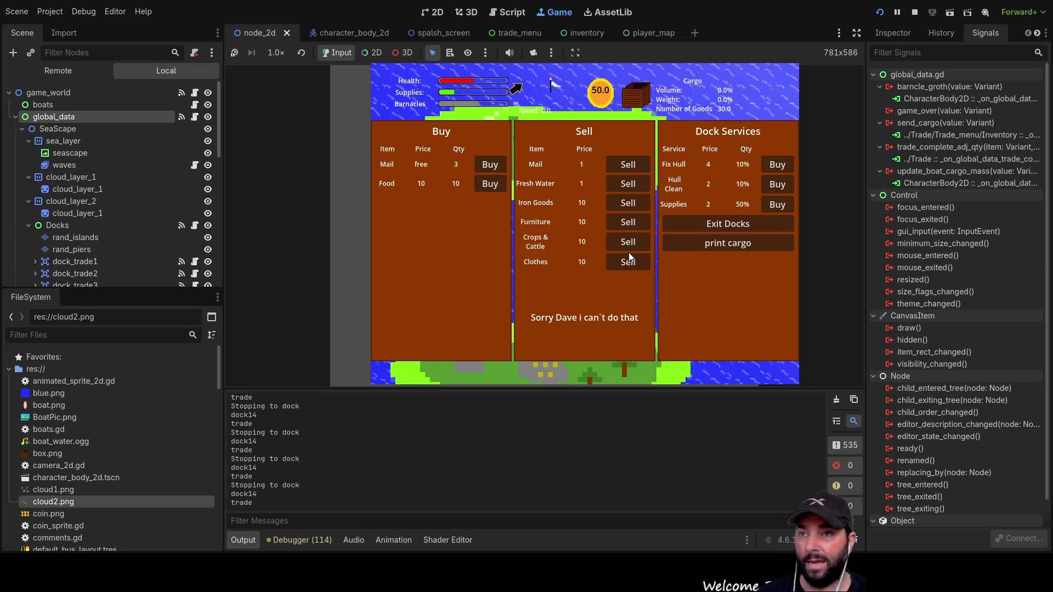
{"action": "left_click", "coordinate": [724, 230]}
{"action": "key", "text": "F8"}
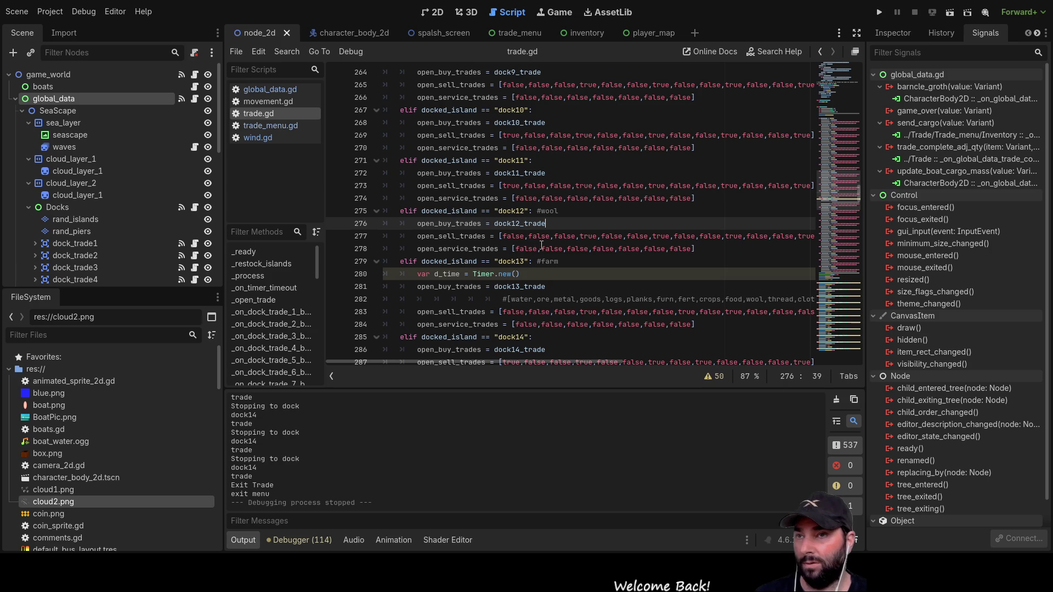
{"action": "scroll", "coordinate": [599, 258], "scroll_direction": "up", "scroll_amount": 15}
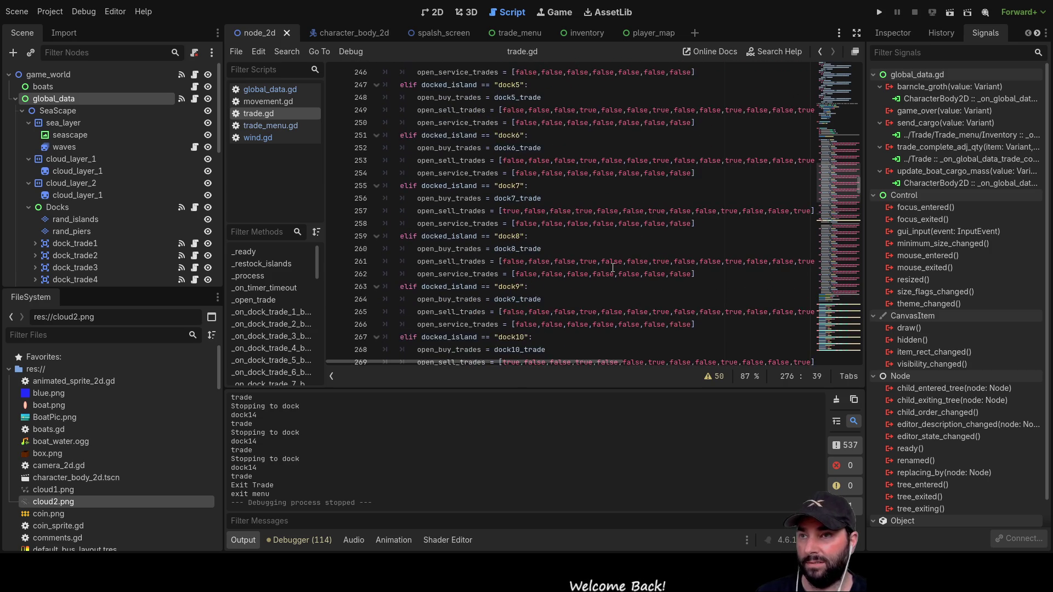
{"action": "scroll", "coordinate": [614, 271], "scroll_direction": "down", "scroll_amount": 5}
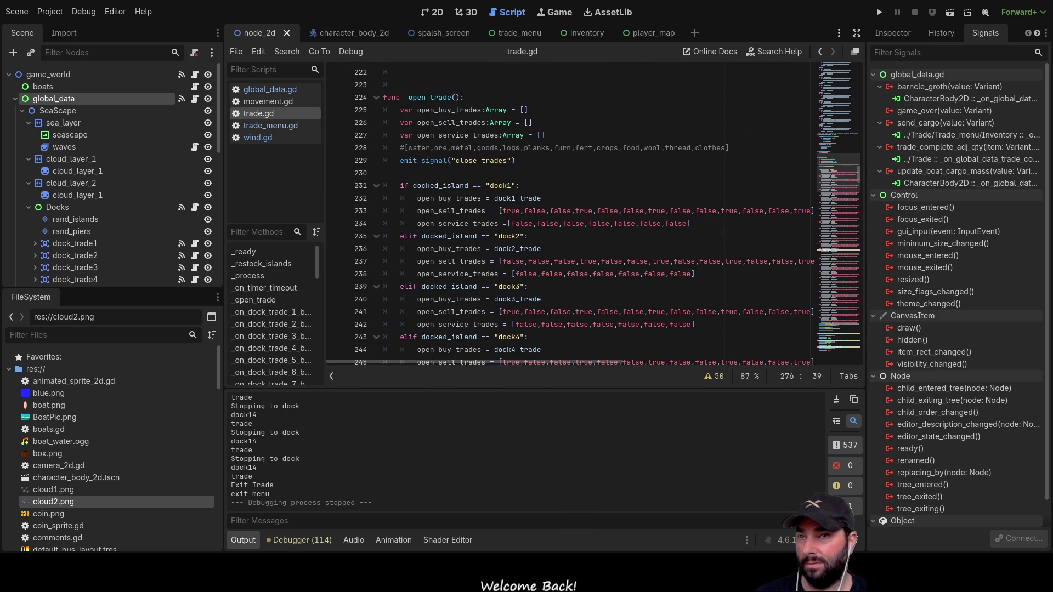
{"action": "mouse_move", "coordinate": [561, 361]}
{"action": "left_mouse_down"}
{"action": "mouse_move", "coordinate": [641, 362]}
{"action": "mouse_move", "coordinate": [594, 362]}
{"action": "left_mouse_up"}
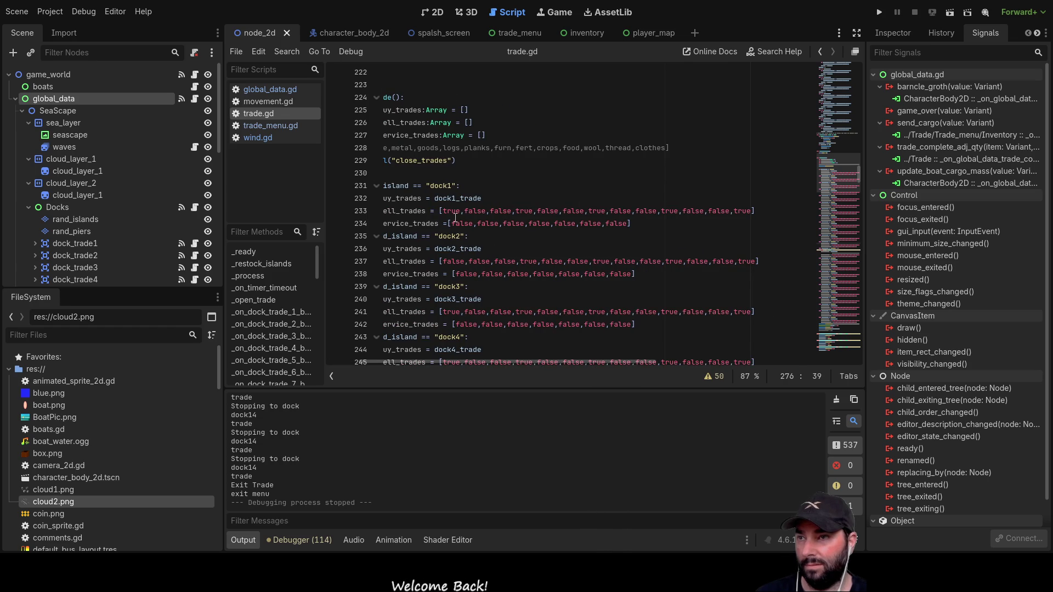
{"action": "left_click_drag", "start_coordinate": [534, 360], "coordinate": [470, 354]}
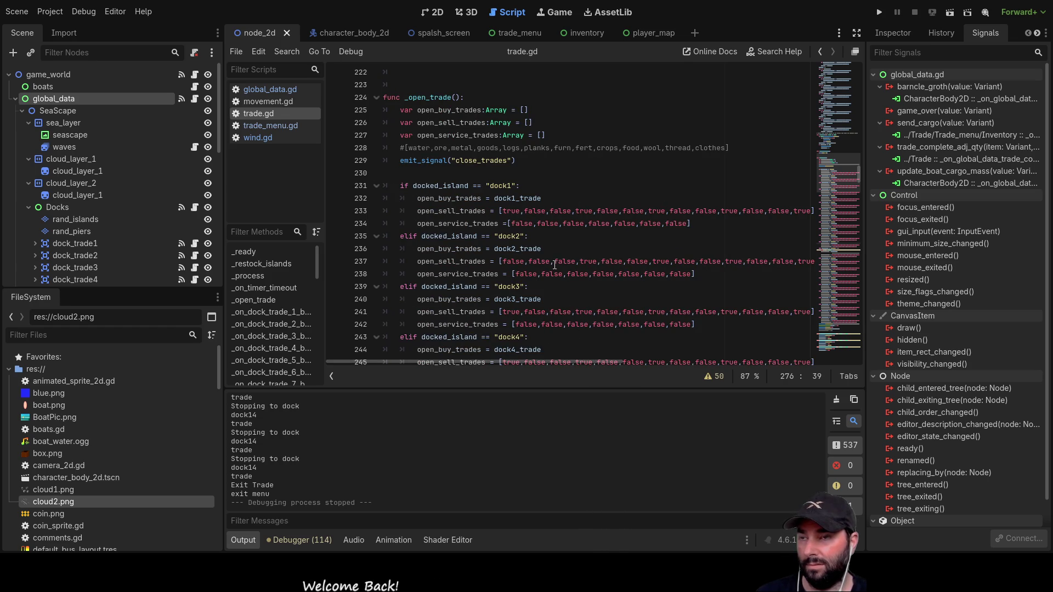
{"action": "scroll", "coordinate": [554, 262], "scroll_direction": "down", "scroll_amount": 5}
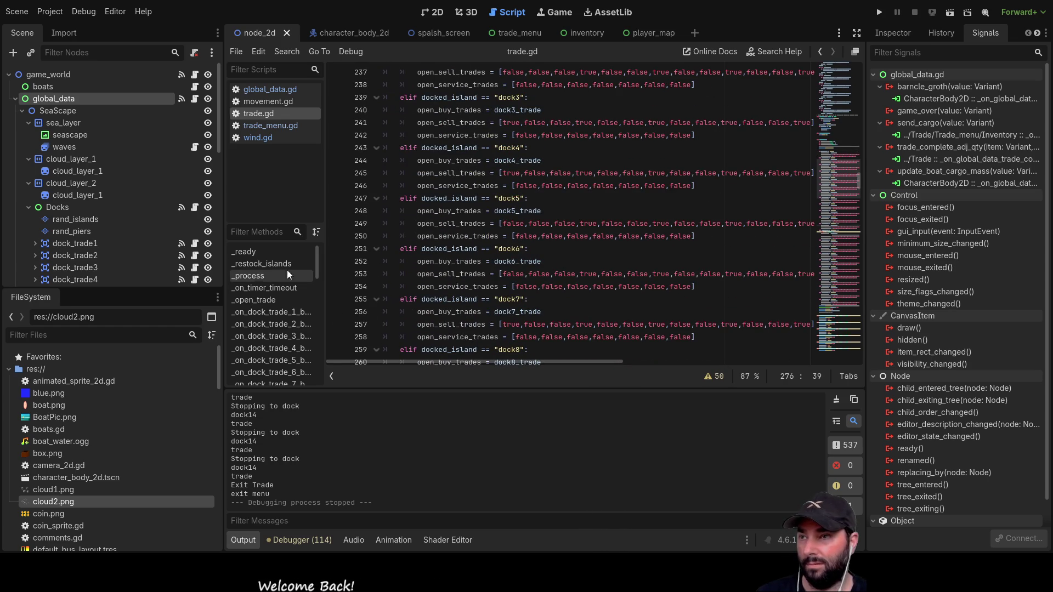
{"action": "left_click_drag", "start_coordinate": [221, 218], "coordinate": [149, 217]}
{"action": "left_click_drag", "start_coordinate": [250, 209], "coordinate": [237, 209]}
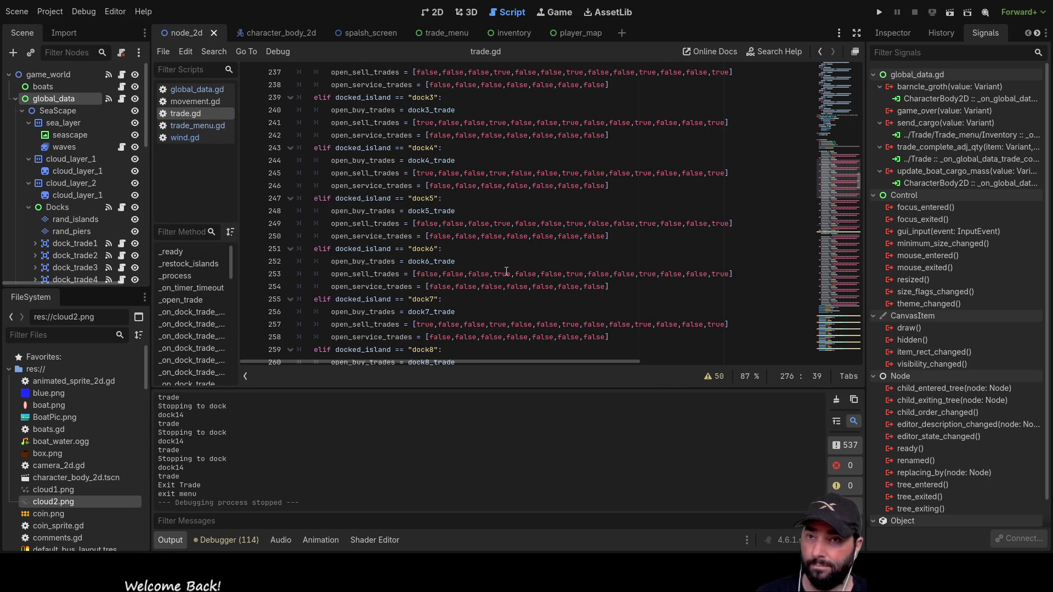
{"action": "scroll", "coordinate": [506, 271], "scroll_direction": "up", "scroll_amount": 6}
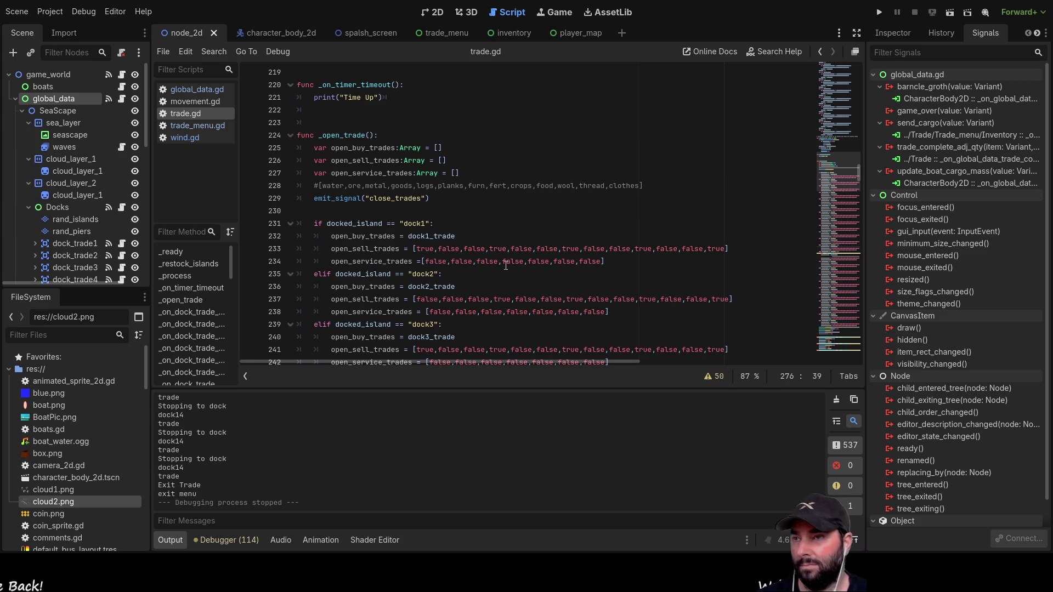
{"action": "scroll", "coordinate": [543, 264], "scroll_direction": "down", "scroll_amount": 3}
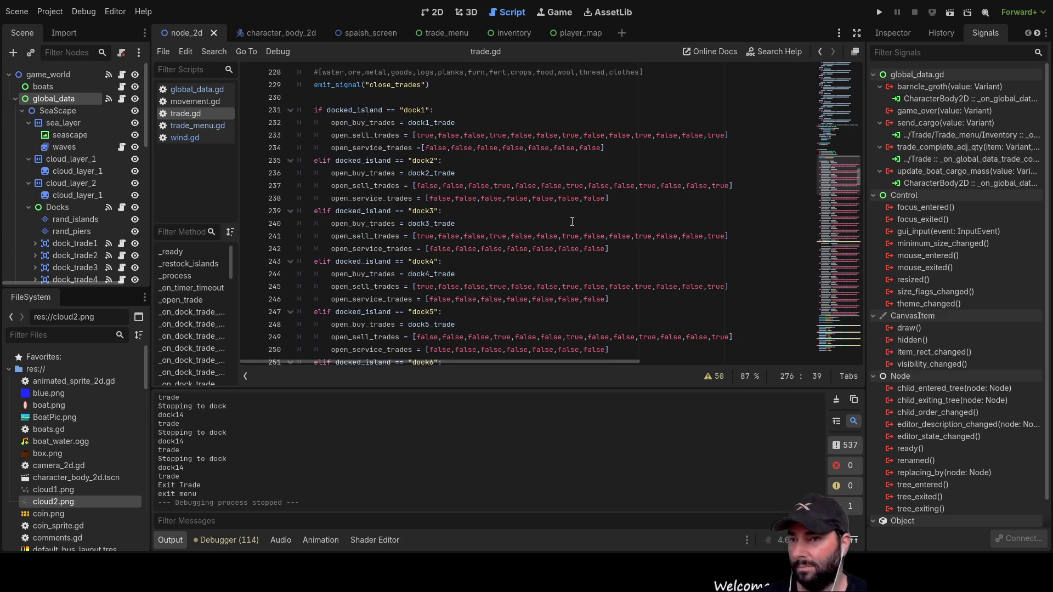
{"action": "scroll", "coordinate": [536, 223], "scroll_direction": "down", "scroll_amount": 8}
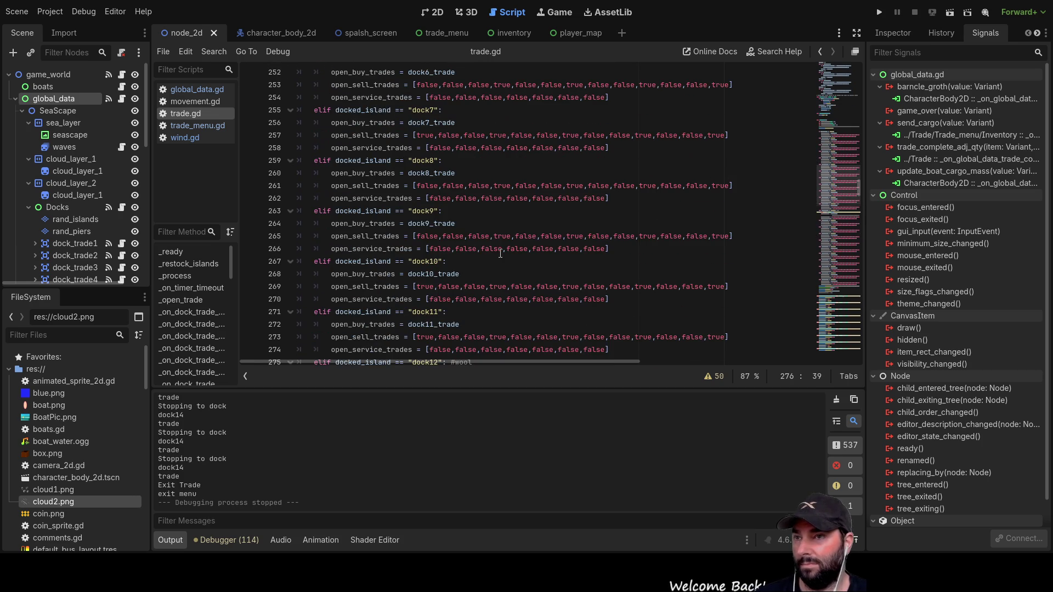
{"action": "scroll", "coordinate": [501, 261], "scroll_direction": "up", "scroll_amount": 20}
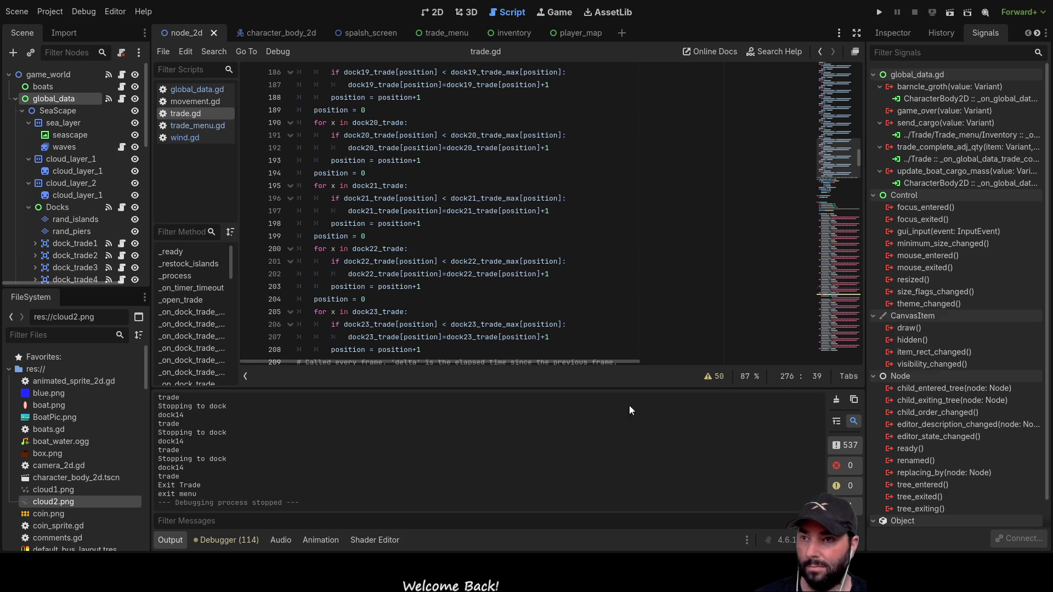
{"action": "scroll", "coordinate": [440, 219], "scroll_direction": "down", "scroll_amount": 5}
{"action": "scroll", "coordinate": [441, 219], "scroll_direction": "down", "scroll_amount": 7}
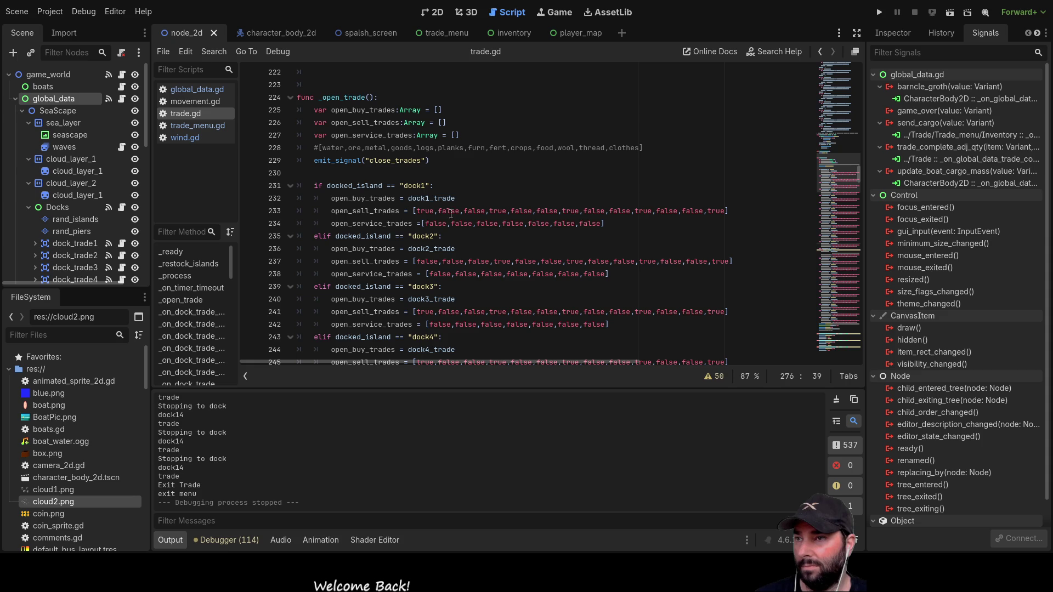
{"action": "scroll", "coordinate": [552, 265], "scroll_direction": "up", "scroll_amount": 20}
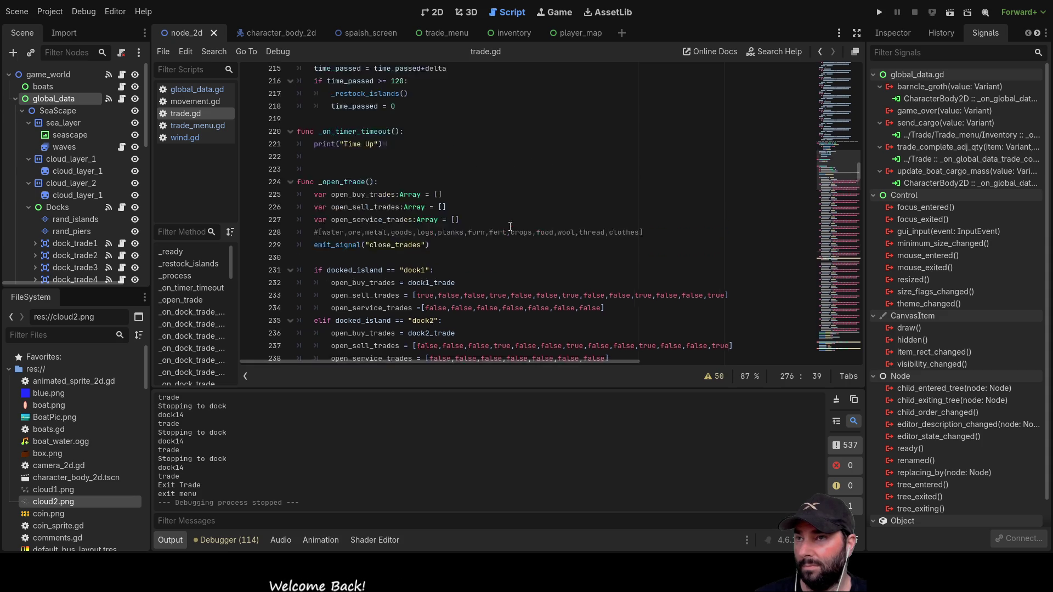
{"action": "scroll", "coordinate": [552, 265], "scroll_direction": "up", "scroll_amount": 20}
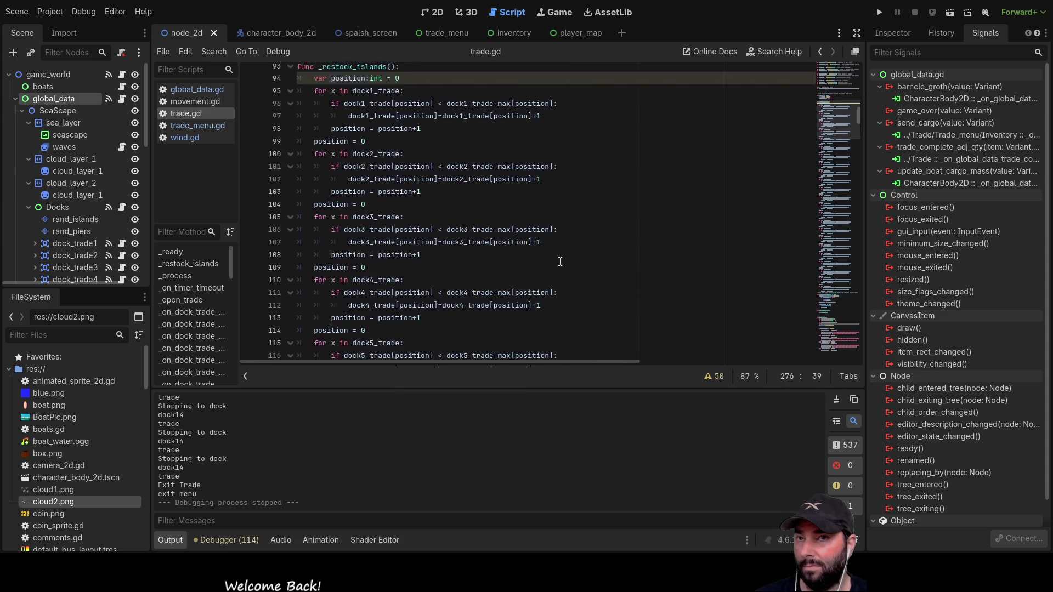
{"action": "scroll", "coordinate": [556, 253], "scroll_direction": "up", "scroll_amount": 8}
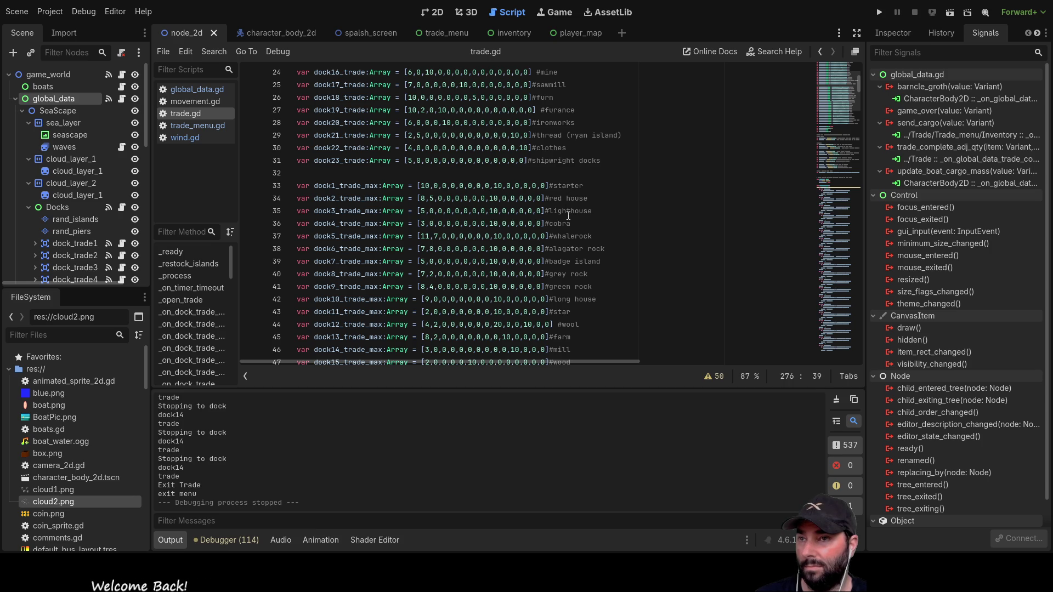
{"action": "scroll", "coordinate": [571, 227], "scroll_direction": "down", "scroll_amount": 3}
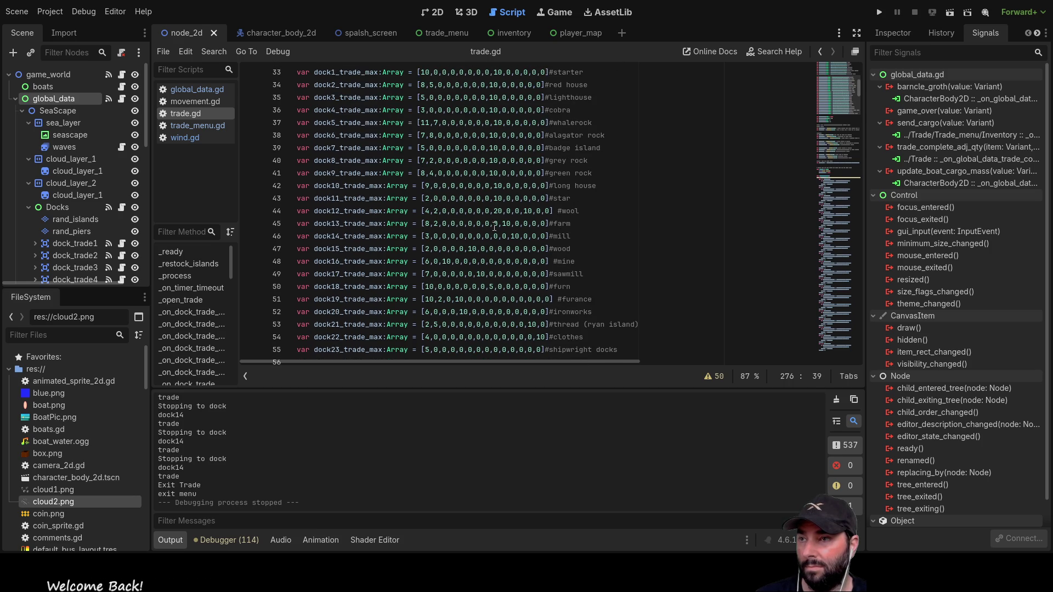
{"action": "scroll", "coordinate": [556, 233], "scroll_direction": "up", "scroll_amount": 4}
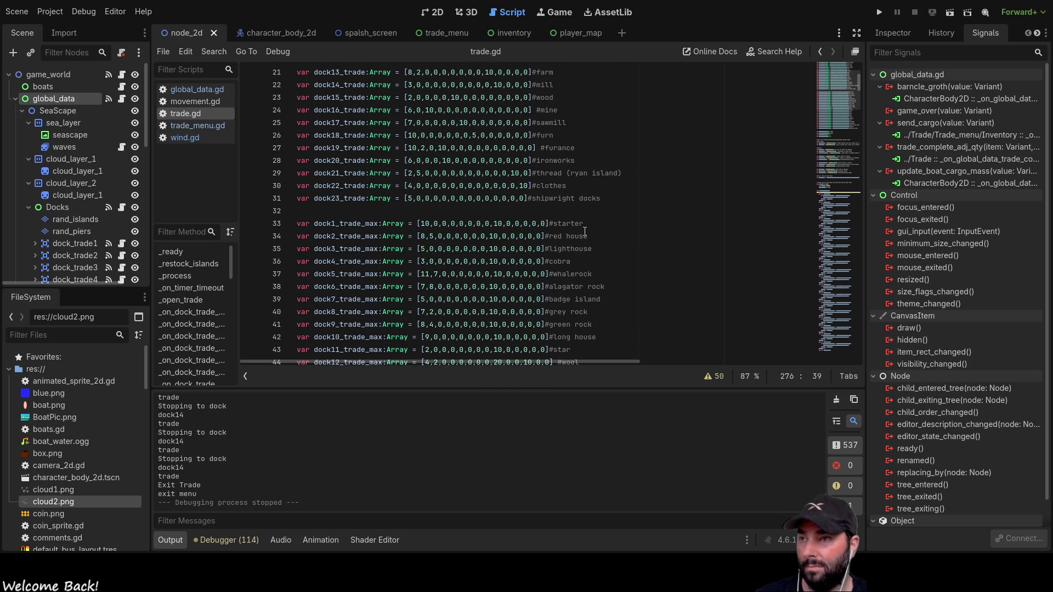
{"action": "scroll", "coordinate": [374, 232], "scroll_direction": "down", "scroll_amount": 6}
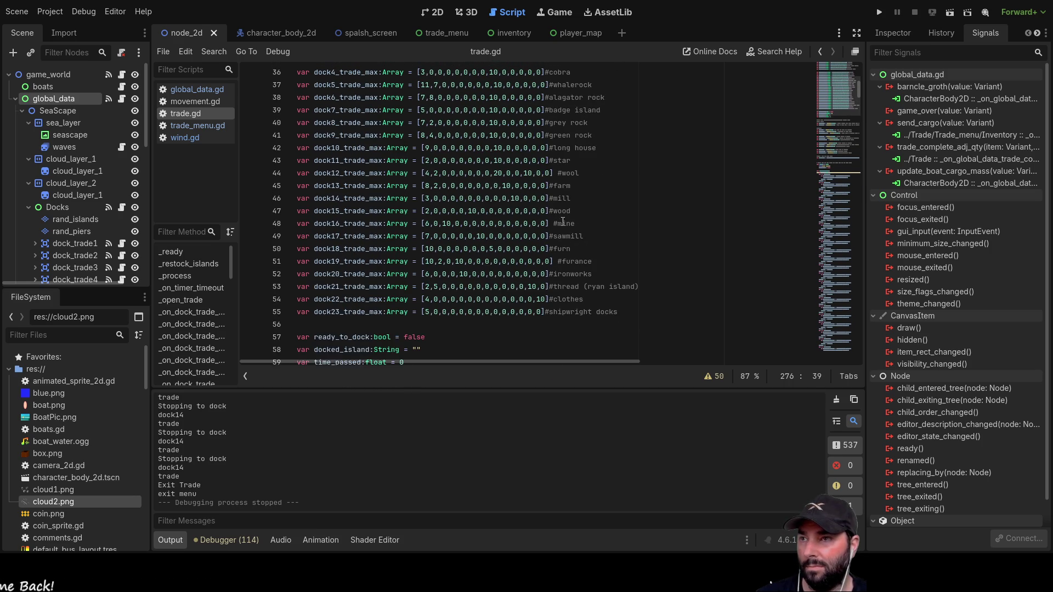
{"action": "scroll", "coordinate": [594, 228], "scroll_direction": "up", "scroll_amount": 2}
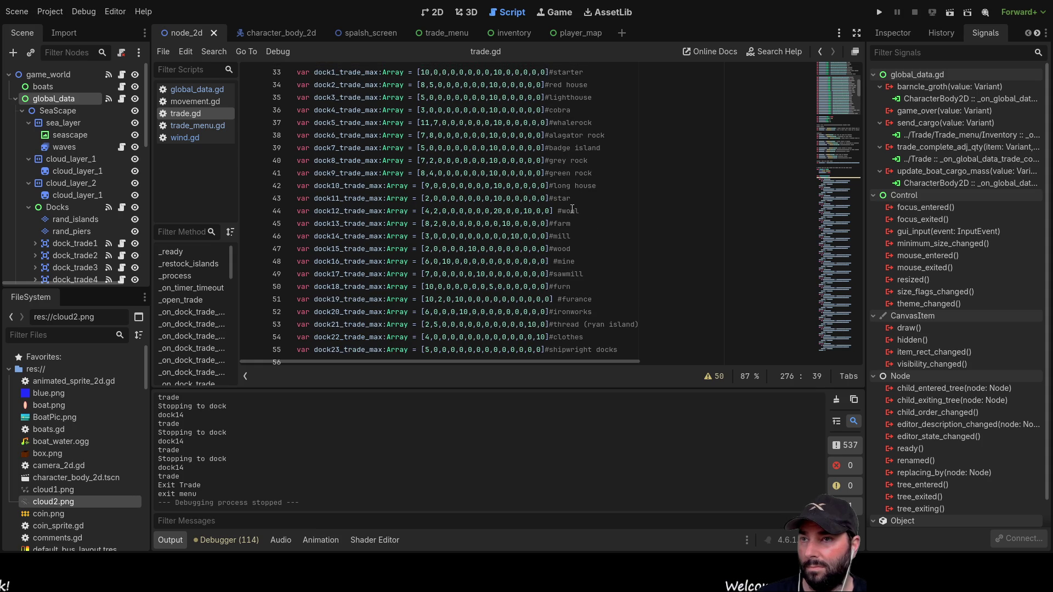
- Check the dock-type comments near line 44 and locate the dock14 condition further down trade.gd
{"action": "double_click", "coordinate": [571, 210]}
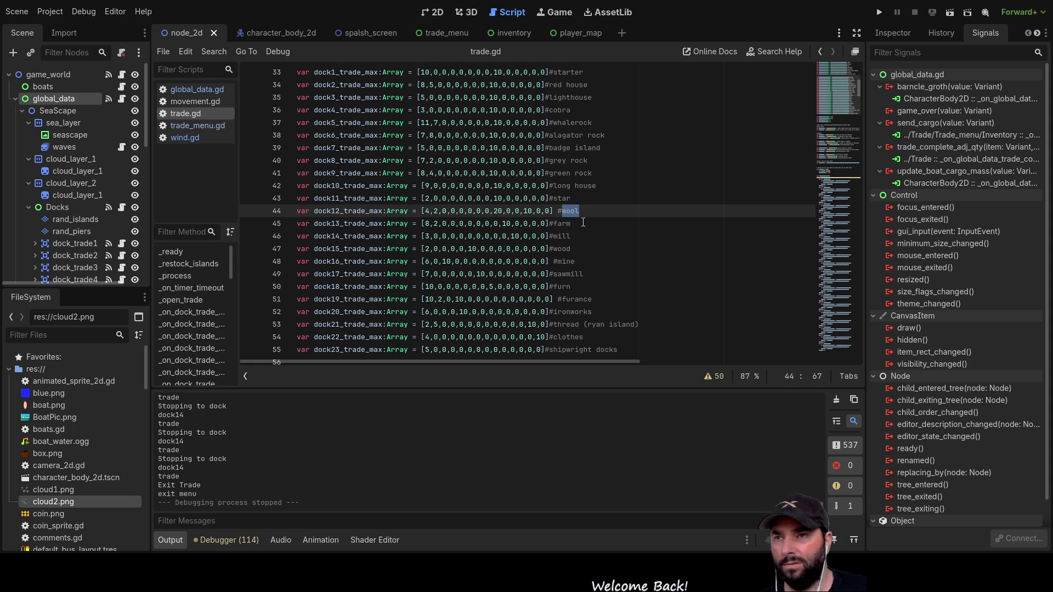
{"action": "scroll", "coordinate": [614, 225], "scroll_direction": "down", "scroll_amount": 20}
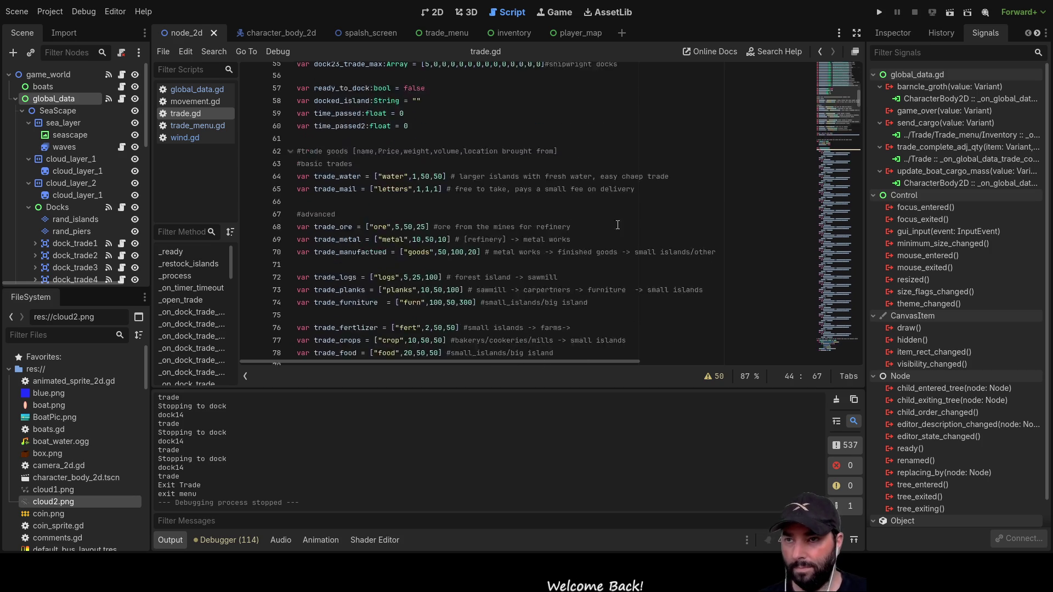
{"action": "scroll", "coordinate": [619, 220], "scroll_direction": "down", "scroll_amount": 20}
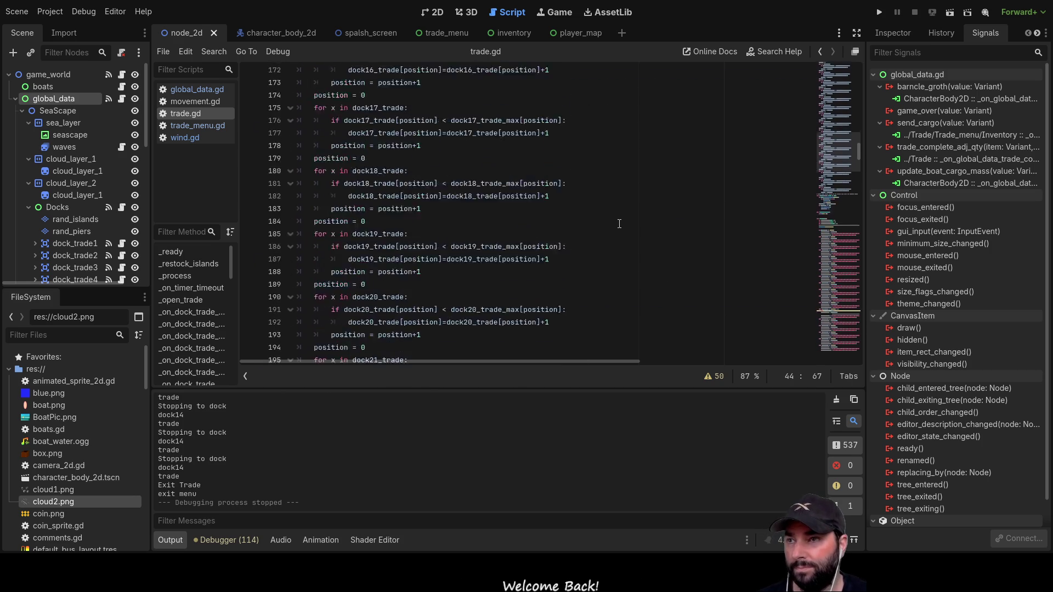
{"action": "scroll", "coordinate": [606, 236], "scroll_direction": "down", "scroll_amount": 15}
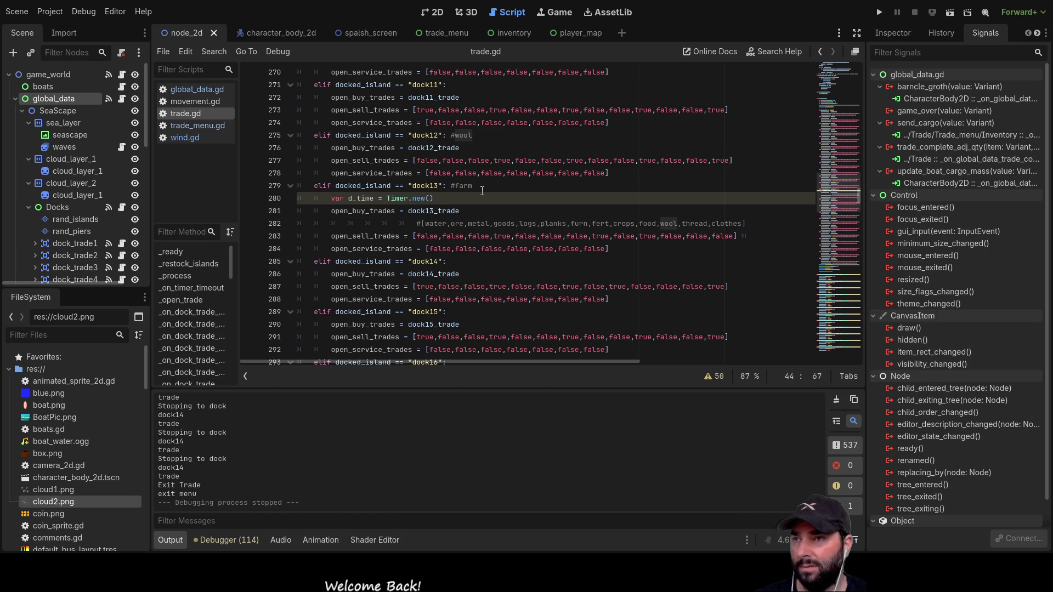
{"action": "left_click", "coordinate": [487, 216]}
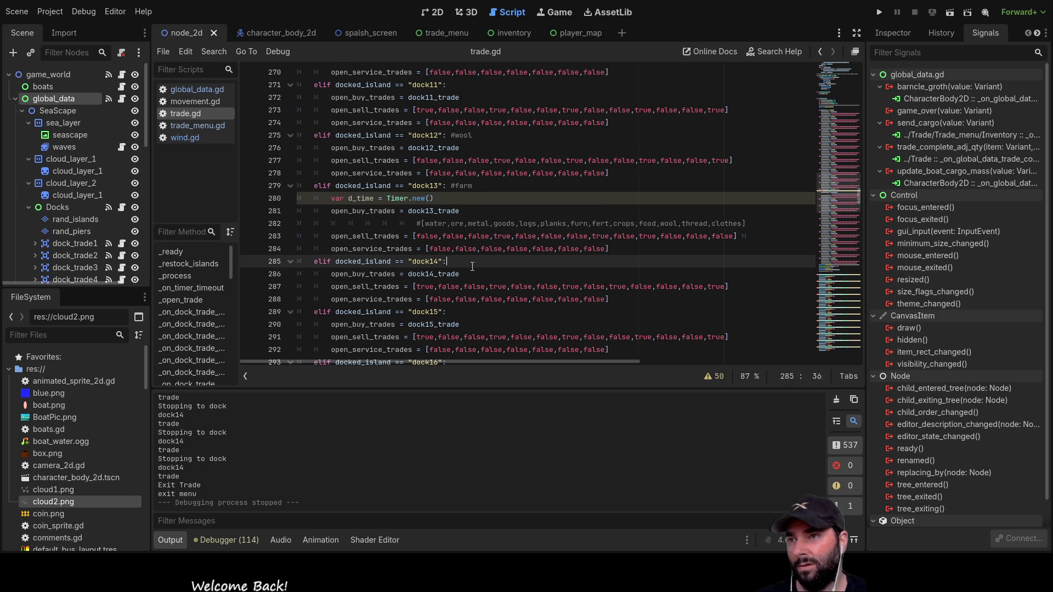
{"action": "left_click", "coordinate": [495, 263]}
{"action": "scroll", "coordinate": [549, 230], "scroll_direction": "up", "scroll_amount": 20}
{"action": "scroll", "coordinate": [596, 207], "scroll_direction": "up", "scroll_amount": 20}
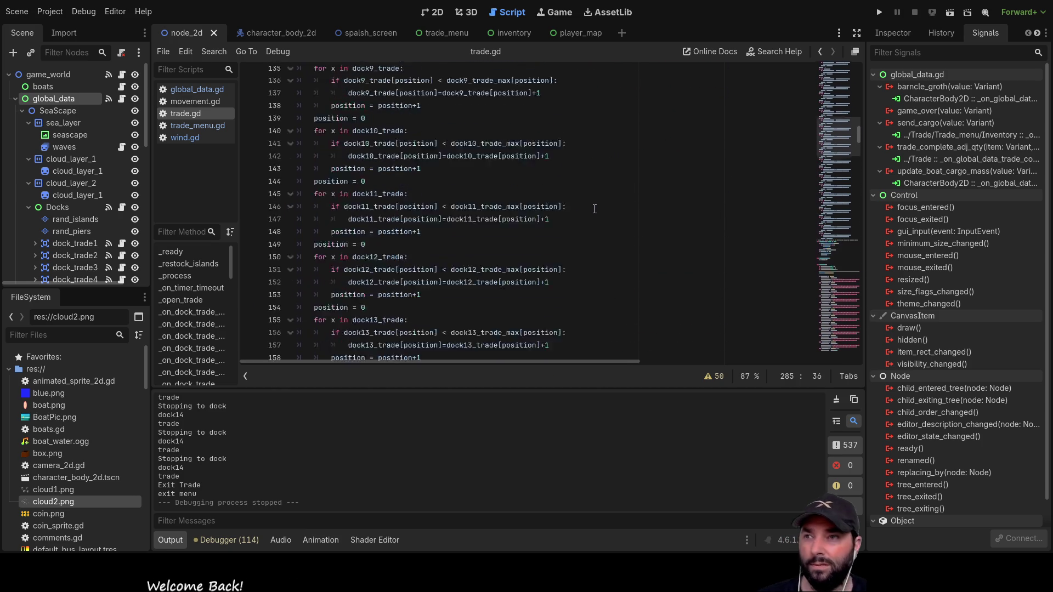
{"action": "scroll", "coordinate": [592, 210], "scroll_direction": "up", "scroll_amount": 2}
{"action": "scroll", "coordinate": [592, 210], "scroll_direction": "down", "scroll_amount": 2}
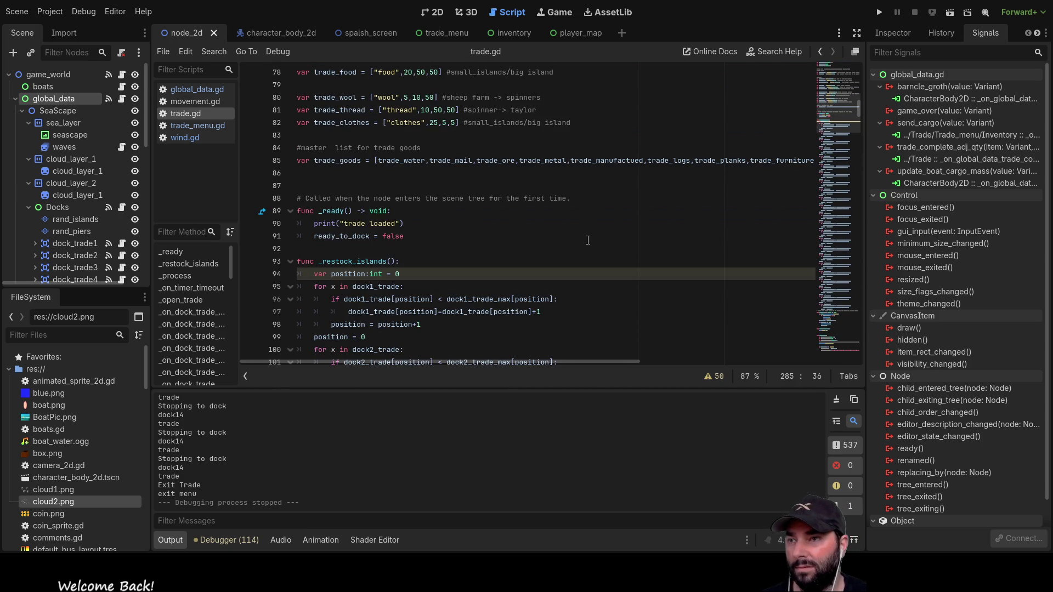
{"action": "scroll", "coordinate": [588, 241], "scroll_direction": "up", "scroll_amount": 3}
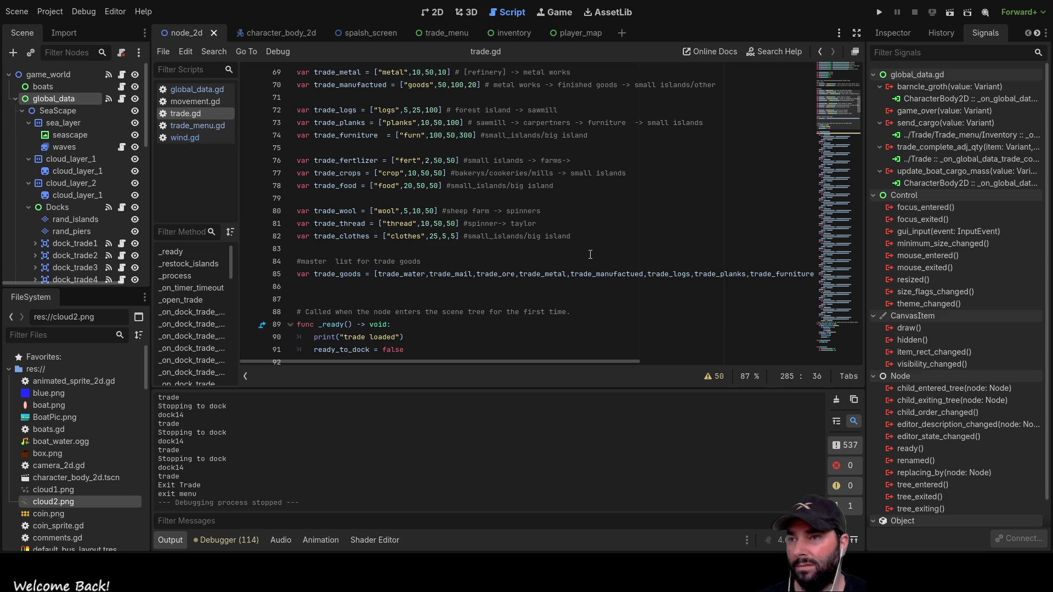
{"action": "scroll", "coordinate": [594, 273], "scroll_direction": "down", "scroll_amount": 3}
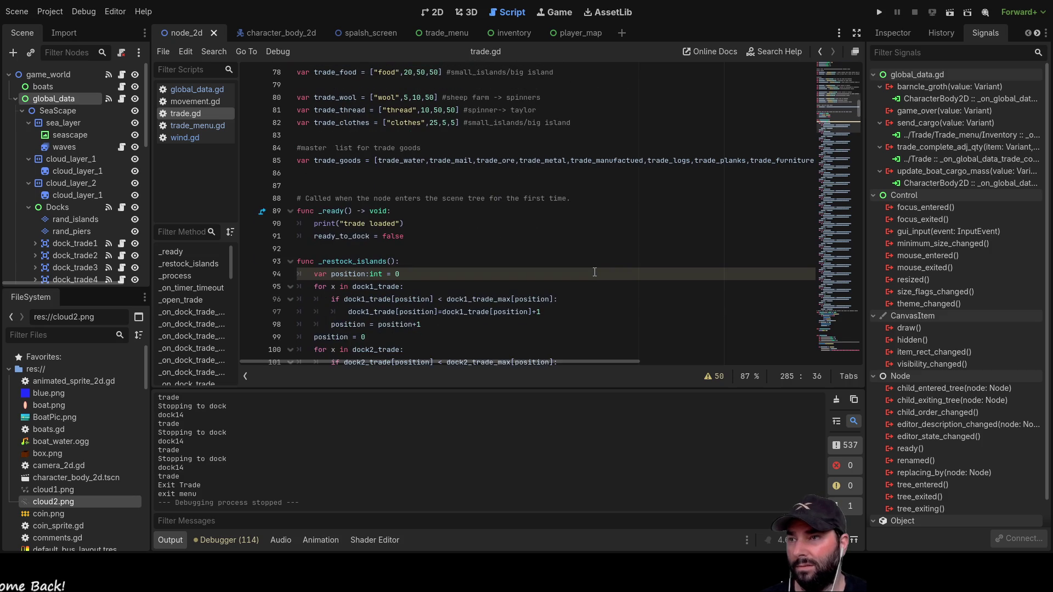
{"action": "scroll", "coordinate": [587, 230], "scroll_direction": "up", "scroll_amount": 3}
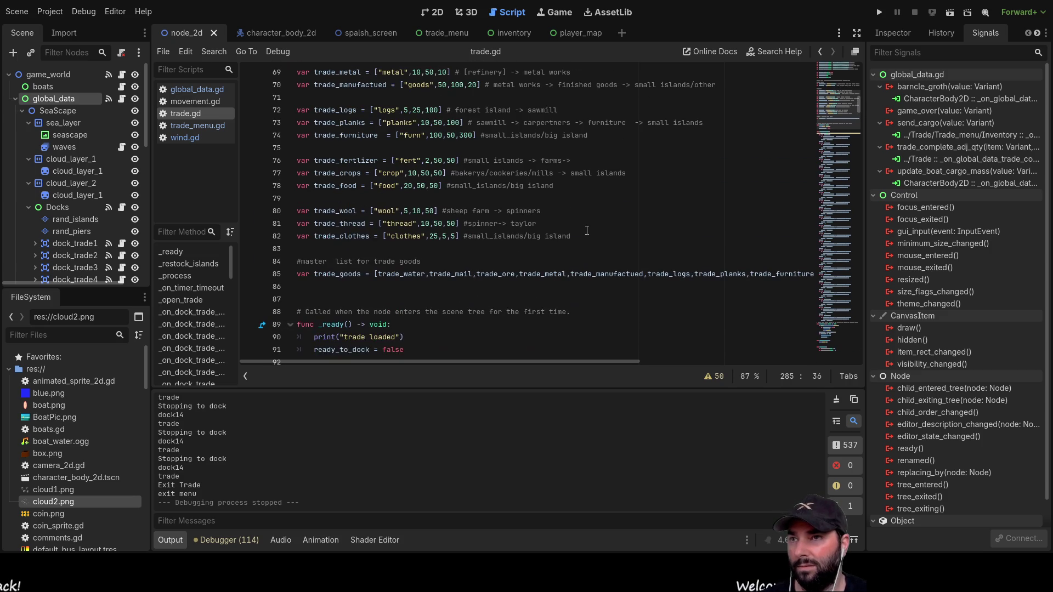
{"action": "scroll", "coordinate": [550, 240], "scroll_direction": "up", "scroll_amount": 11}
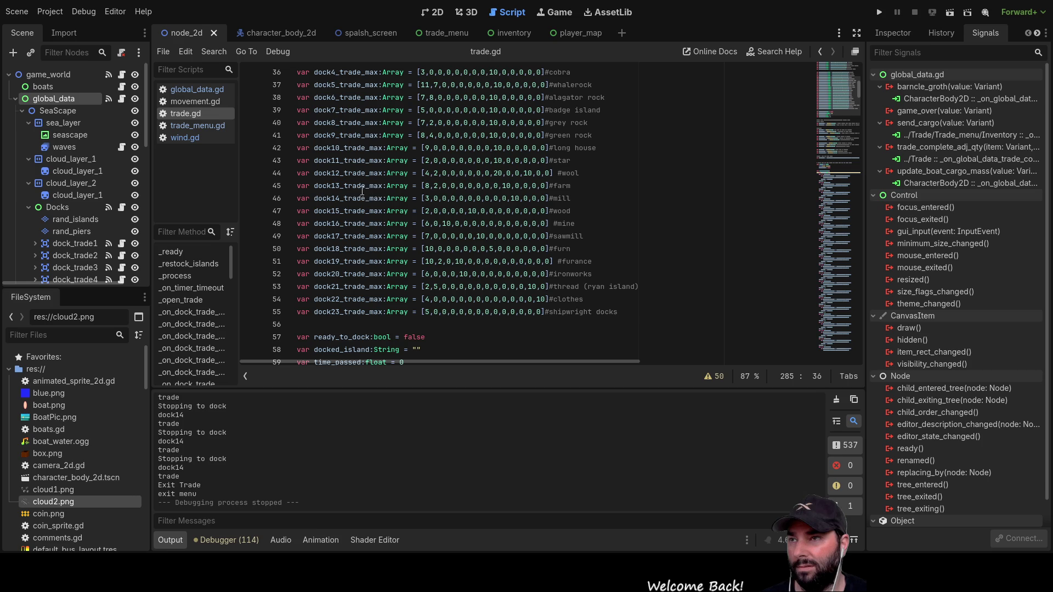
- Select dock14's #mill comment on line 46, then place the caret after the dock14 condition
{"action": "double_click", "coordinate": [563, 198]}
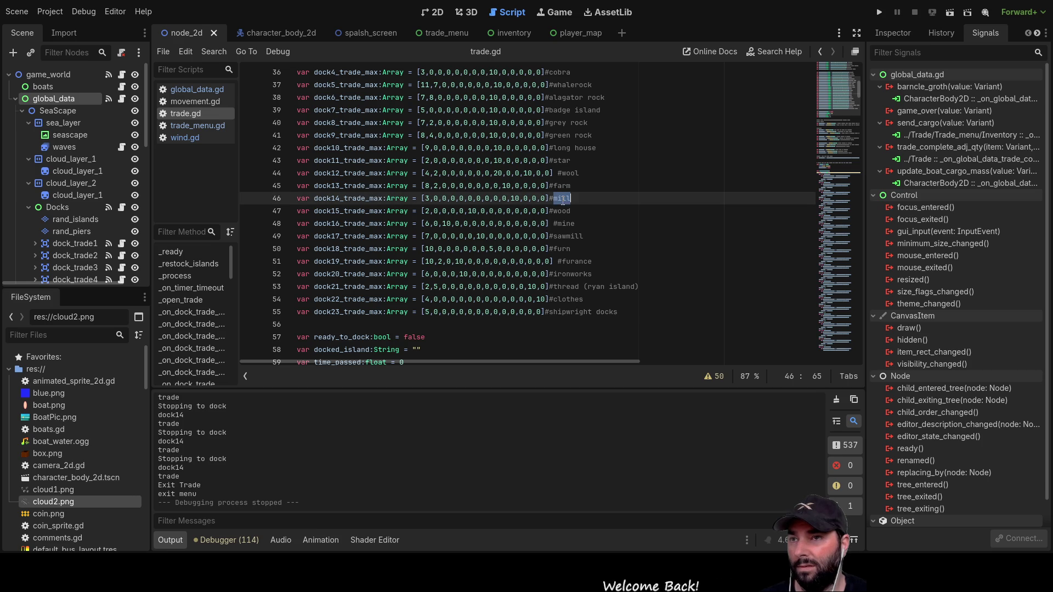
{"action": "scroll", "coordinate": [556, 294], "scroll_direction": "down", "scroll_amount": 20}
{"action": "scroll", "coordinate": [557, 295], "scroll_direction": "down", "scroll_amount": 20}
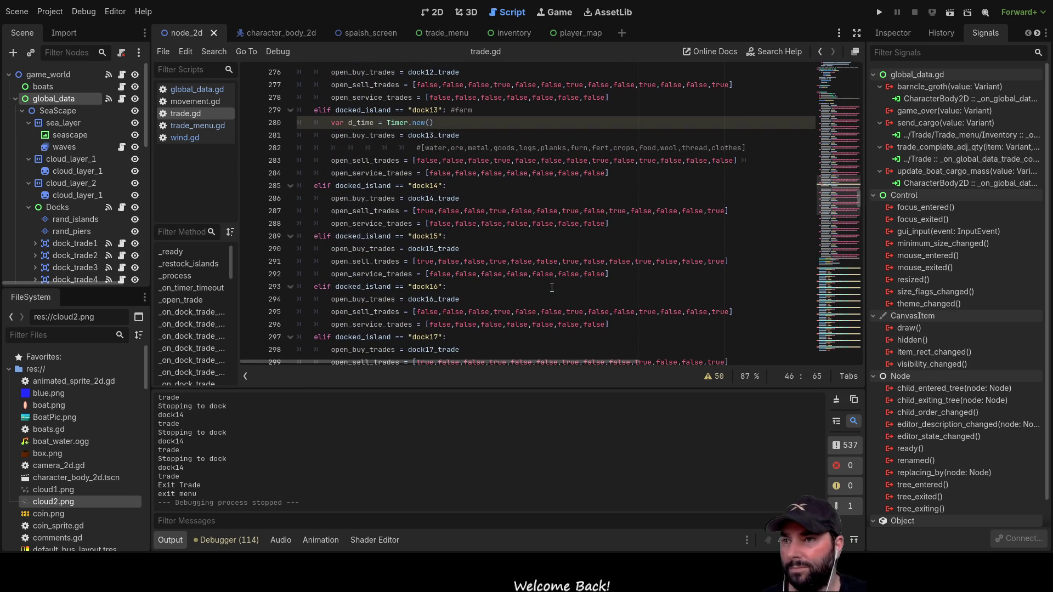
{"action": "left_click", "coordinate": [475, 188]}
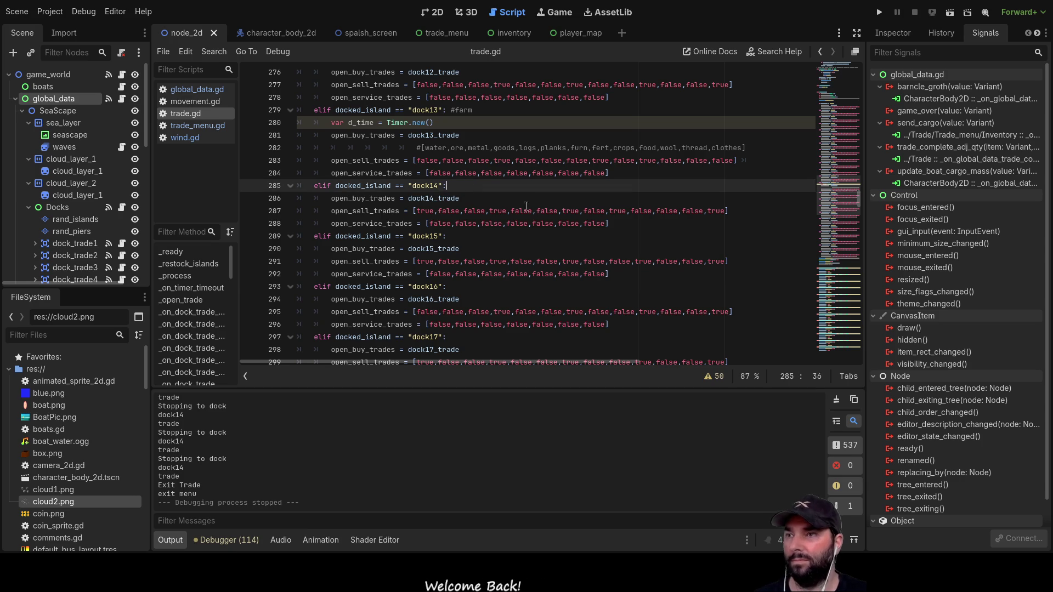
- Add a #mill comment to dock14's condition and change its last sell flag to false
{"action": "type", "text": " #mill"}
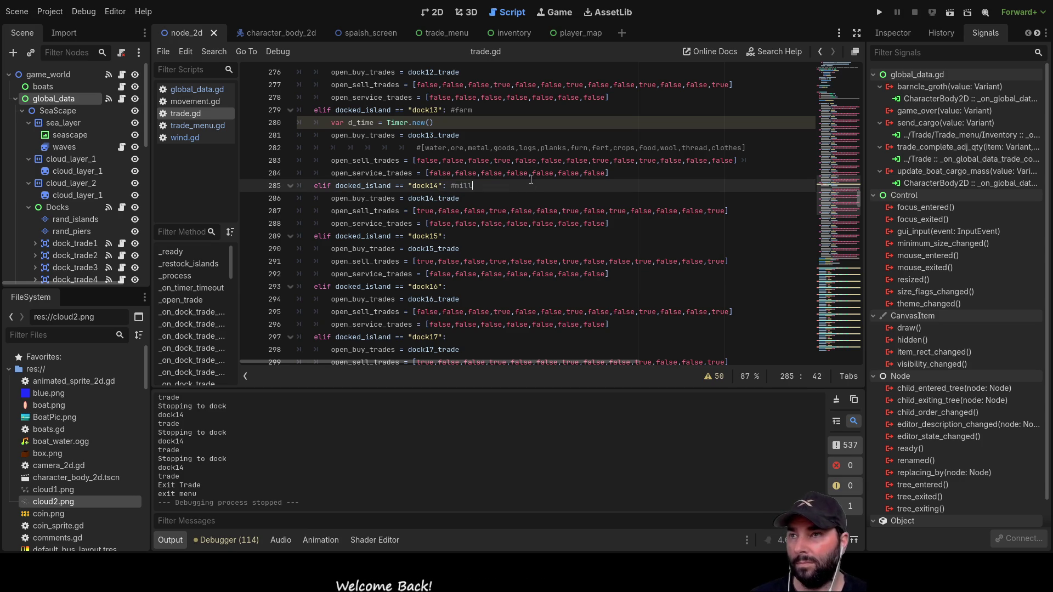
{"action": "double_click", "coordinate": [715, 211]}
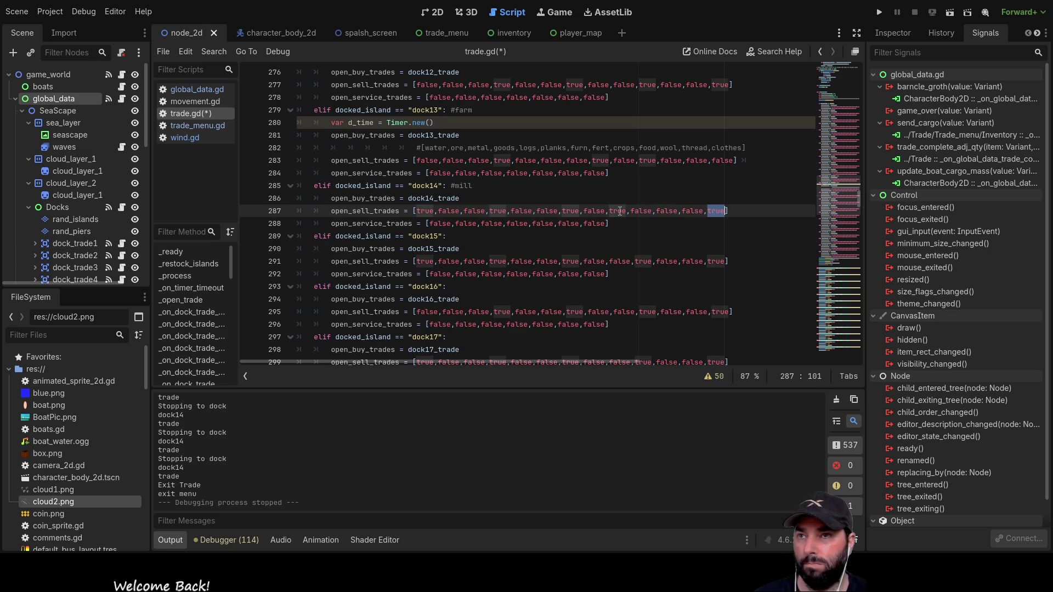
{"action": "left_click", "coordinate": [620, 211]}
{"action": "double_click", "coordinate": [619, 211]}
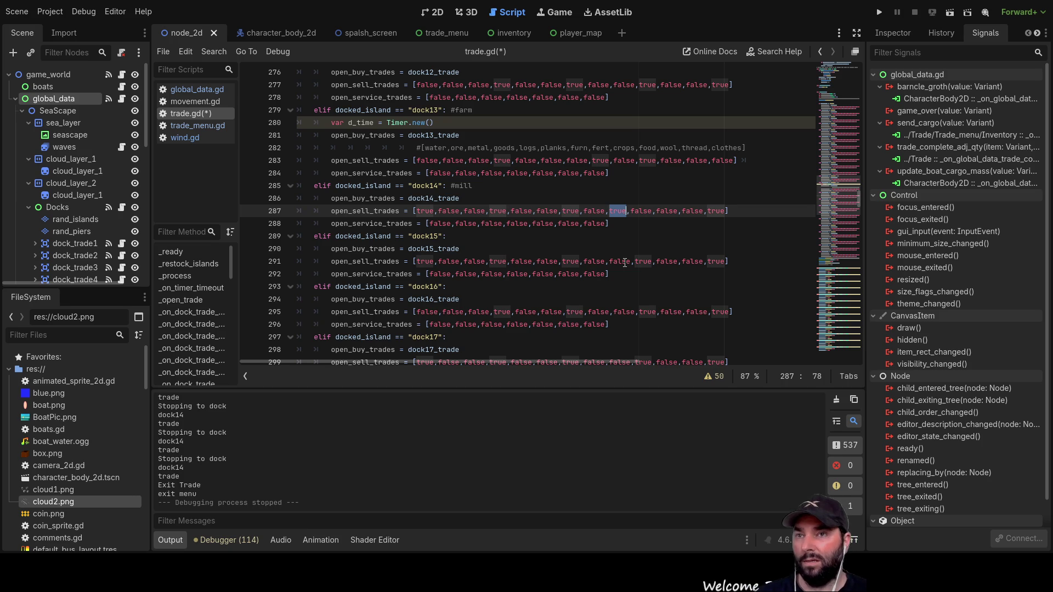
{"action": "double_click", "coordinate": [715, 211]}
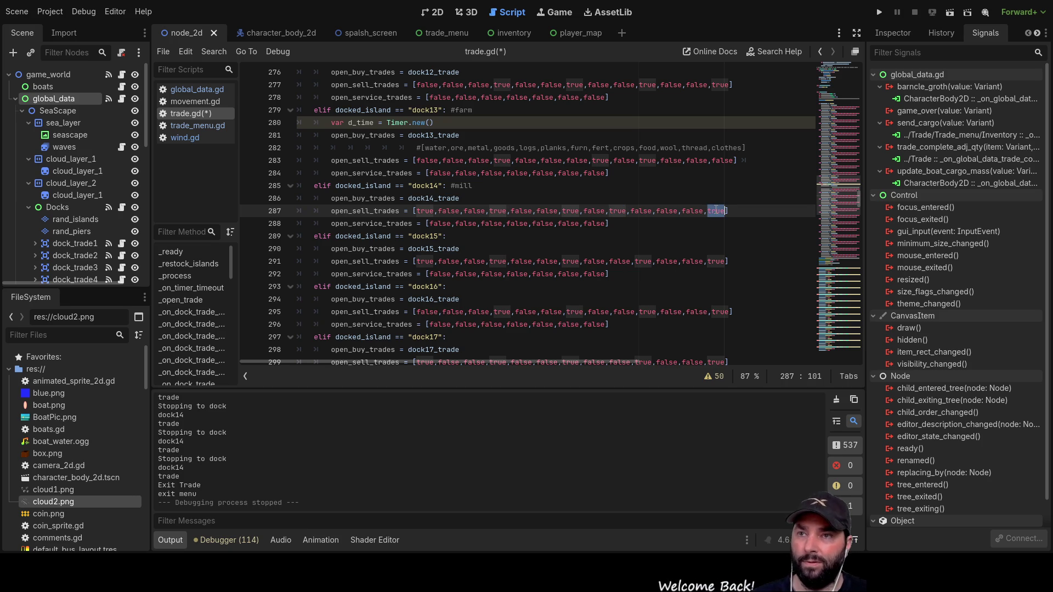
{"action": "type", "text": "false"}
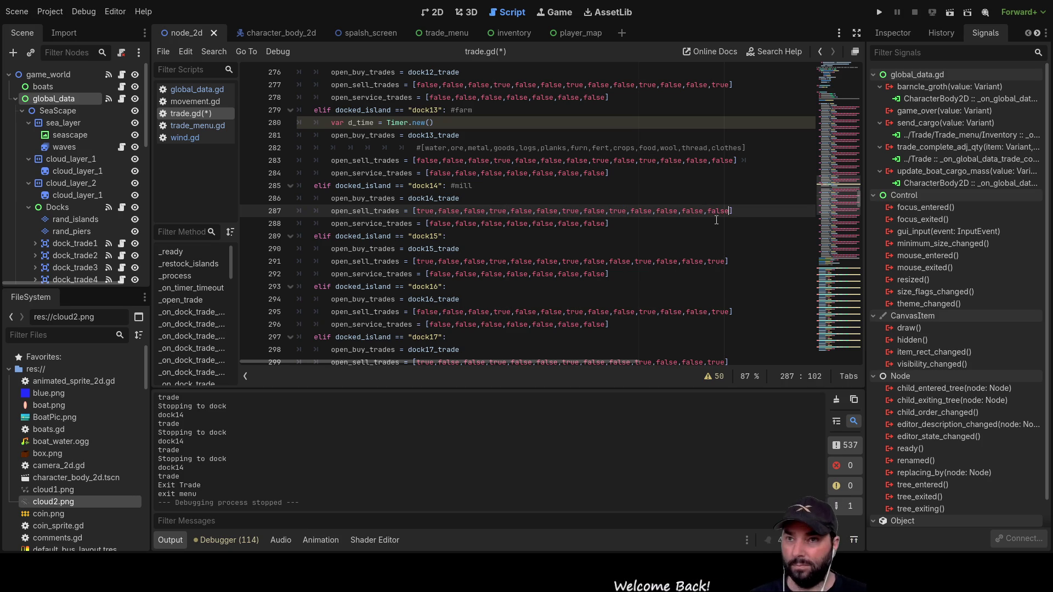
- Switch a middle dock14 sell flag from true to false as well
{"action": "left_click", "coordinate": [668, 212]}
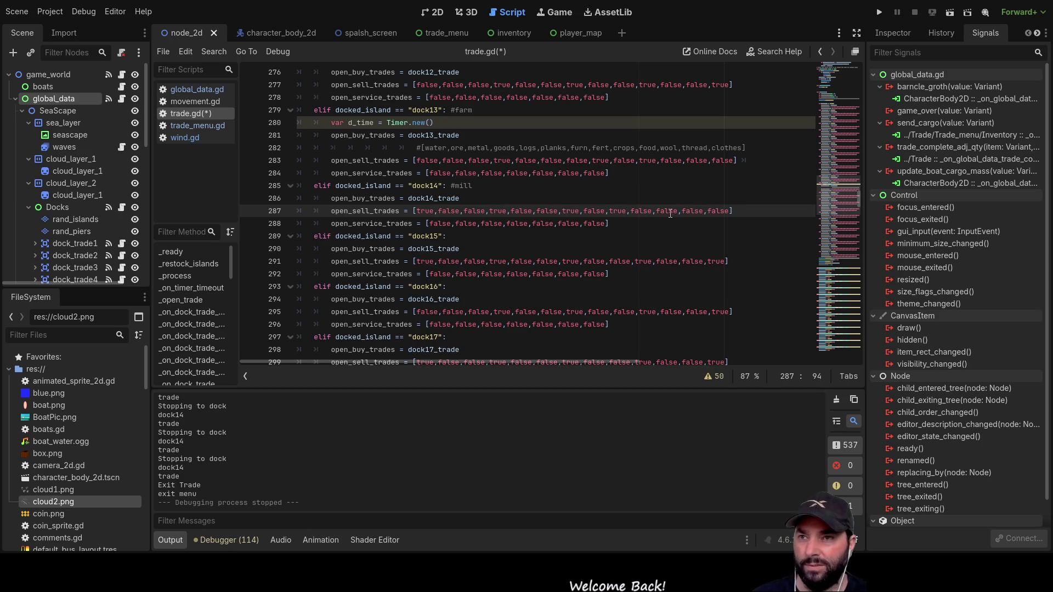
{"action": "left_click", "coordinate": [640, 211]}
{"action": "left_click", "coordinate": [619, 211]}
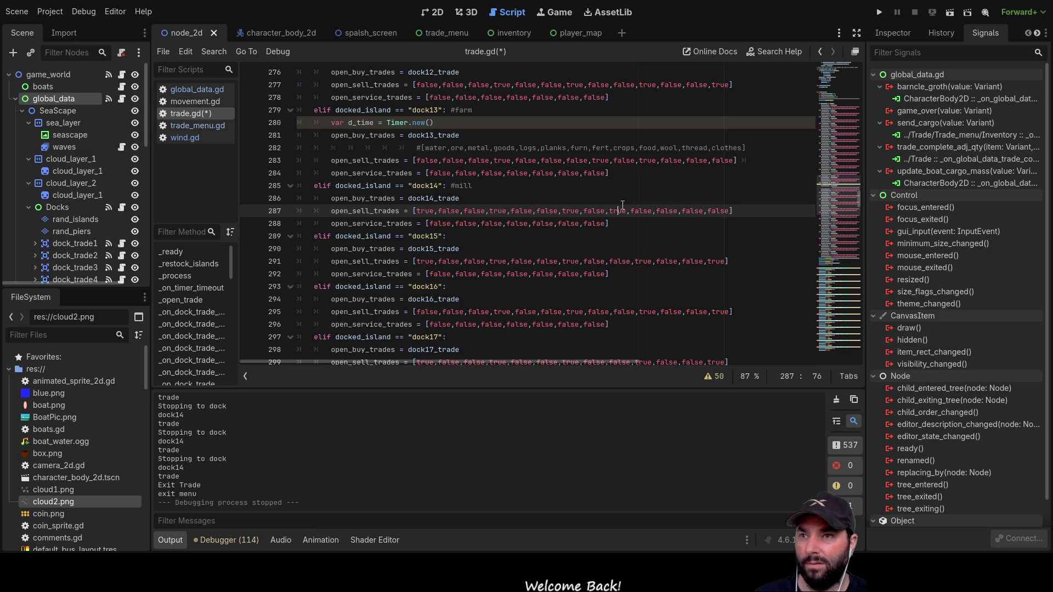
{"action": "double_click", "coordinate": [571, 211]}
{"action": "type", "text": "false"}
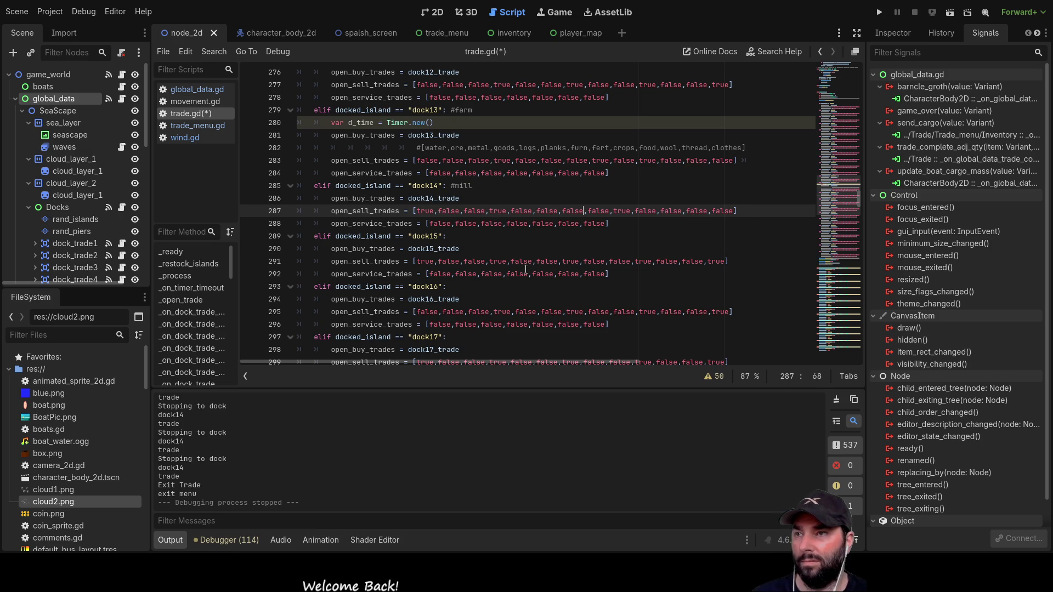
{"action": "scroll", "coordinate": [494, 236], "scroll_direction": "up", "scroll_amount": 15}
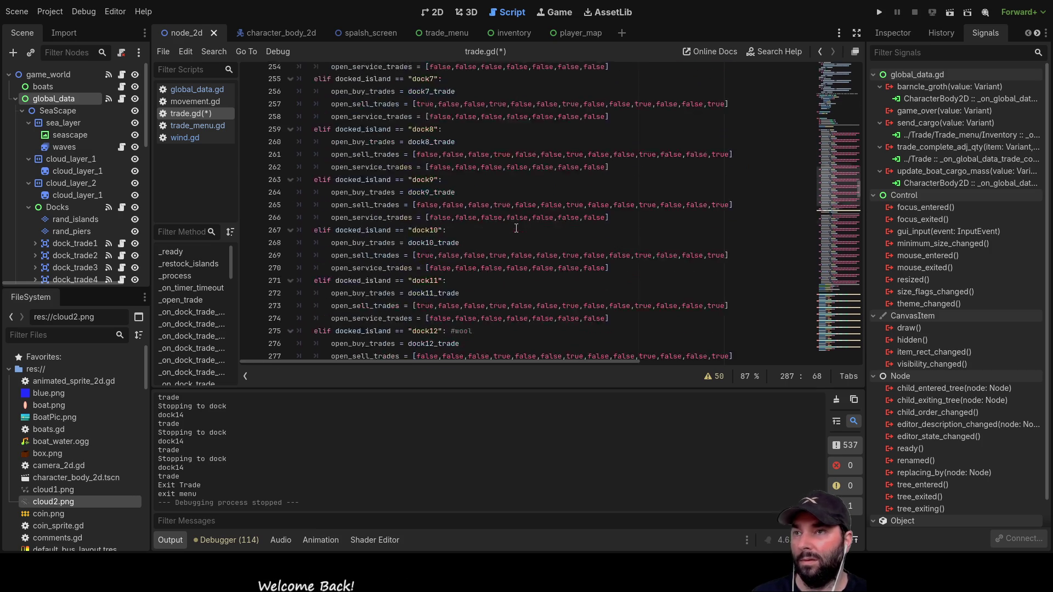
{"action": "scroll", "coordinate": [524, 228], "scroll_direction": "up", "scroll_amount": 20}
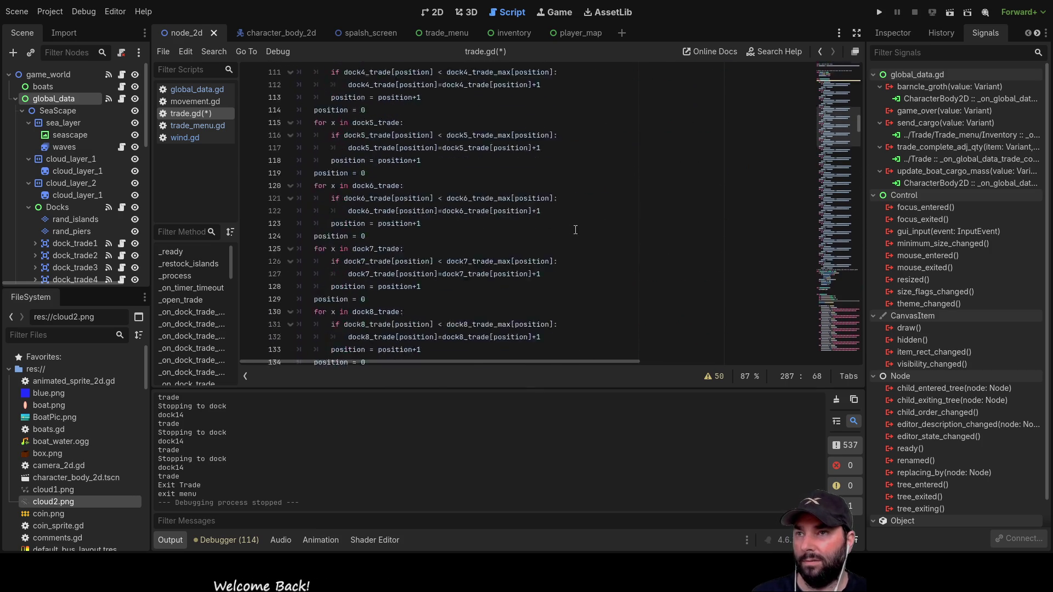
{"action": "scroll", "coordinate": [577, 231], "scroll_direction": "up", "scroll_amount": 10}
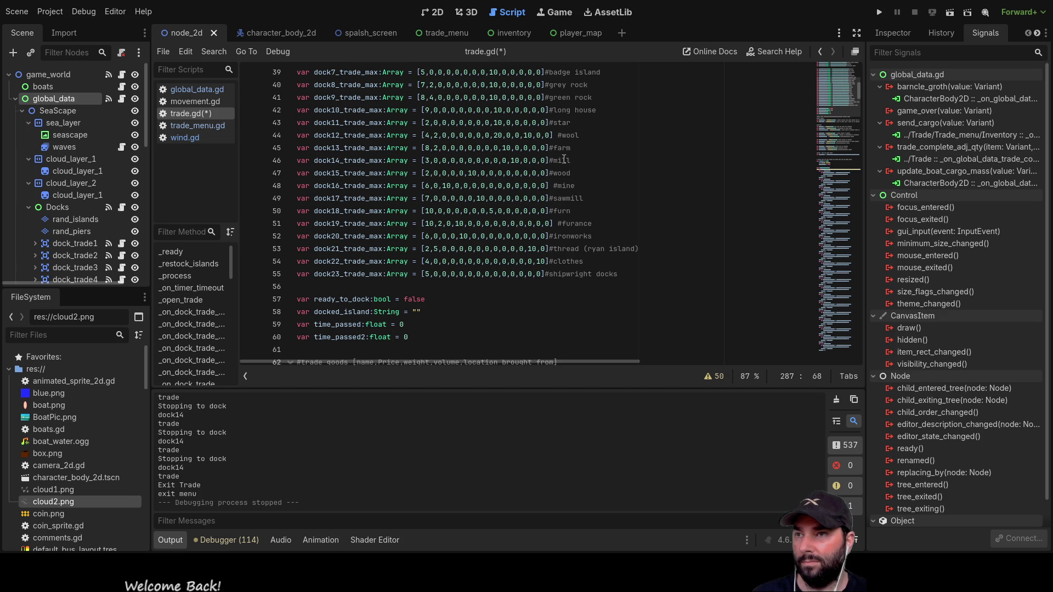
{"action": "double_click", "coordinate": [562, 173]}
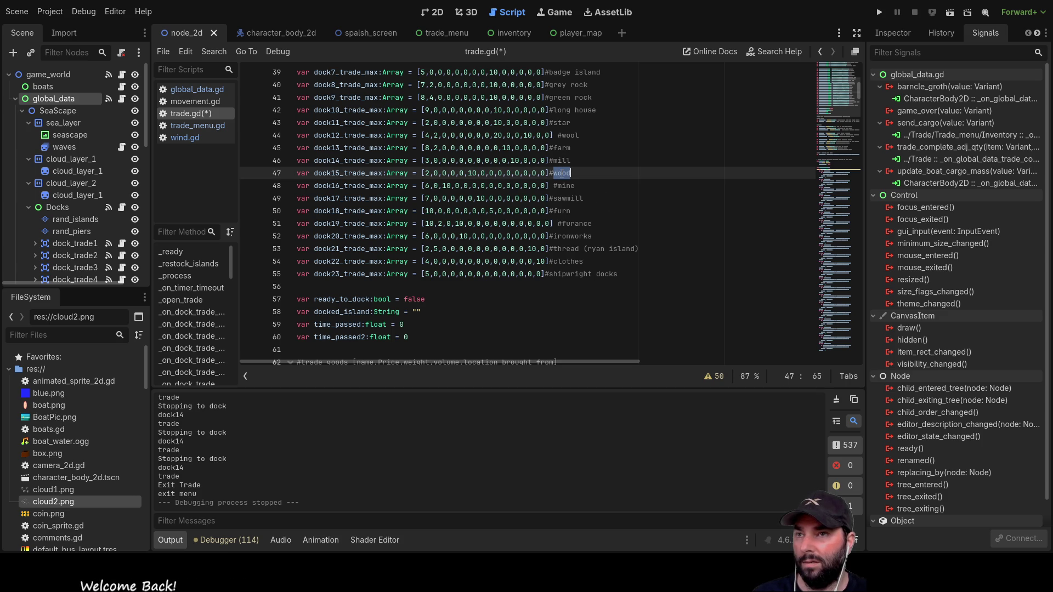
{"action": "scroll", "coordinate": [547, 266], "scroll_direction": "down", "scroll_amount": 4}
{"action": "scroll", "coordinate": [548, 267], "scroll_direction": "down", "scroll_amount": 20}
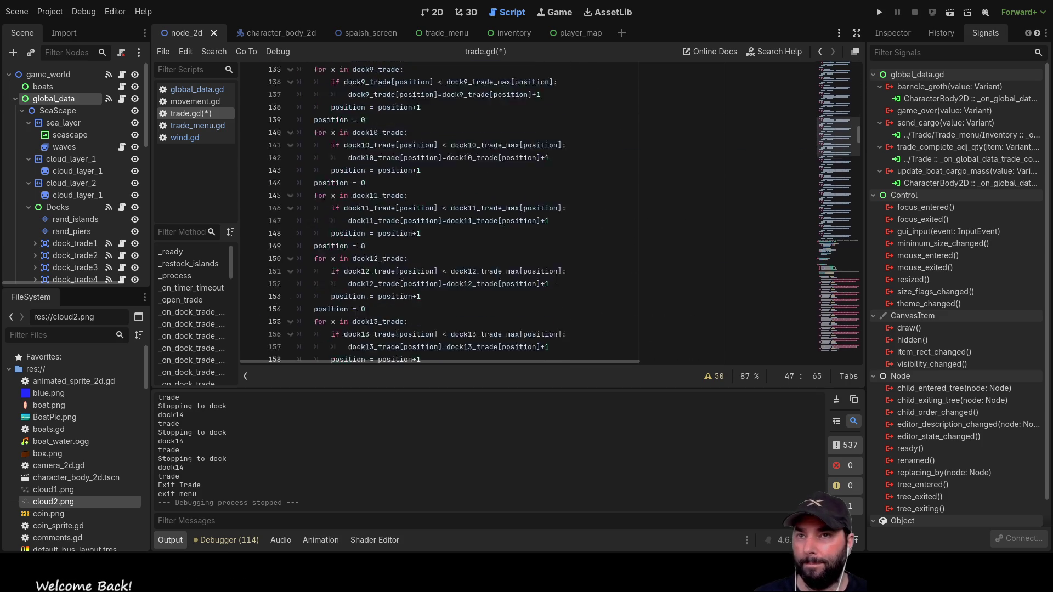
{"action": "scroll", "coordinate": [518, 255], "scroll_direction": "down", "scroll_amount": 9}
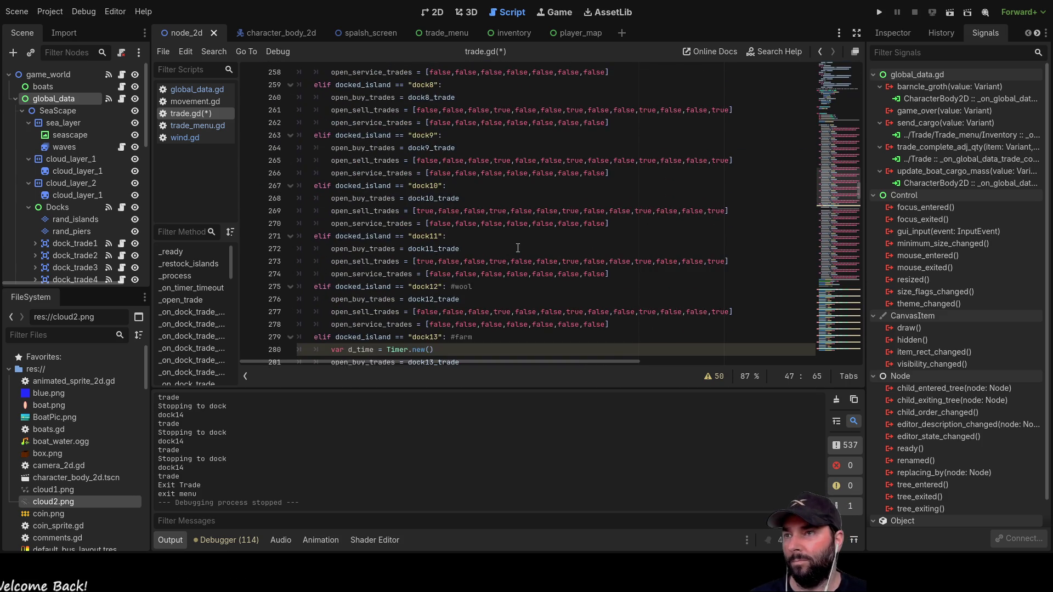
{"action": "scroll", "coordinate": [479, 227], "scroll_direction": "down", "scroll_amount": 6}
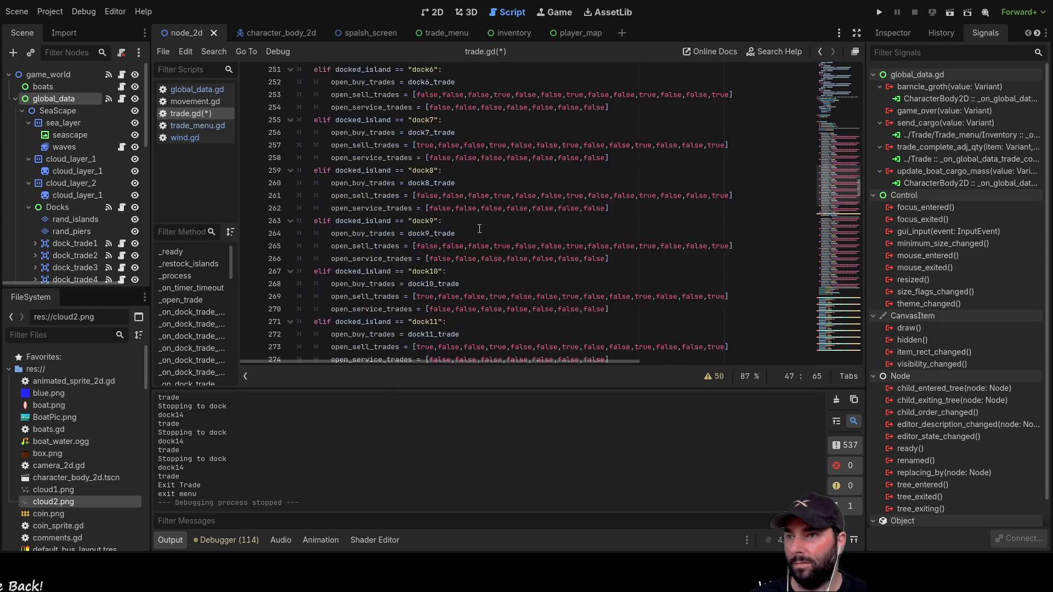
{"action": "scroll", "coordinate": [481, 227], "scroll_direction": "down", "scroll_amount": 1}
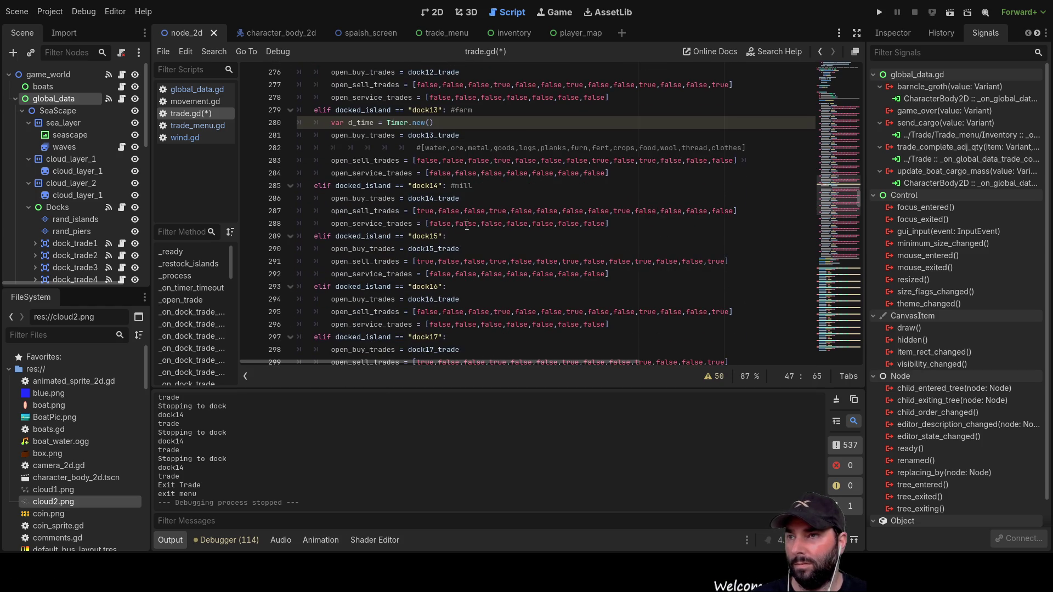
- Comment dock15 as #wood and set two of its later sell flags to false
{"action": "left_click", "coordinate": [457, 235]}
{"action": "type", "text": "#"}
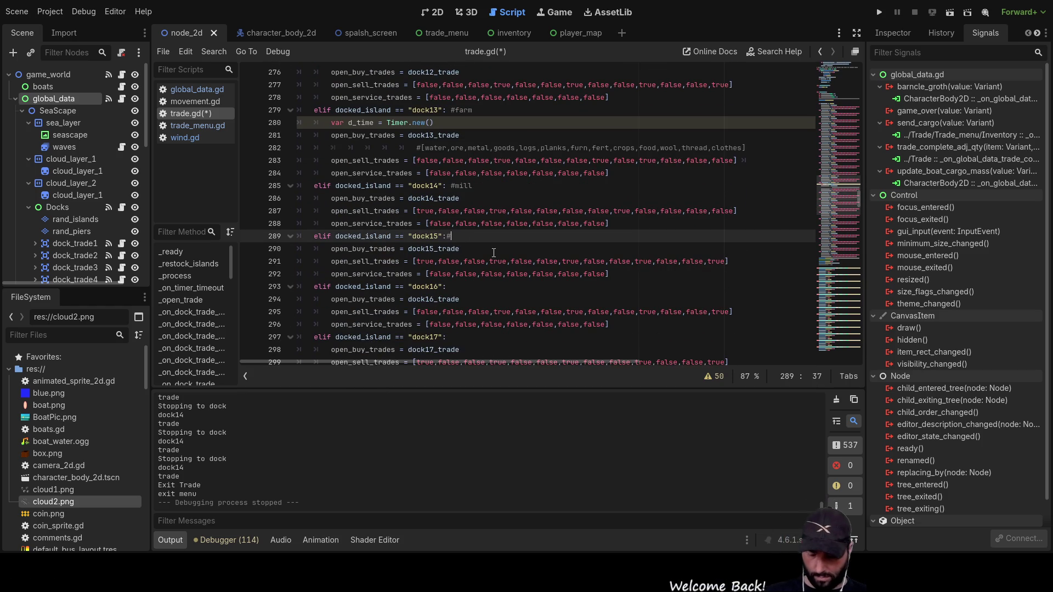
{"action": "type", "text": "wood"}
{"action": "key", "text": "Down"}
{"action": "key", "text": "Down"}
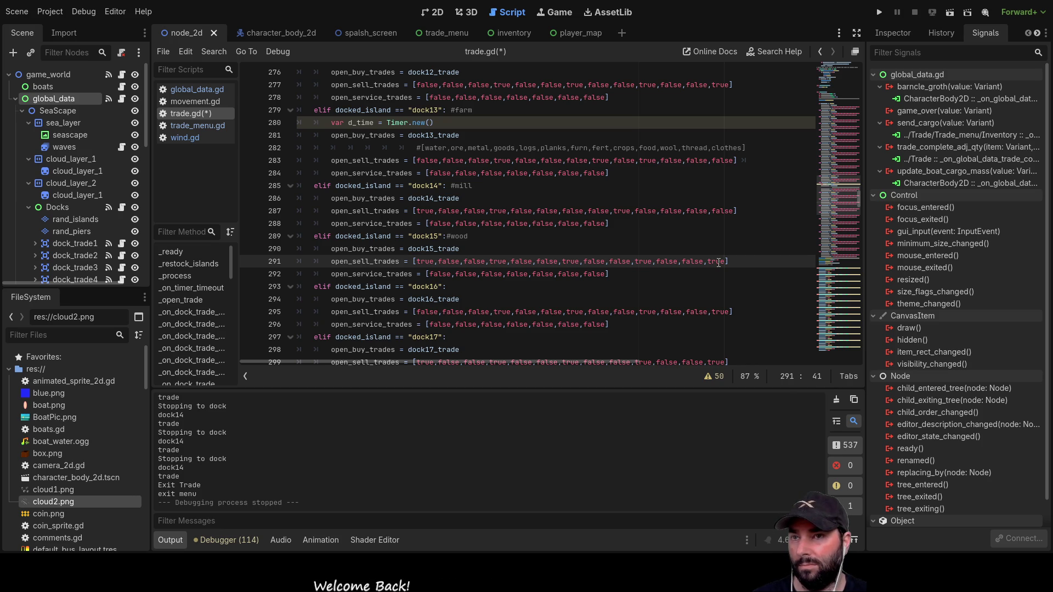
{"action": "double_click", "coordinate": [719, 262]}
{"action": "type", "text": "false"}
{"action": "double_click", "coordinate": [643, 262]}
{"action": "type", "text": "false"}
- Turn off dock15's seventh sell flag and switch its planks flag to true
{"action": "double_click", "coordinate": [620, 262]}
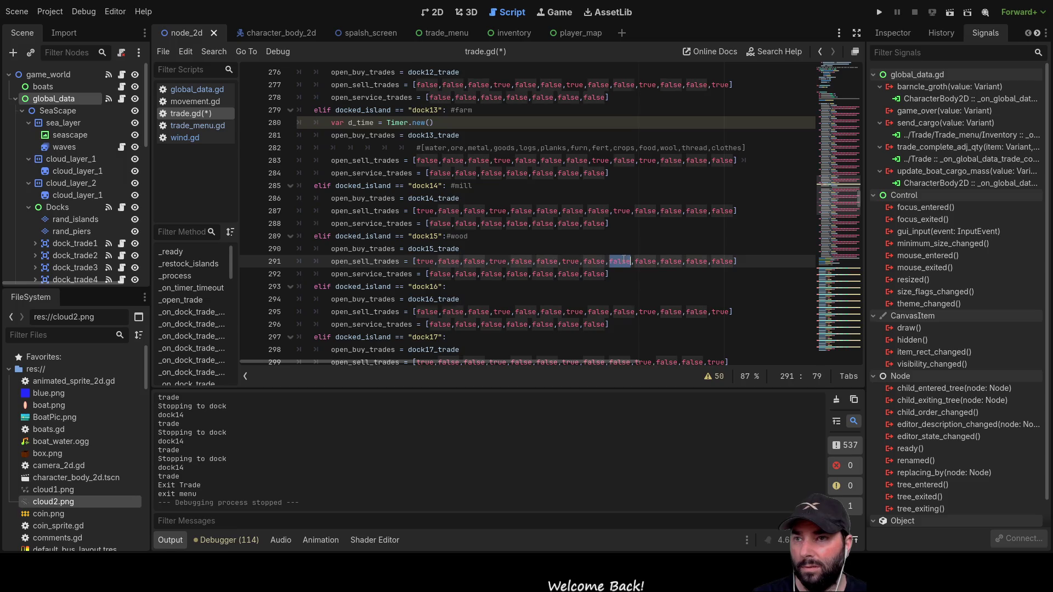
{"action": "double_click", "coordinate": [571, 261]}
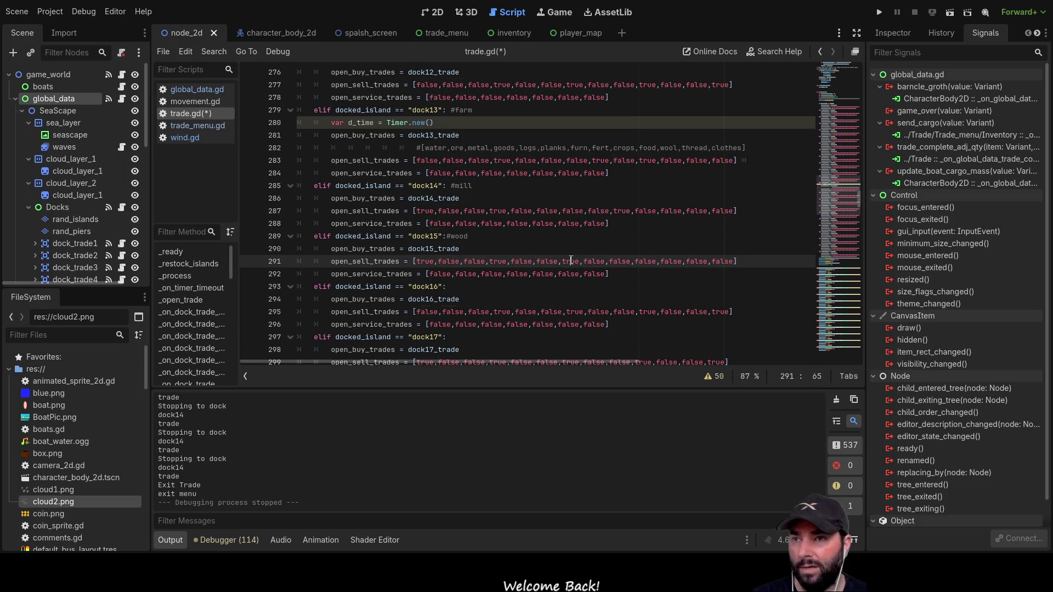
{"action": "type", "text": "false,false,false"}
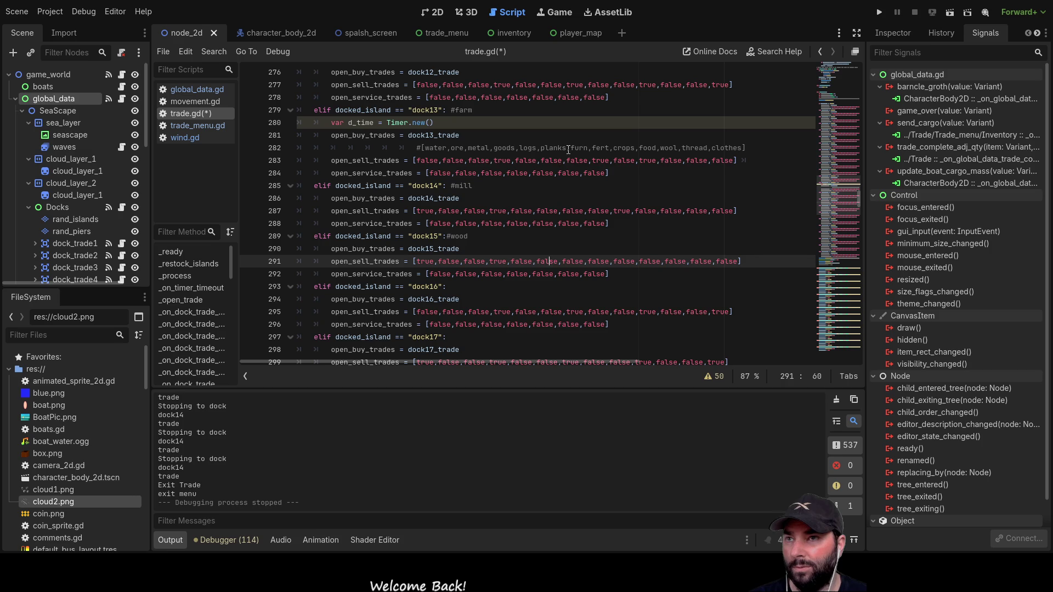
{"action": "double_click", "coordinate": [547, 261]}
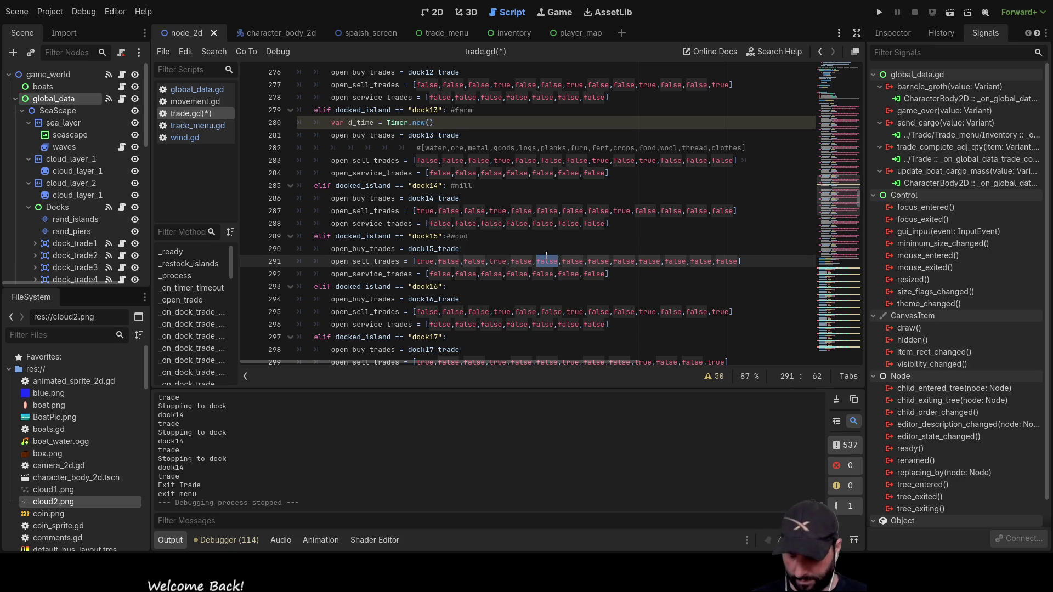
{"action": "type", "text": "tru"}
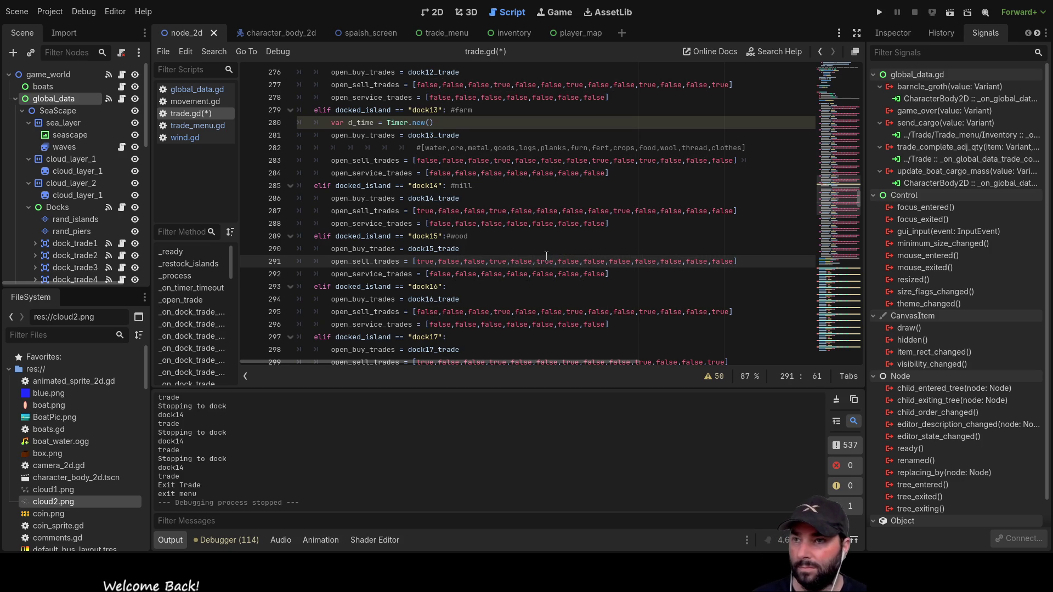
{"action": "type", "text": "e"}
{"action": "key", "text": "Up"}
{"action": "left_click_drag", "start_coordinate": [748, 148], "coordinate": [298, 151]}
{"action": "key", "text": "ctrl+c"}
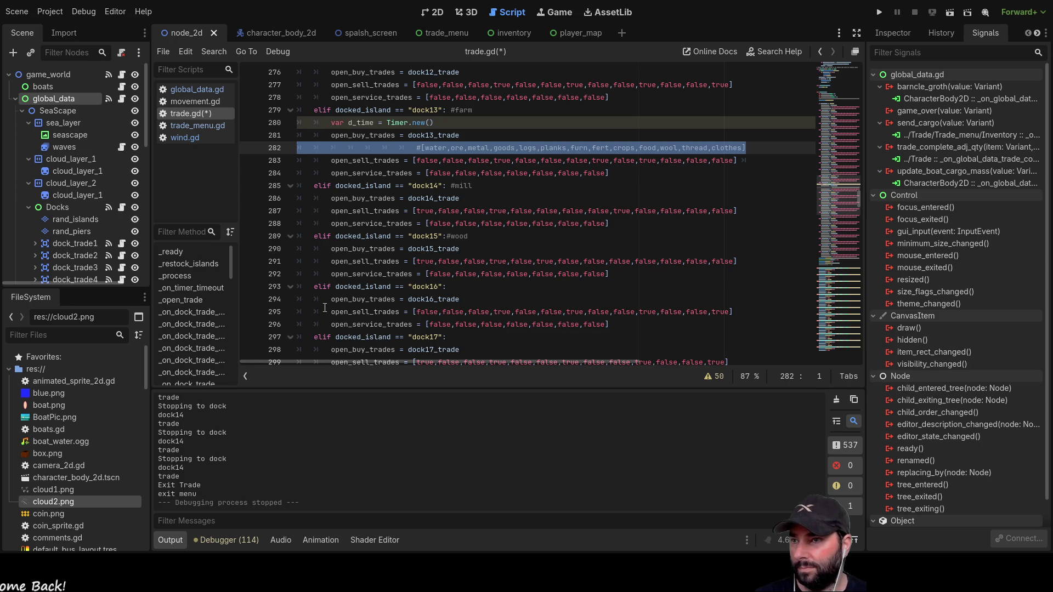
- Paste the goods-order comment on a new line above dock16's sell list
{"action": "left_click", "coordinate": [295, 309]}
{"action": "key", "text": "Return"}
{"action": "key", "text": "Up"}
{"action": "key", "text": "ctrl+v"}
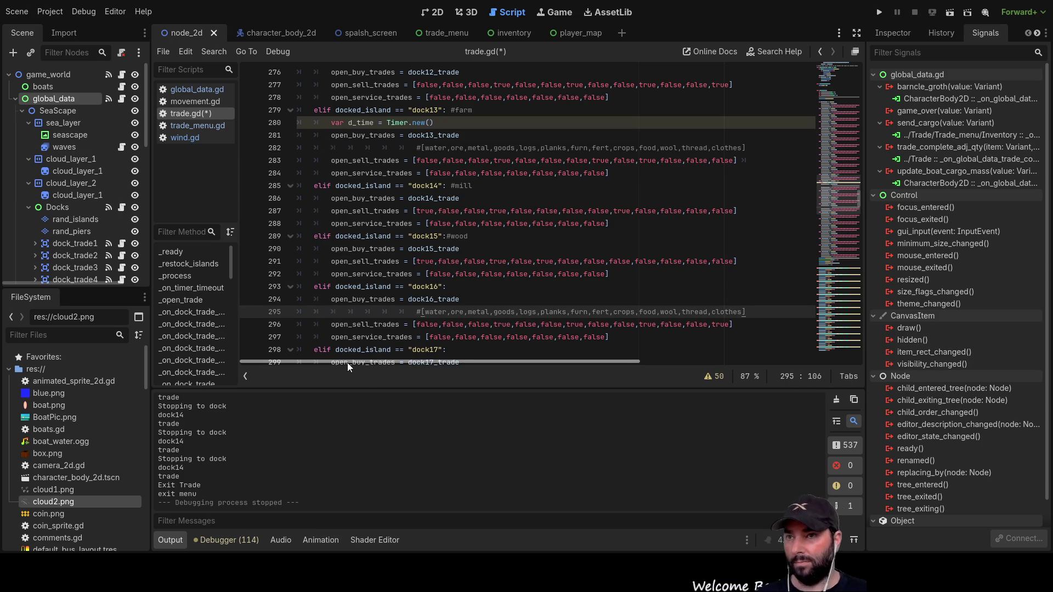
- Confirm dock16 is the #mine dock, then return to the end of its condition line
{"action": "scroll", "coordinate": [499, 180], "scroll_direction": "up", "scroll_amount": 20}
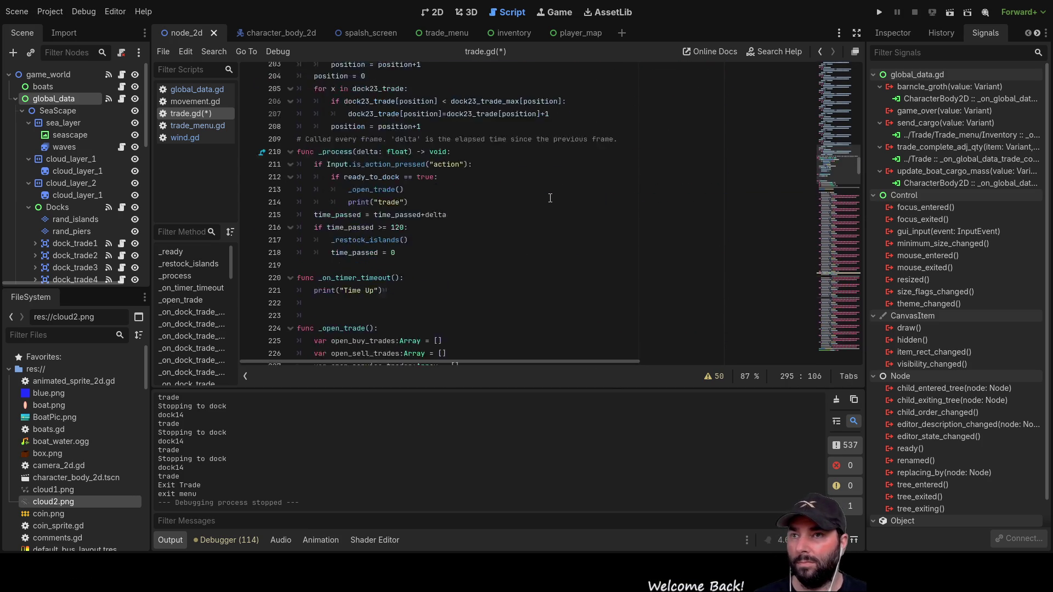
{"action": "scroll", "coordinate": [575, 209], "scroll_direction": "up", "scroll_amount": 20}
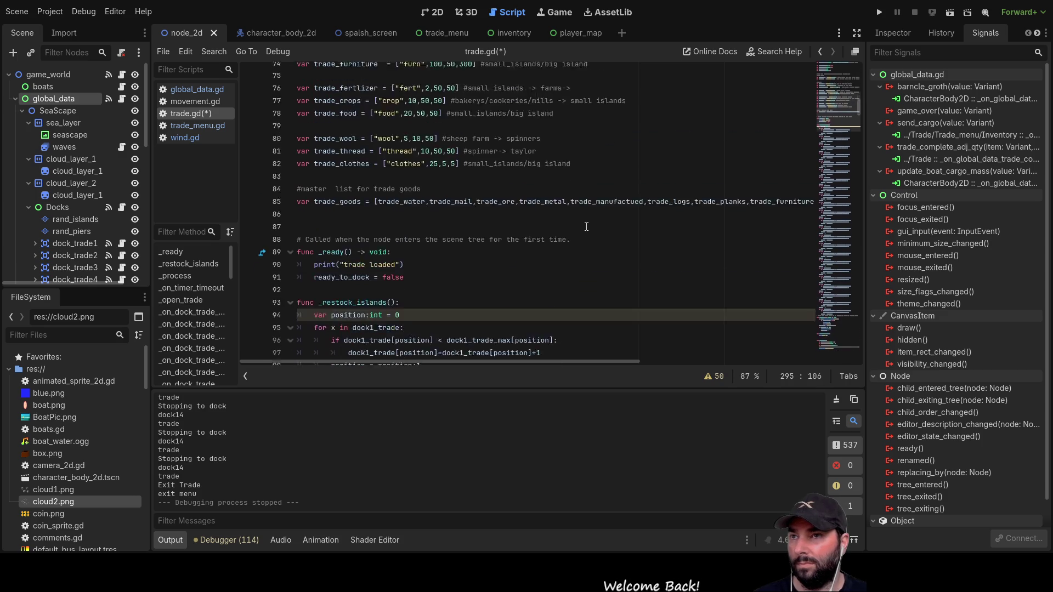
{"action": "scroll", "coordinate": [587, 226], "scroll_direction": "down", "scroll_amount": 5}
{"action": "scroll", "coordinate": [603, 227], "scroll_direction": "up", "scroll_amount": 14}
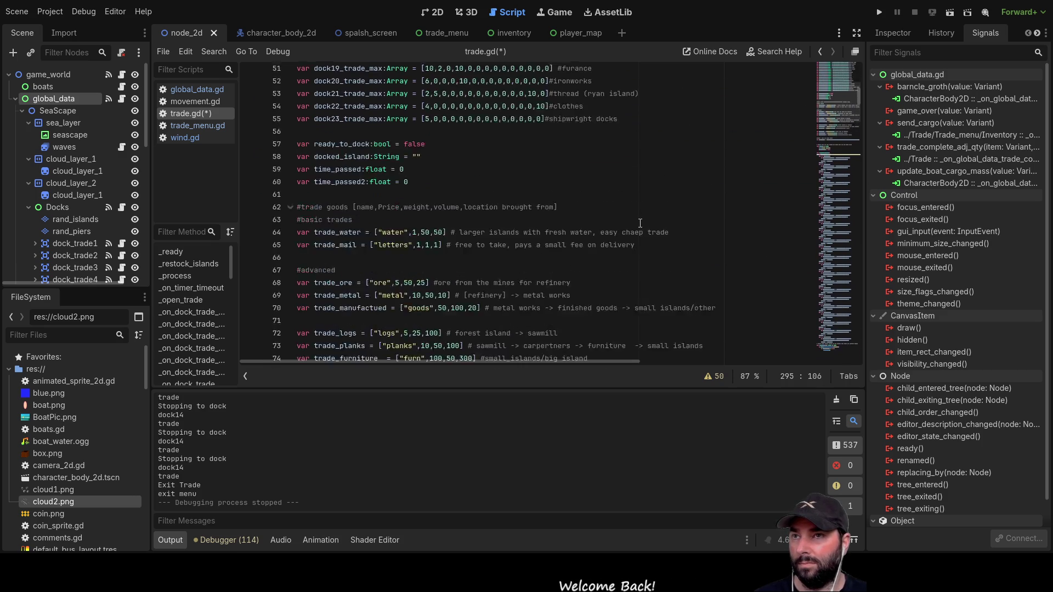
{"action": "scroll", "coordinate": [616, 227], "scroll_direction": "up", "scroll_amount": 2}
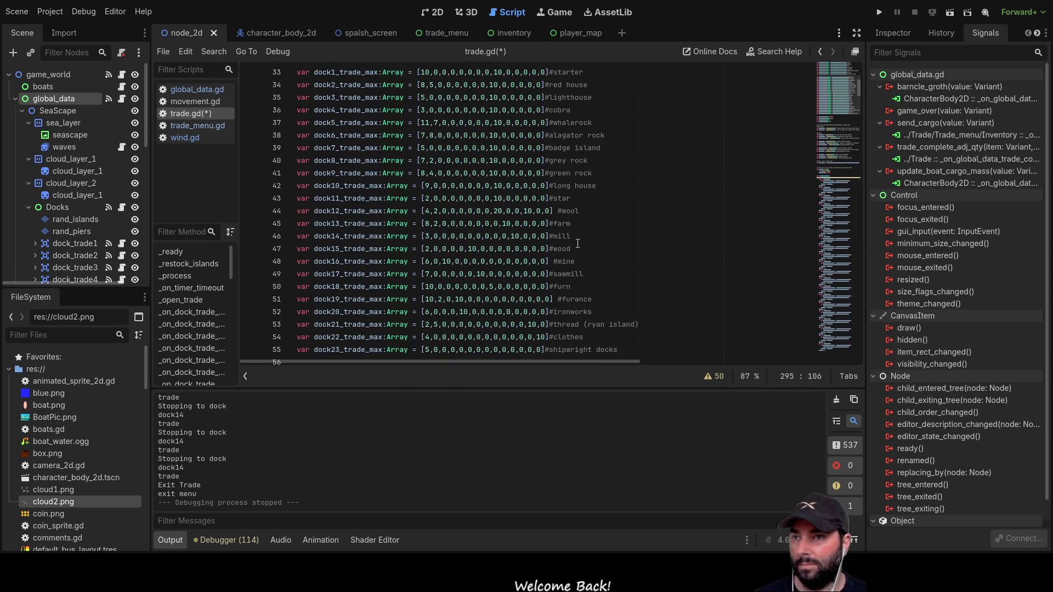
{"action": "double_click", "coordinate": [579, 261]}
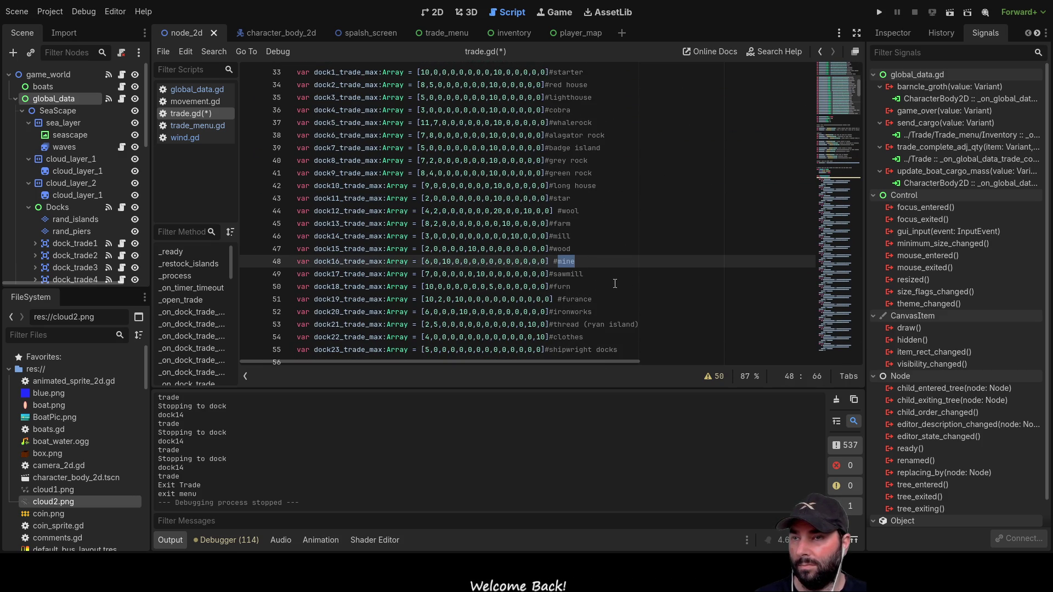
{"action": "scroll", "coordinate": [608, 236], "scroll_direction": "down", "scroll_amount": 20}
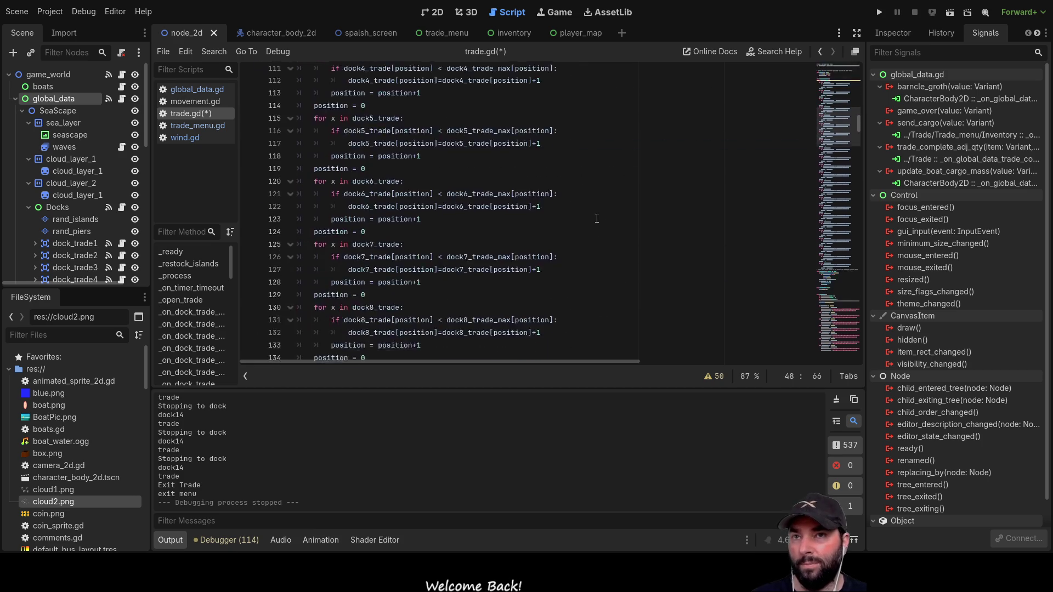
{"action": "scroll", "coordinate": [585, 198], "scroll_direction": "down", "scroll_amount": 20}
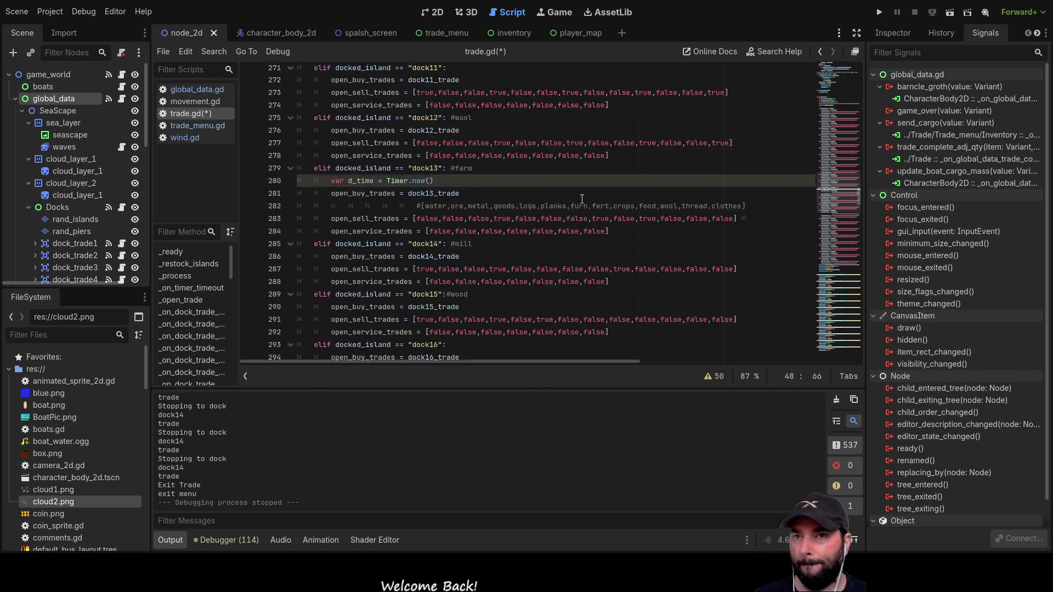
{"action": "scroll", "coordinate": [581, 268], "scroll_direction": "down", "scroll_amount": 1}
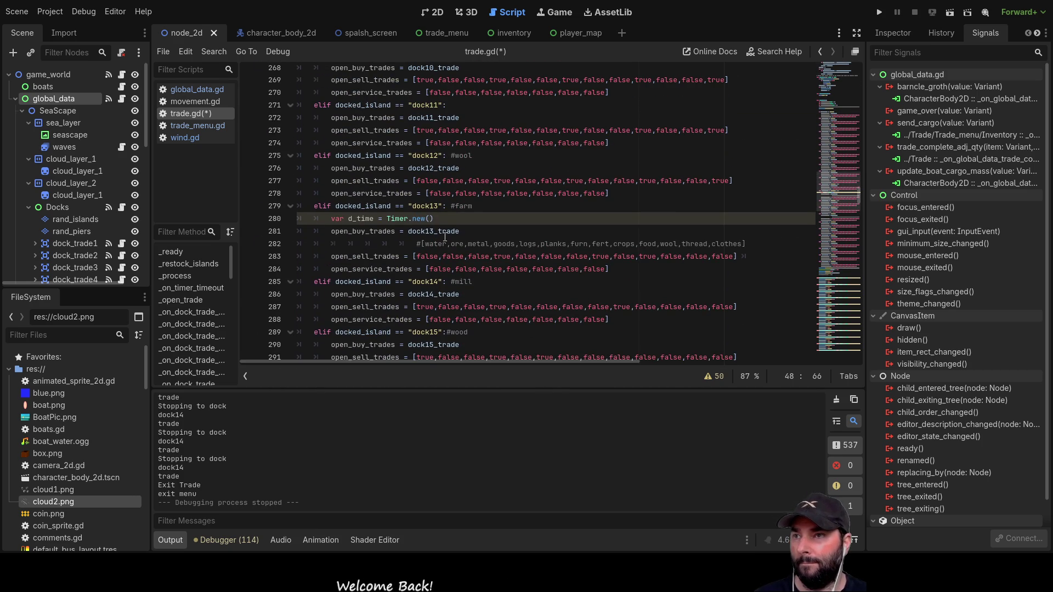
{"action": "scroll", "coordinate": [526, 238], "scroll_direction": "down", "scroll_amount": 2}
{"action": "left_click", "coordinate": [468, 232]}
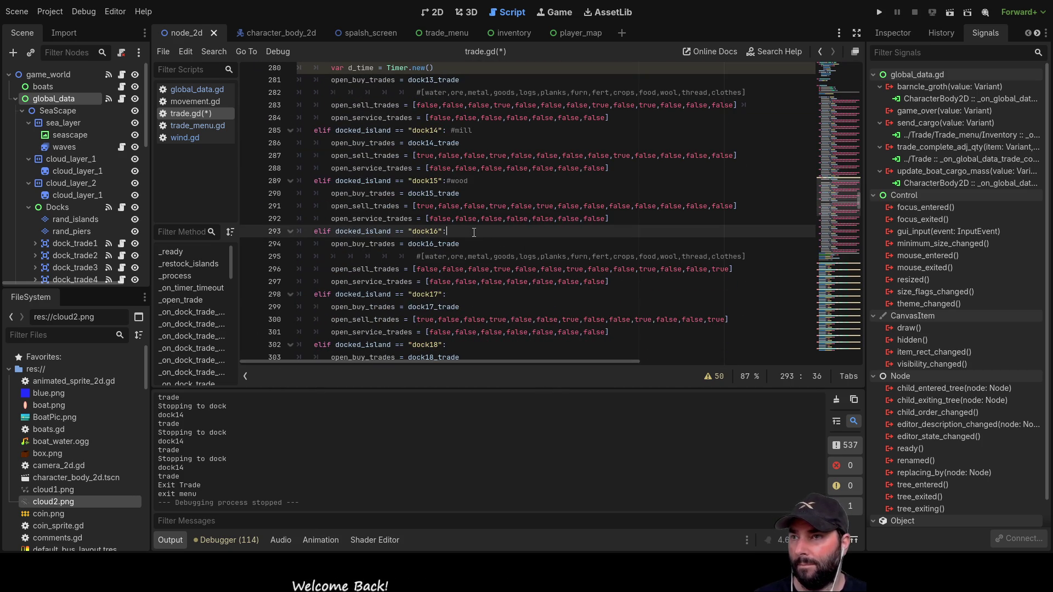
- Add a #mine comment to dock16 and switch its last and food sell flags to false
{"action": "type", "text": "#mine"}
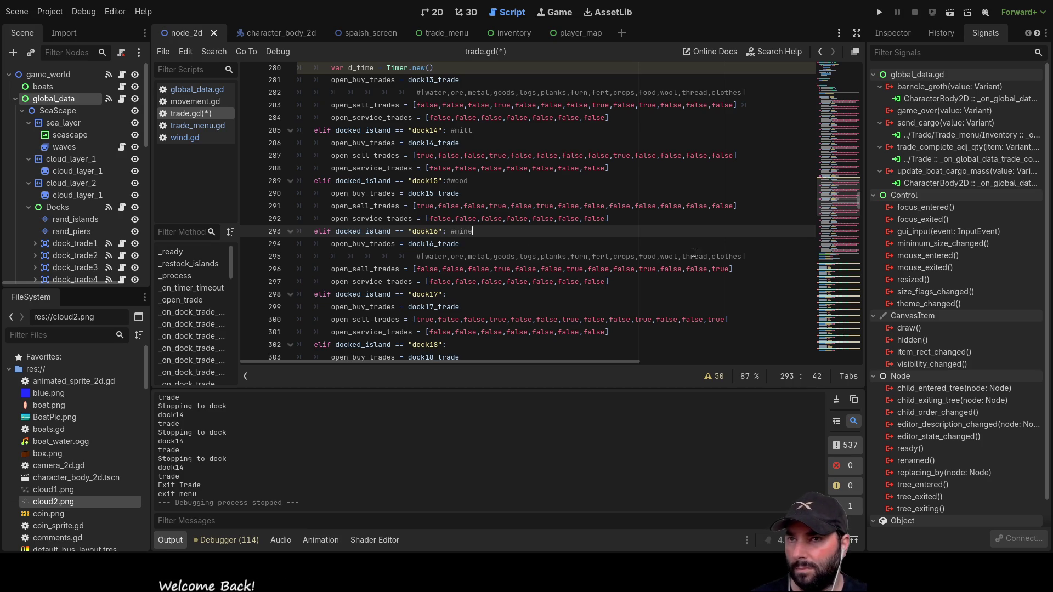
{"action": "double_click", "coordinate": [720, 269]}
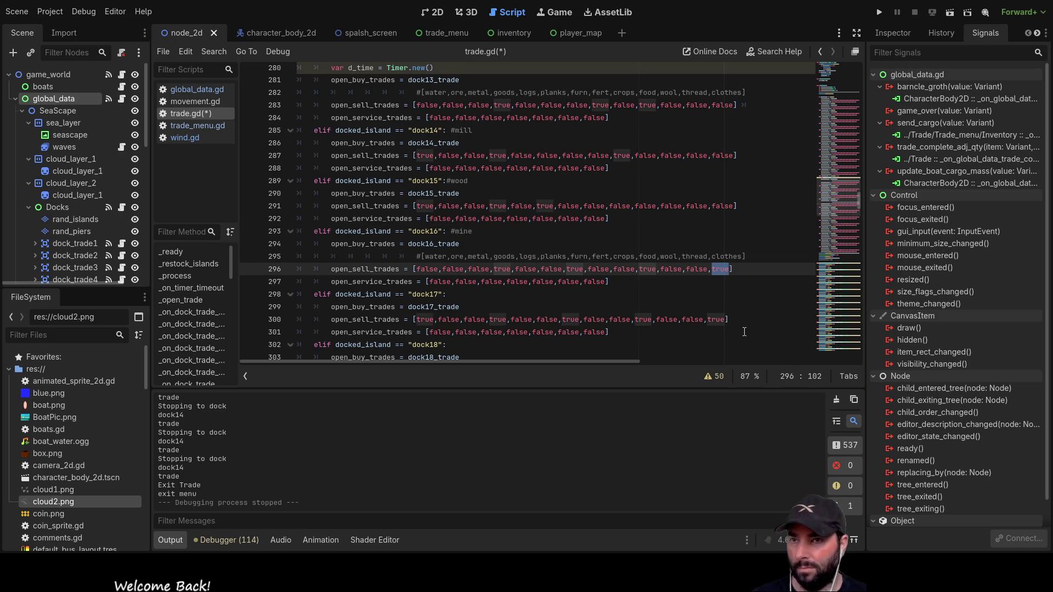
{"action": "type", "text": "false"}
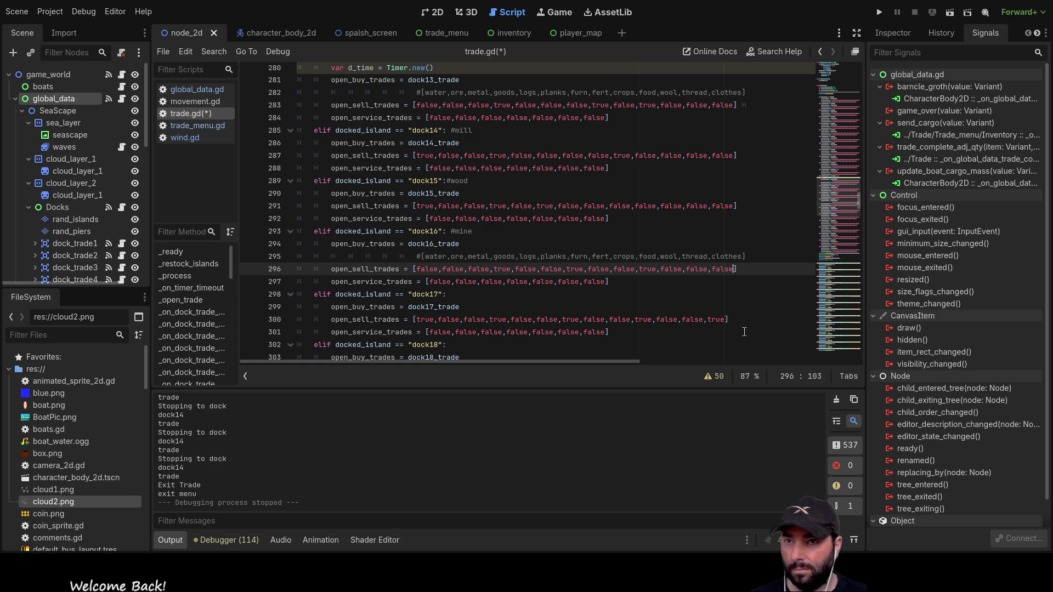
{"action": "double_click", "coordinate": [698, 269]}
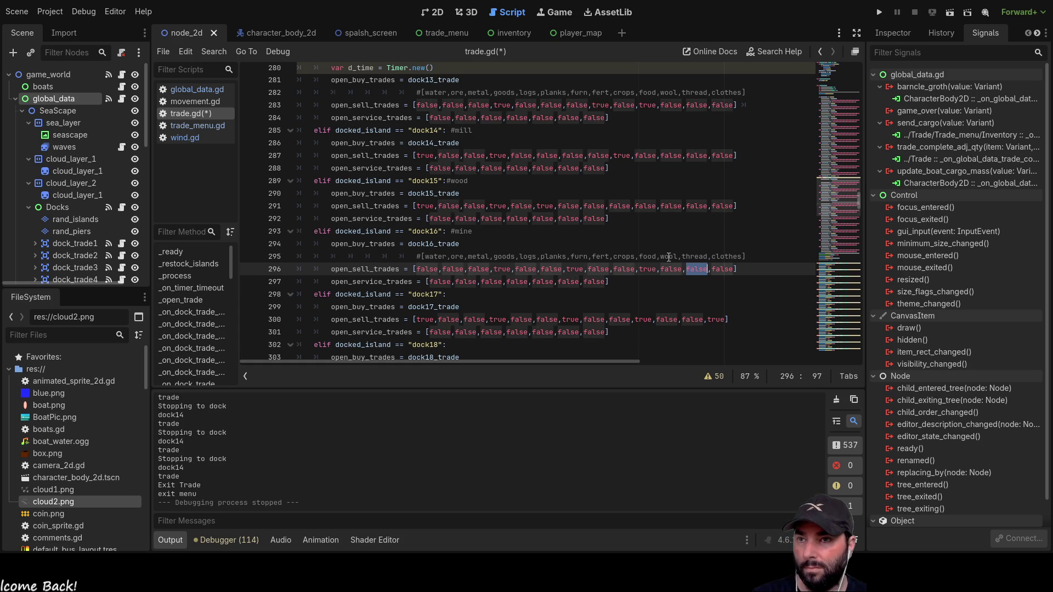
{"action": "double_click", "coordinate": [648, 269]}
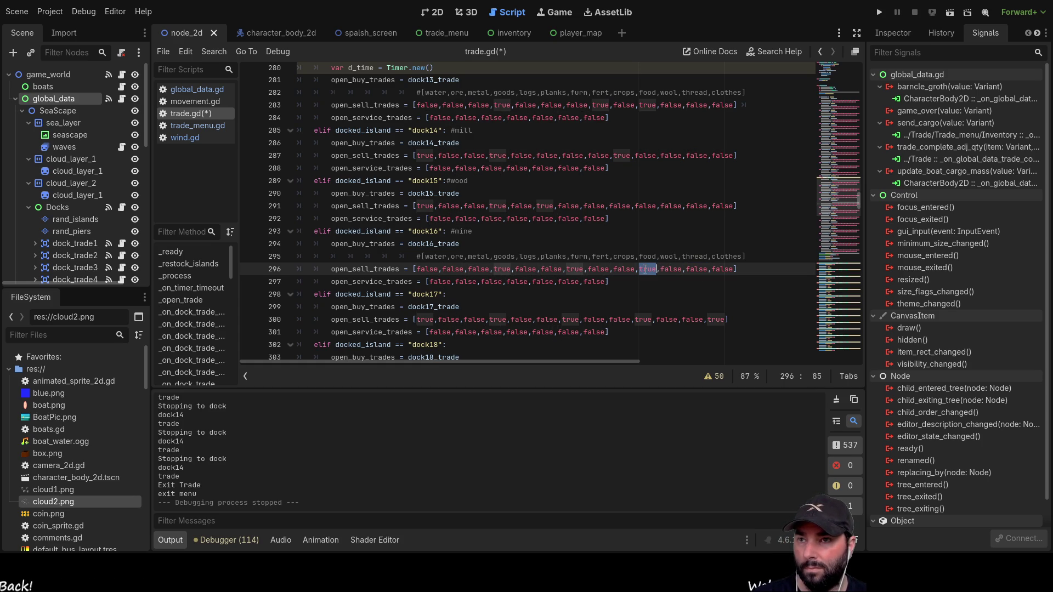
{"action": "type", "text": "false"}
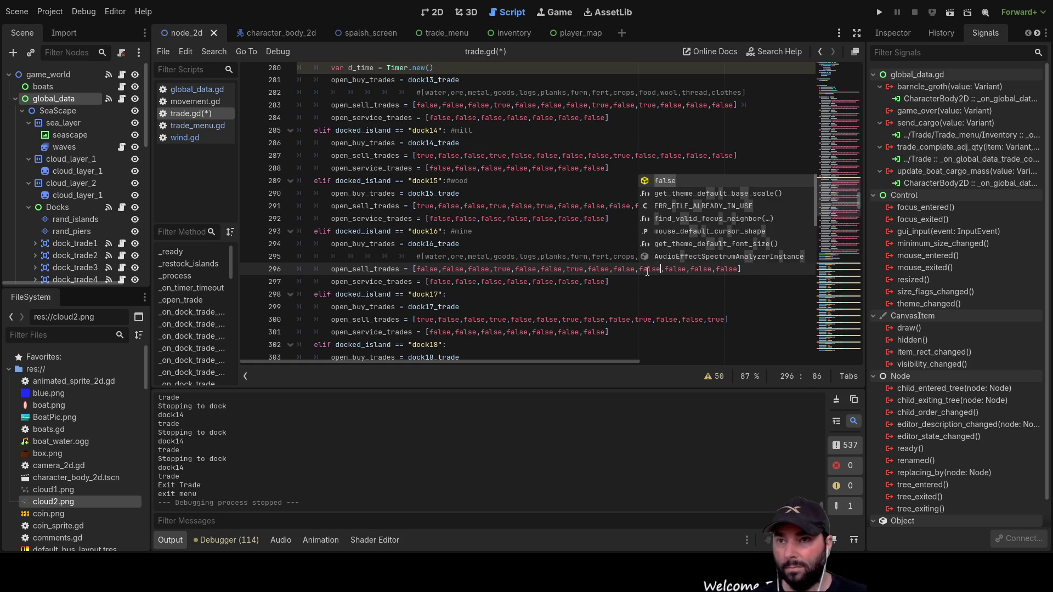
{"action": "key", "text": "Return"}
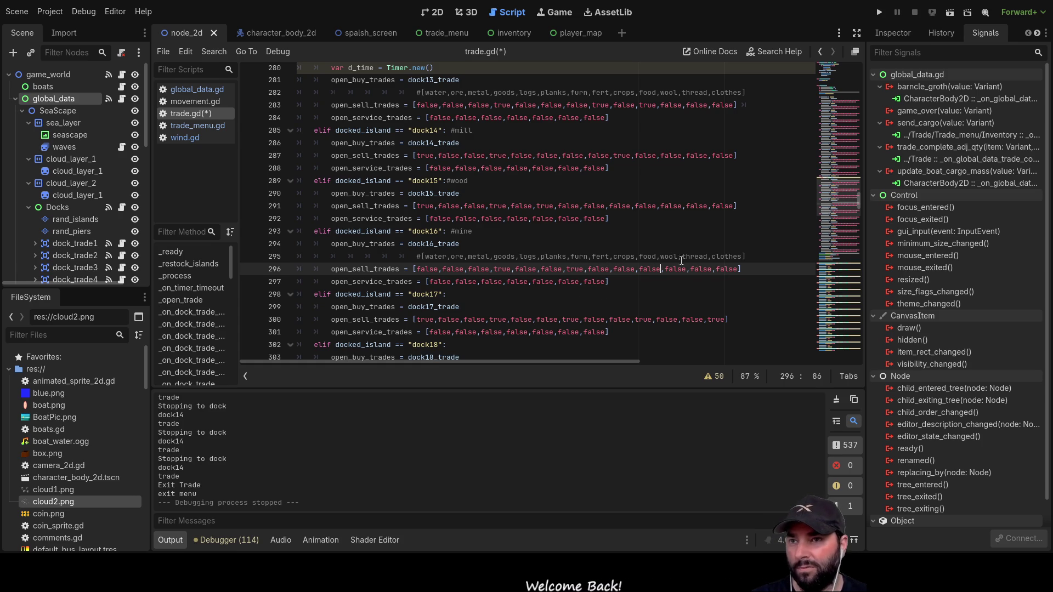
- Set dock16's tenth sell flag to true and the stray true to false
{"action": "double_click", "coordinate": [650, 268]}
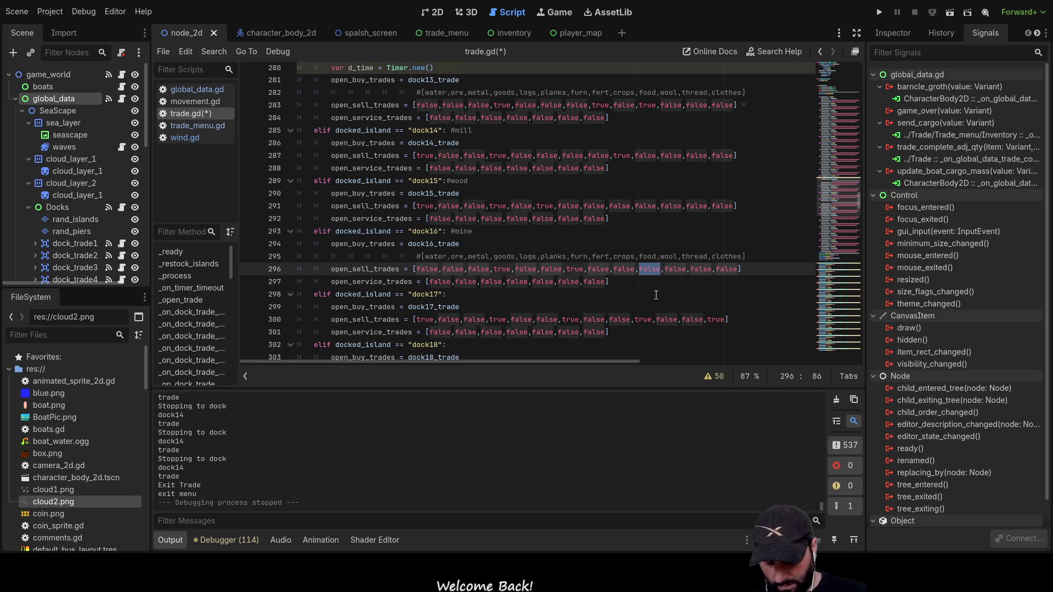
{"action": "type", "text": "true"}
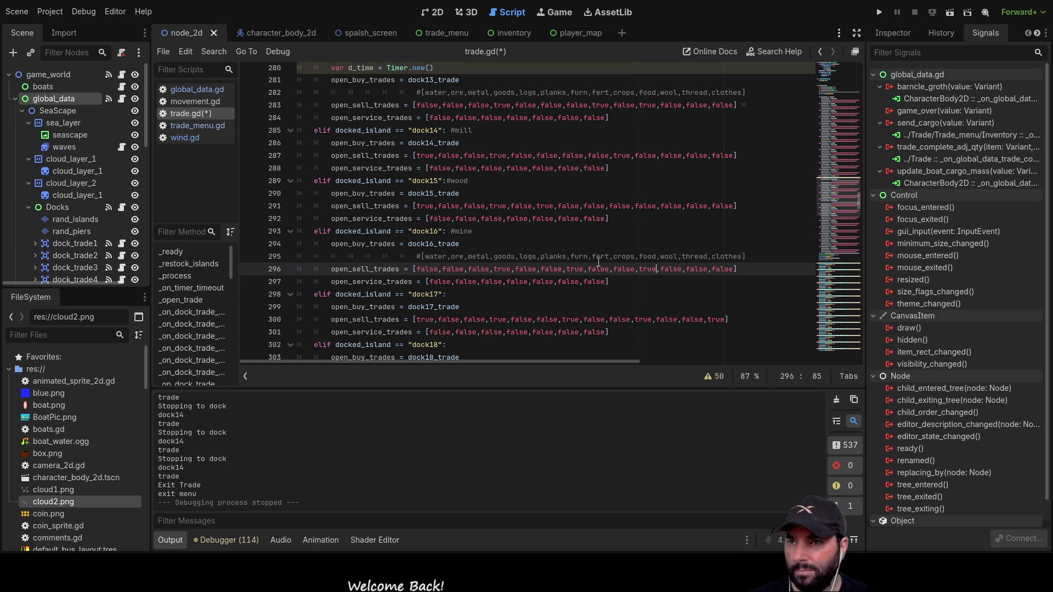
{"action": "double_click", "coordinate": [574, 268]}
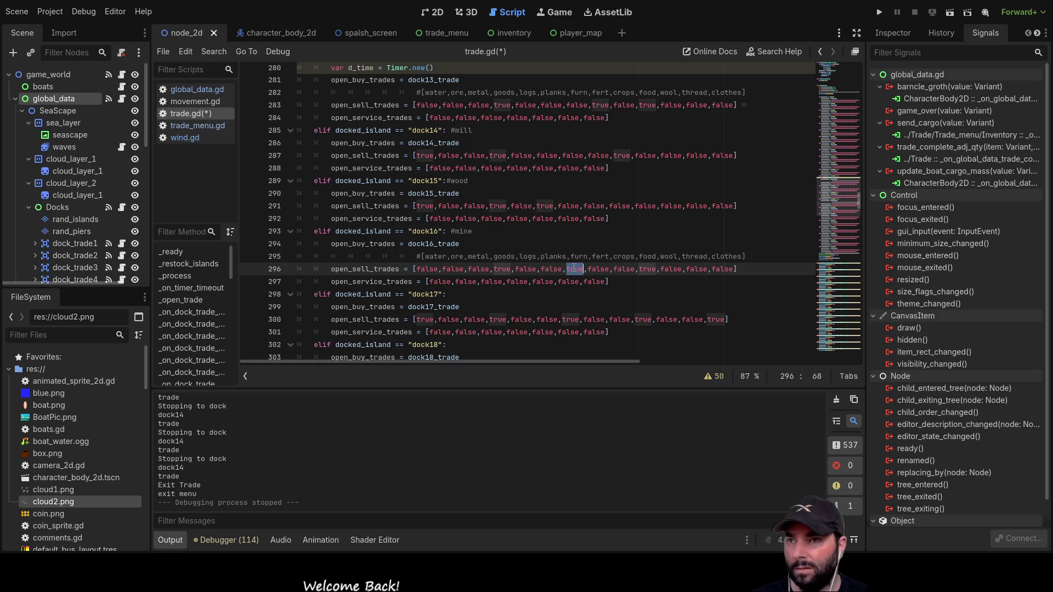
{"action": "type", "text": "false"}
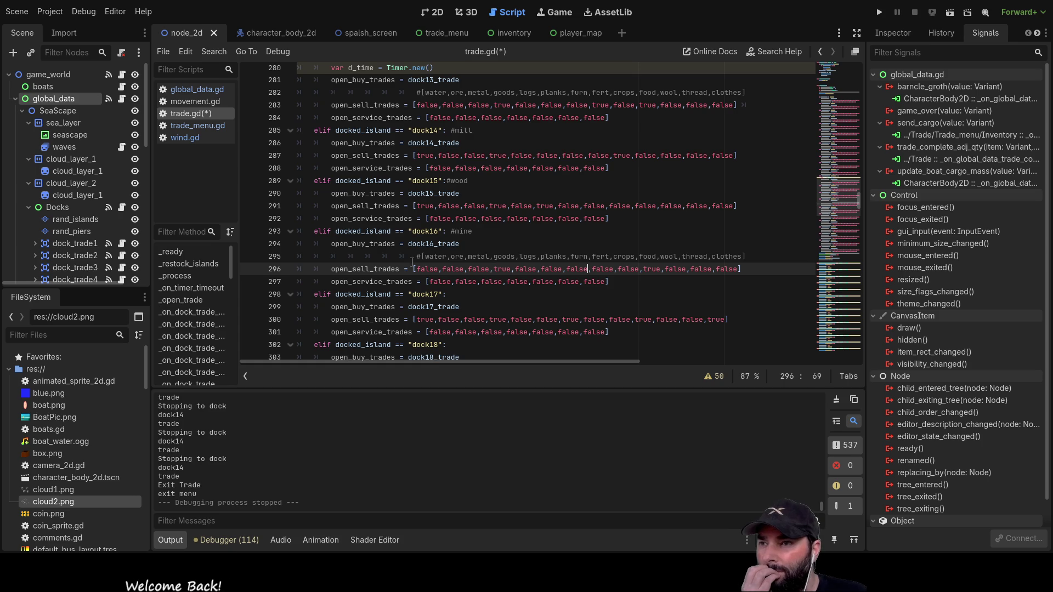
{"action": "left_click", "coordinate": [459, 291]}
- Begin a # comment on the dock17 condition and check dock17's #sawmill label in the trade-max list
{"action": "type", "text": "#"}
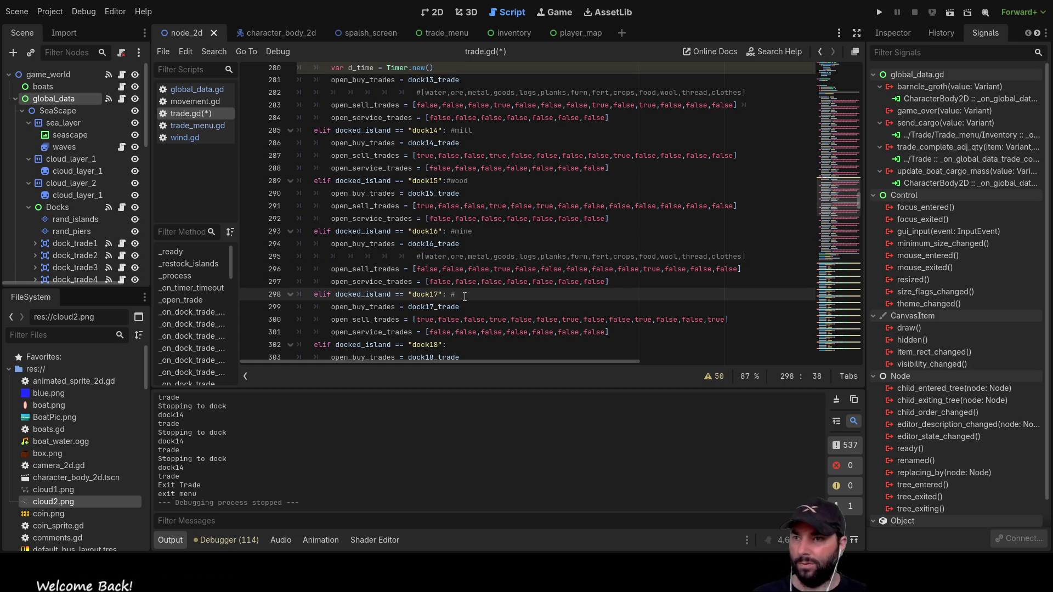
{"action": "scroll", "coordinate": [589, 260], "scroll_direction": "up", "scroll_amount": 20}
{"action": "scroll", "coordinate": [589, 260], "scroll_direction": "up", "scroll_amount": 20}
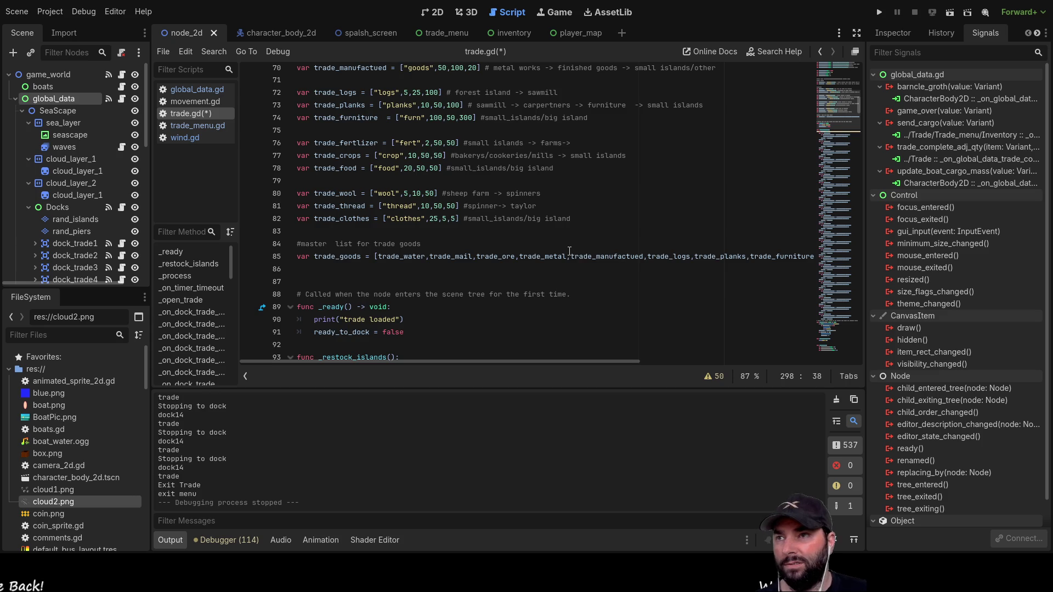
{"action": "scroll", "coordinate": [570, 251], "scroll_direction": "up", "scroll_amount": 1}
{"action": "scroll", "coordinate": [570, 251], "scroll_direction": "up", "scroll_amount": 11}
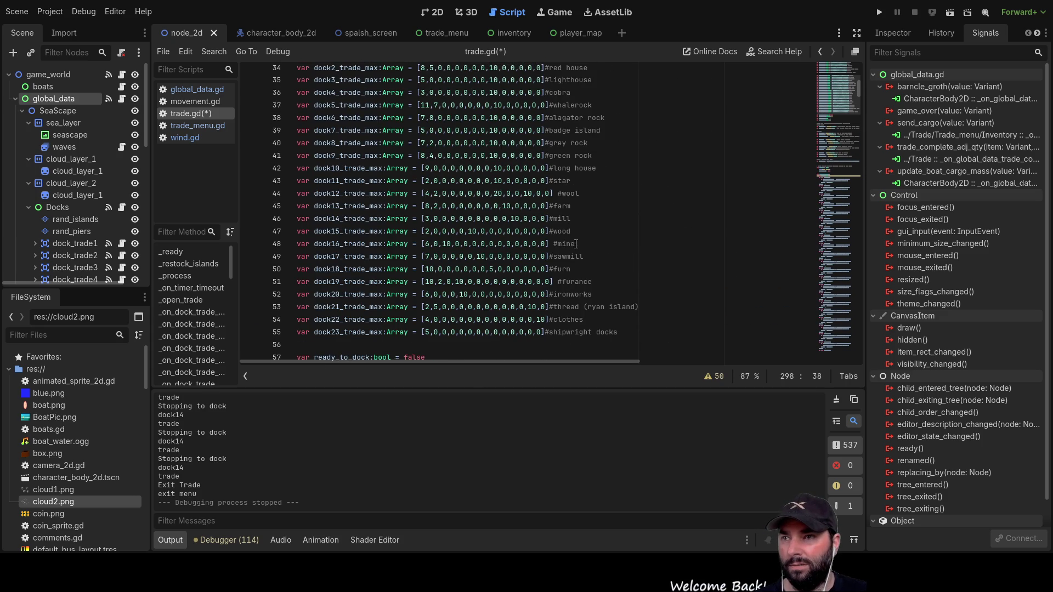
{"action": "left_click", "coordinate": [578, 256]}
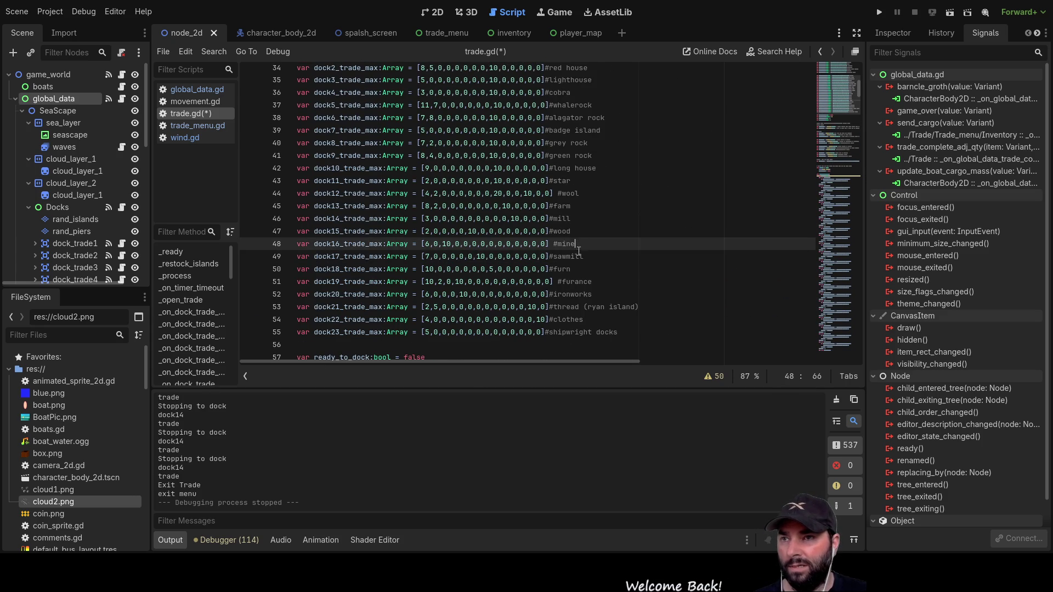
{"action": "double_click", "coordinate": [579, 256]}
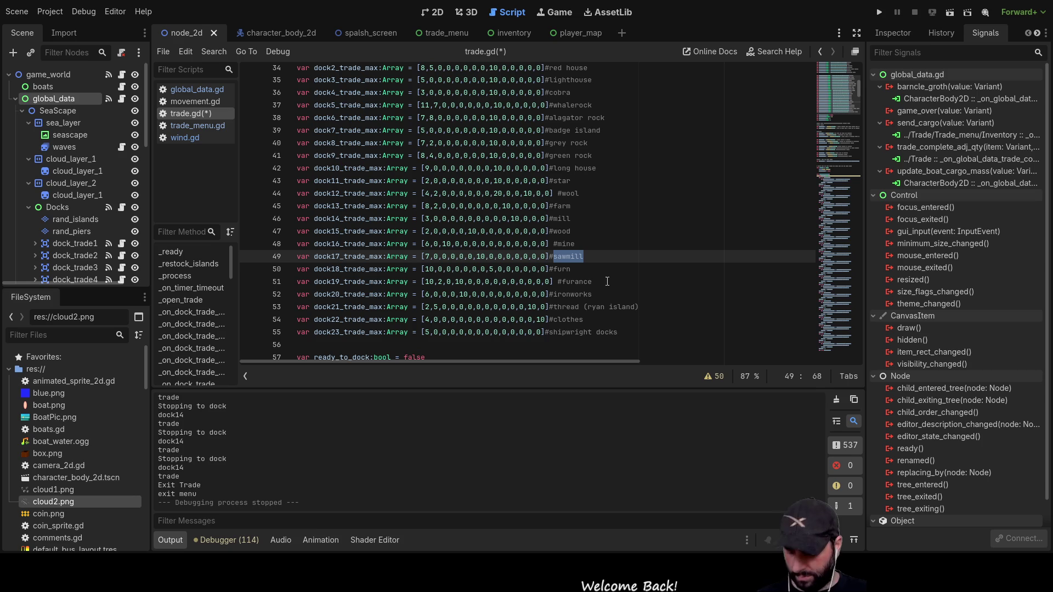
{"action": "scroll", "coordinate": [626, 271], "scroll_direction": "down", "scroll_amount": 20}
{"action": "scroll", "coordinate": [612, 263], "scroll_direction": "down", "scroll_amount": 20}
{"action": "scroll", "coordinate": [612, 271], "scroll_direction": "down", "scroll_amount": 11}
{"action": "scroll", "coordinate": [501, 243], "scroll_direction": "up", "scroll_amount": 3}
{"action": "left_click", "coordinate": [496, 180]}
- Finish the #sawmill comment and set dock17's last and tenth sell flags to false
{"action": "type", "text": "sawmill"}
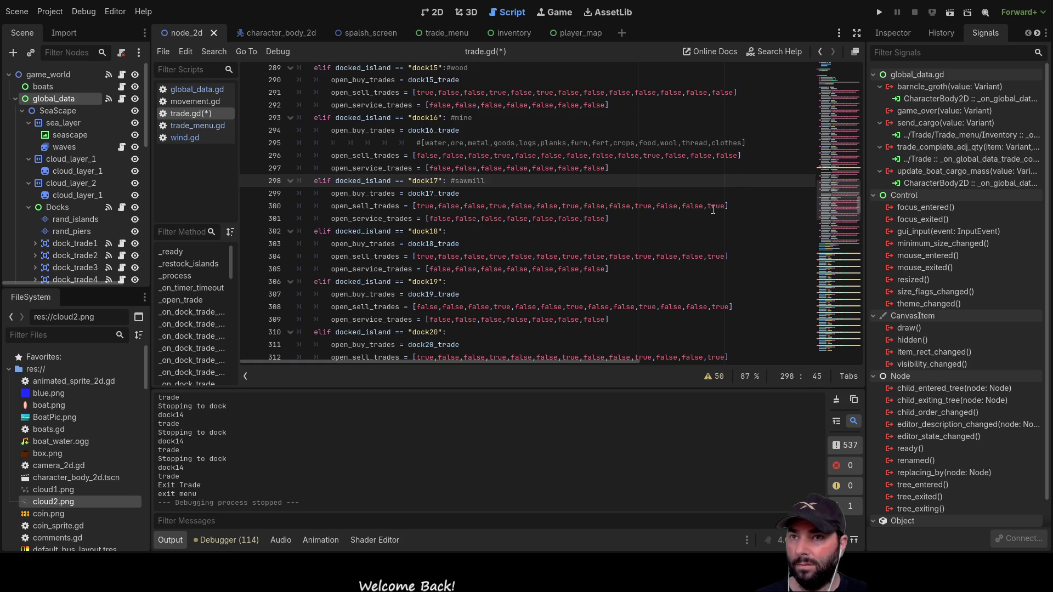
{"action": "double_click", "coordinate": [714, 207]}
{"action": "type", "text": "false"}
{"action": "key", "text": "ctrl+Left"}
{"action": "key", "text": "Left"}
{"action": "key", "text": "Left"}
{"action": "key", "text": "Left"}
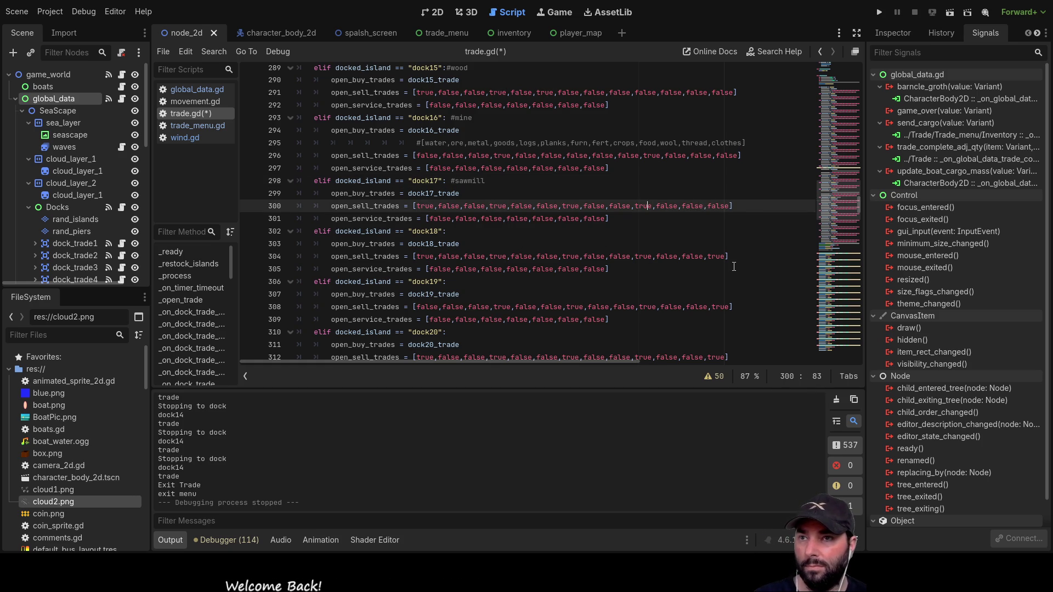
{"action": "key", "text": "BackSpace"}
{"action": "key", "text": "BackSpace"}
{"action": "key", "text": "BackSpace"}
{"action": "type", "text": "false"}
{"action": "key", "text": "Left"}
{"action": "key", "text": "Left"}
{"action": "key", "text": "Left"}
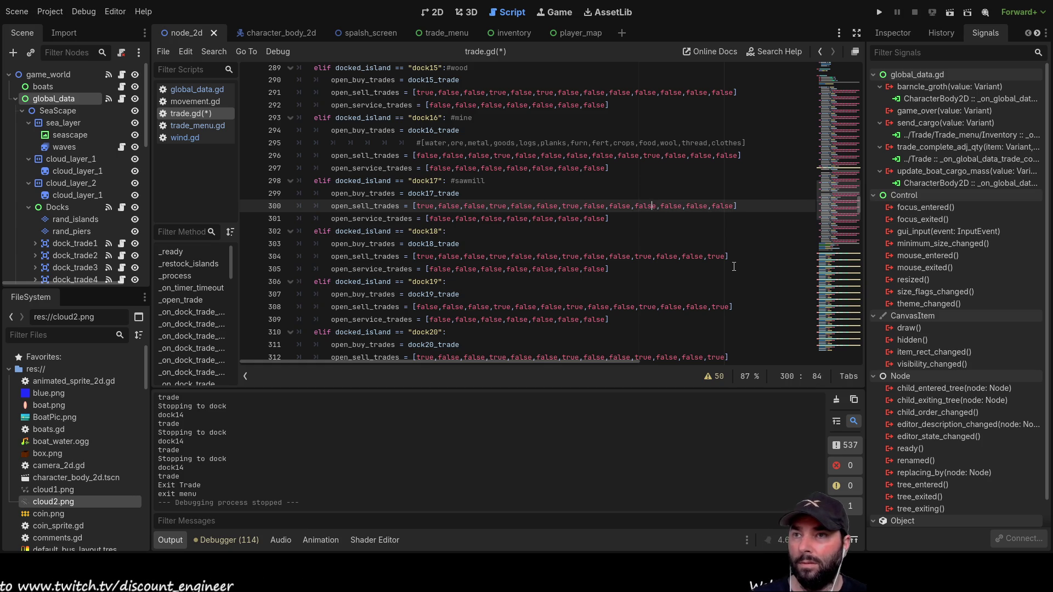
- Set dock17's seventh and fourth sell flags to false, checking the goods-order comment
{"action": "key", "text": "Left"}
{"action": "key", "text": "Left"}
{"action": "key", "text": "Left"}
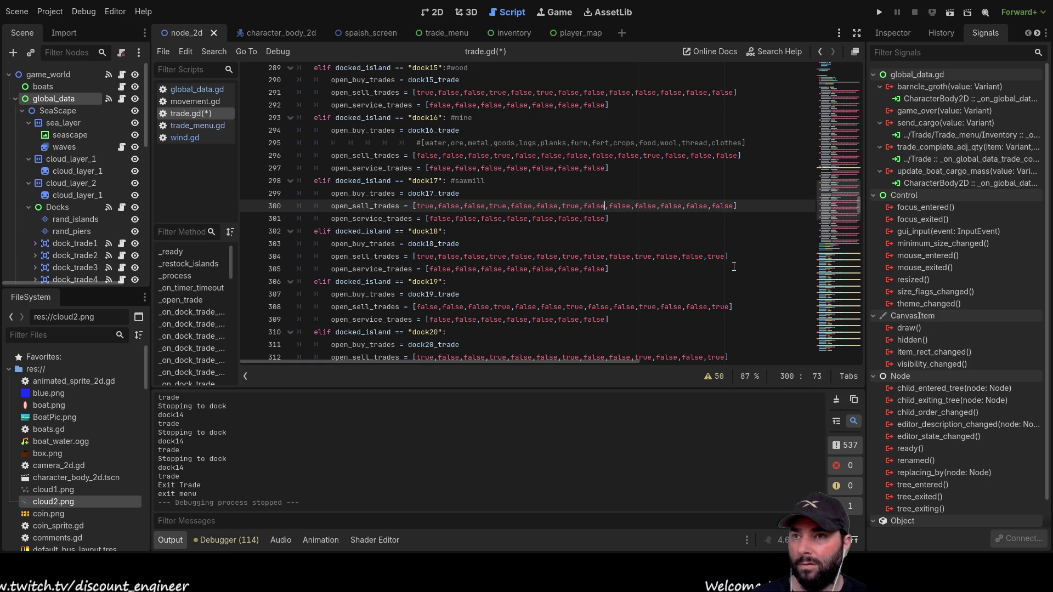
{"action": "key", "text": "Left"}
{"action": "key", "text": "Left"}
{"action": "key", "text": "Left"}
{"action": "key", "text": "BackSpace"}
{"action": "key", "text": "BackSpace"}
{"action": "key", "text": "BackSpace"}
{"action": "type", "text": "false"}
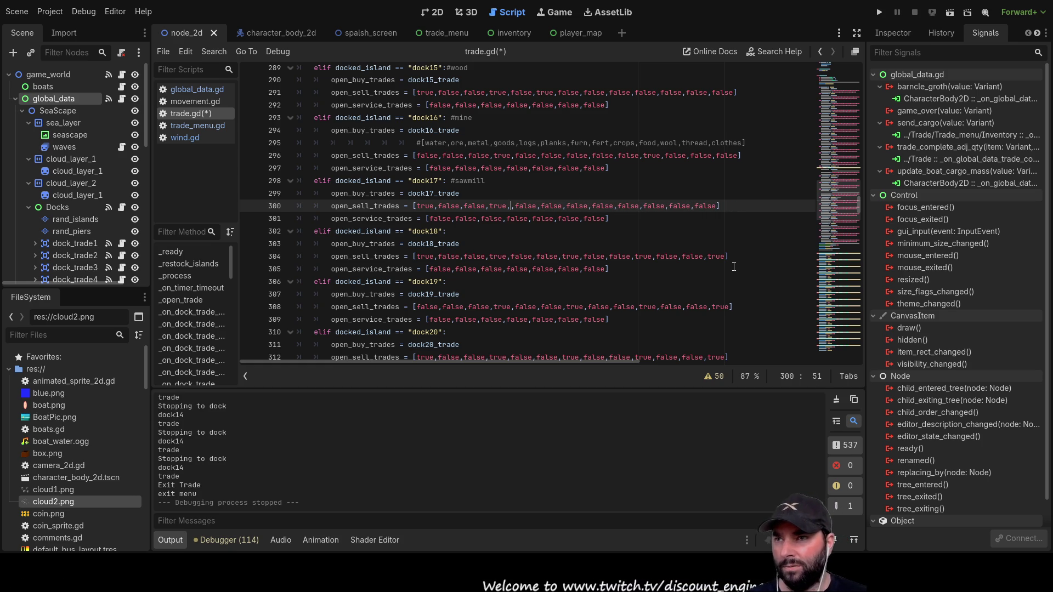
{"action": "double_click", "coordinate": [434, 142]}
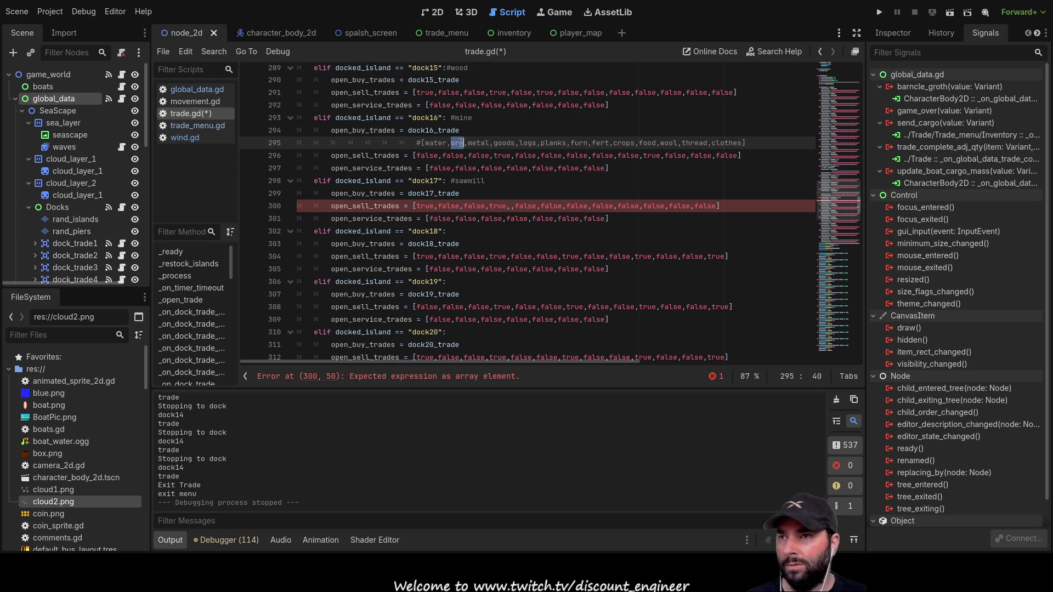
{"action": "left_click", "coordinate": [430, 206]}
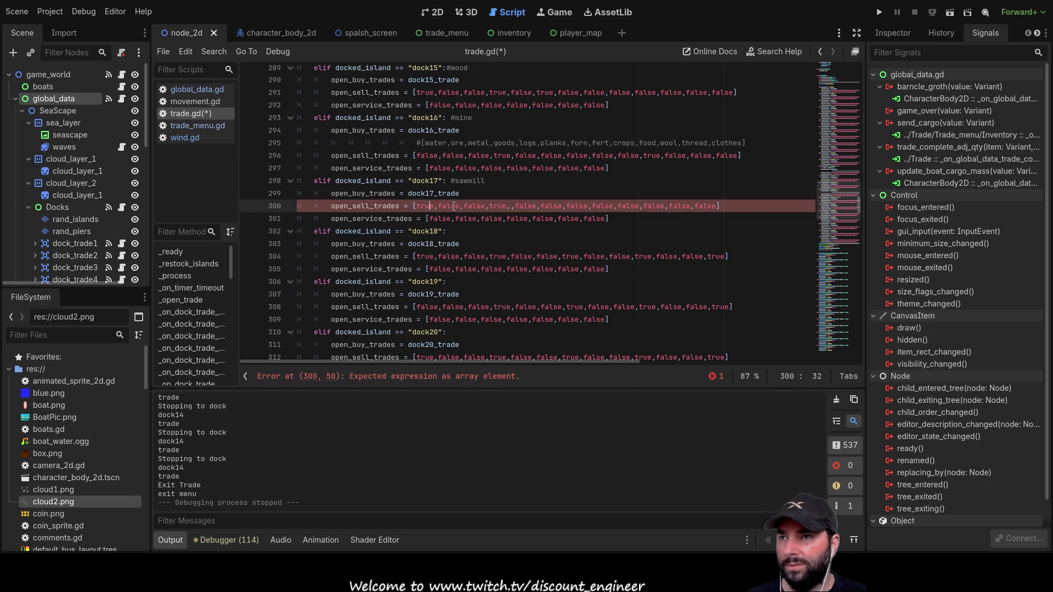
{"action": "double_click", "coordinate": [501, 206]}
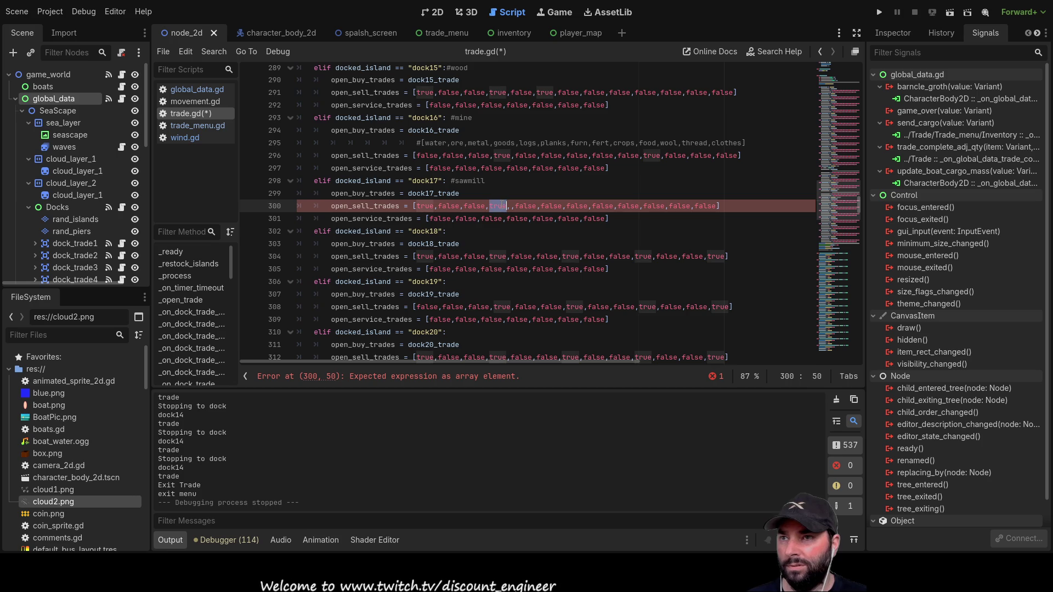
{"action": "type", "text": "false,"}
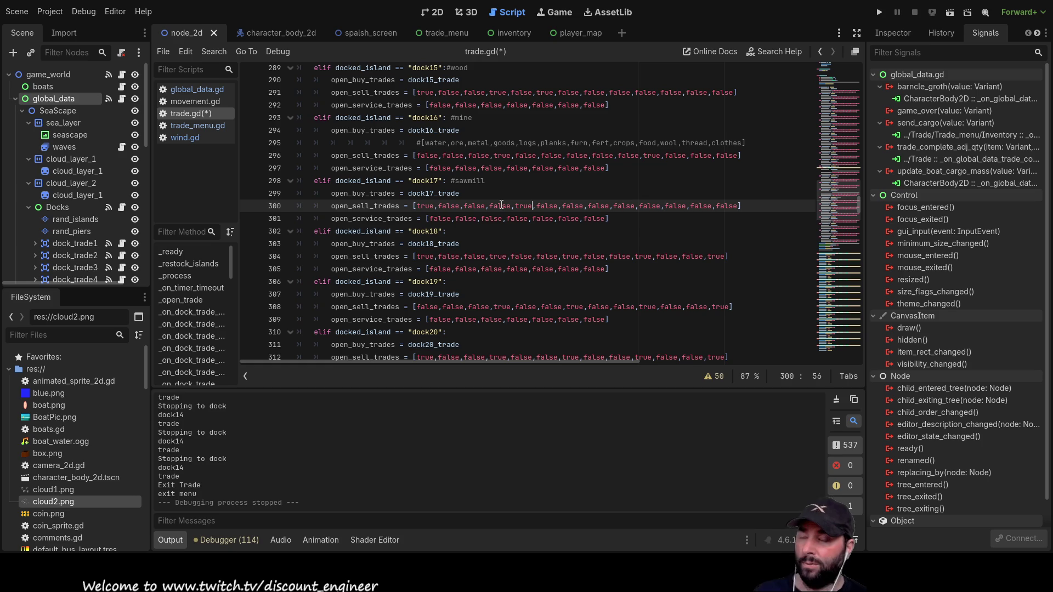
{"action": "scroll", "coordinate": [500, 205], "scroll_direction": "up", "scroll_amount": 20}
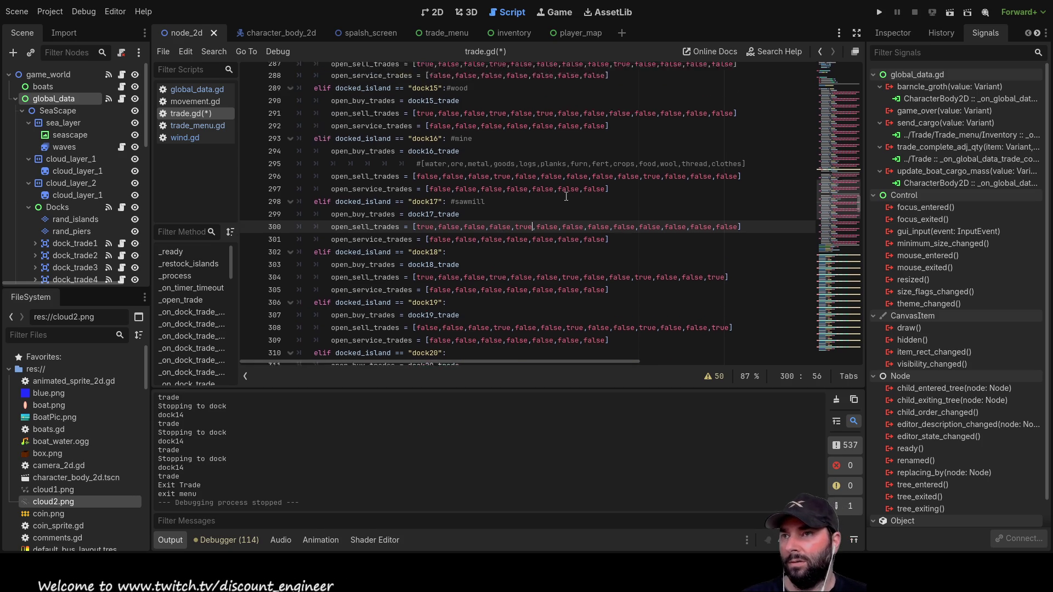
- Look up the furn label in the trade-max list and go to the dock18 condition line
{"action": "scroll", "coordinate": [515, 288], "scroll_direction": "up", "scroll_amount": 20}
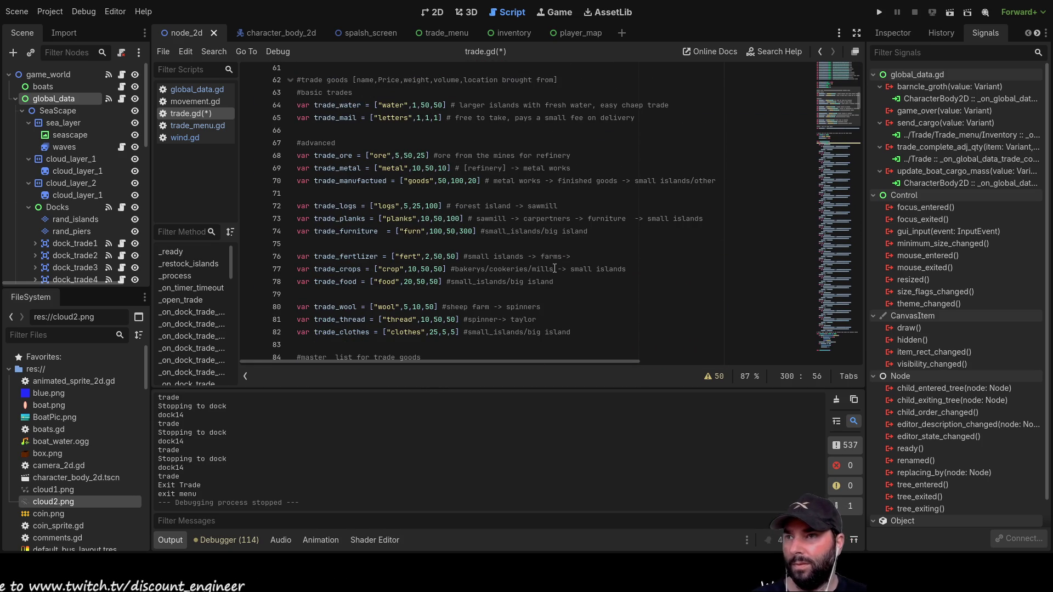
{"action": "scroll", "coordinate": [565, 225], "scroll_direction": "up", "scroll_amount": 5}
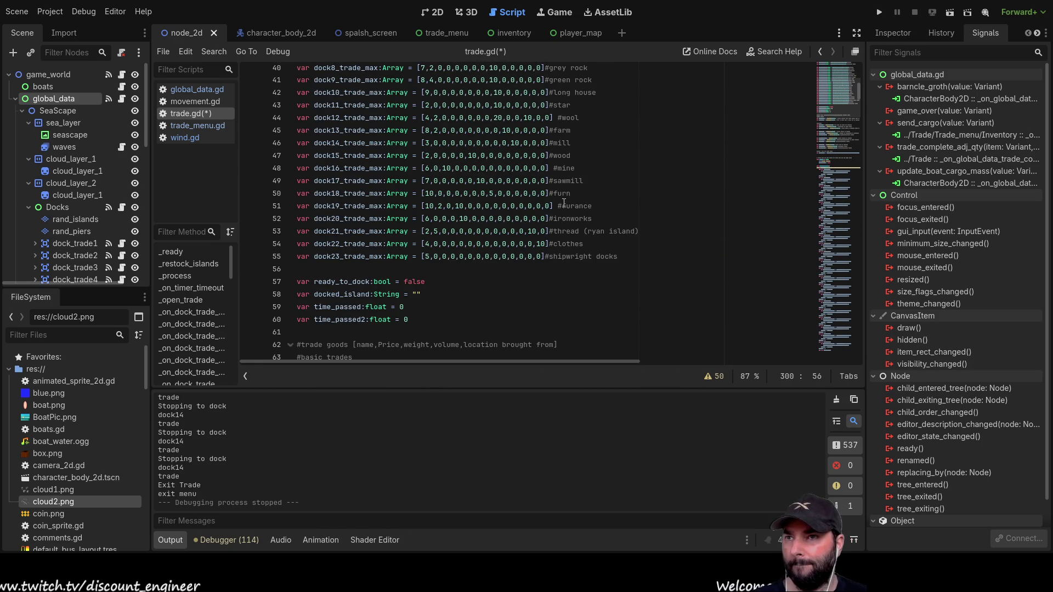
{"action": "left_click", "coordinate": [558, 205]}
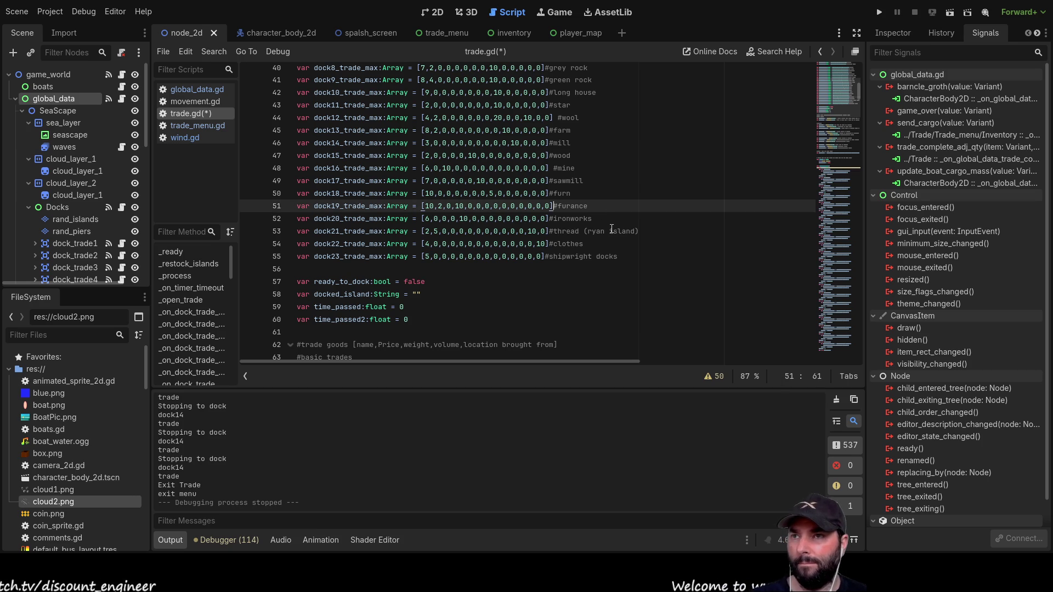
{"action": "double_click", "coordinate": [569, 193]}
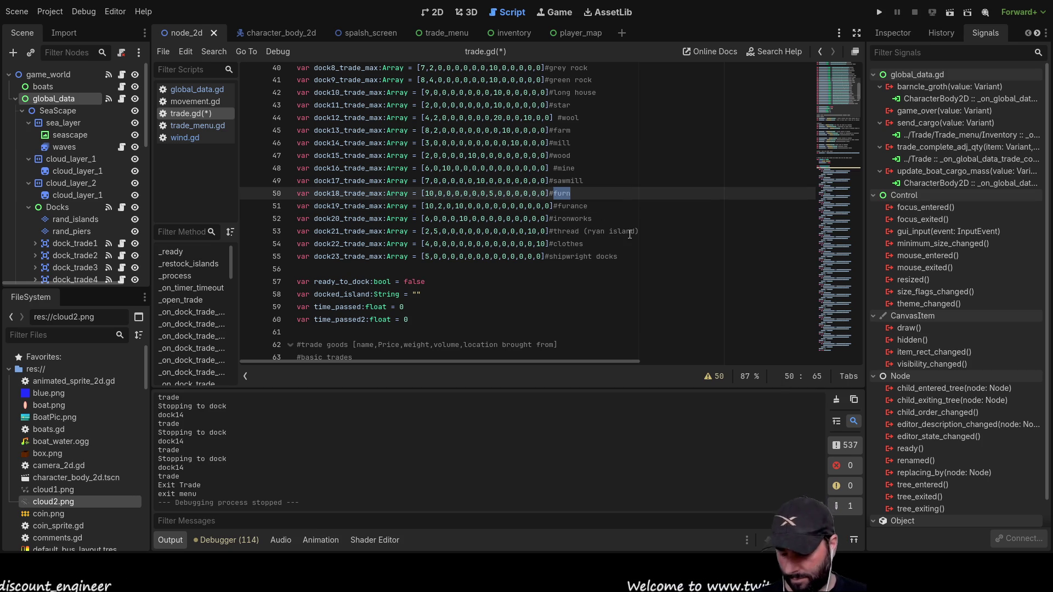
{"action": "scroll", "coordinate": [624, 234], "scroll_direction": "down", "scroll_amount": 20}
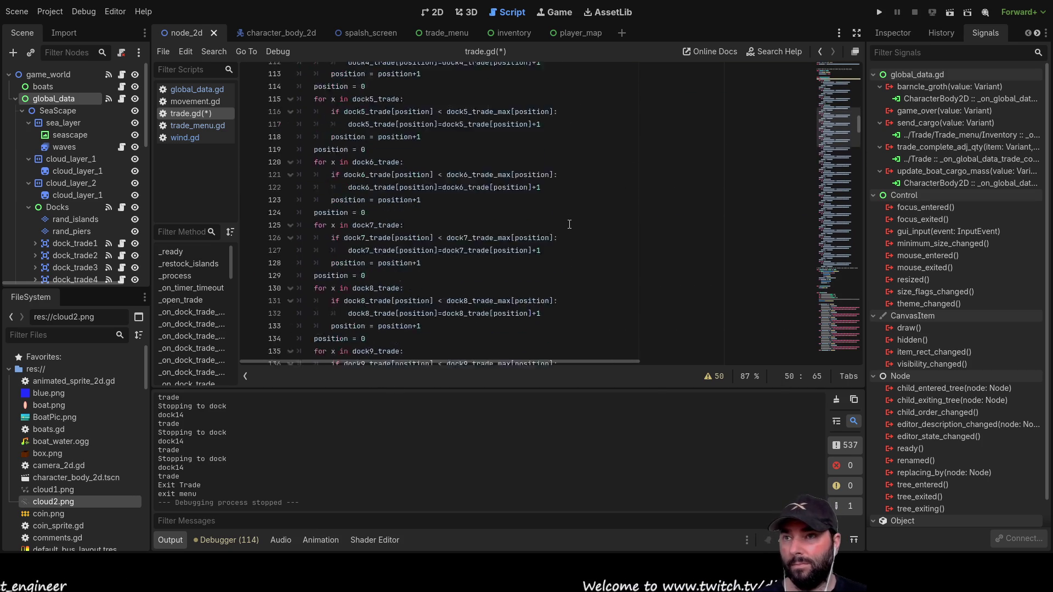
{"action": "scroll", "coordinate": [568, 234], "scroll_direction": "down", "scroll_amount": 20}
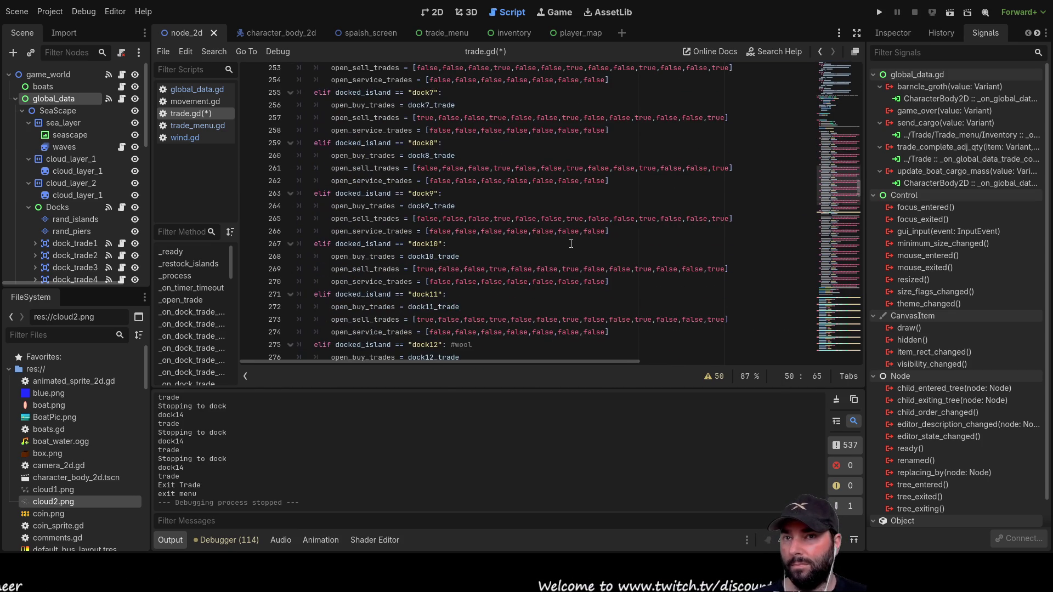
{"action": "scroll", "coordinate": [550, 238], "scroll_direction": "down", "scroll_amount": 9}
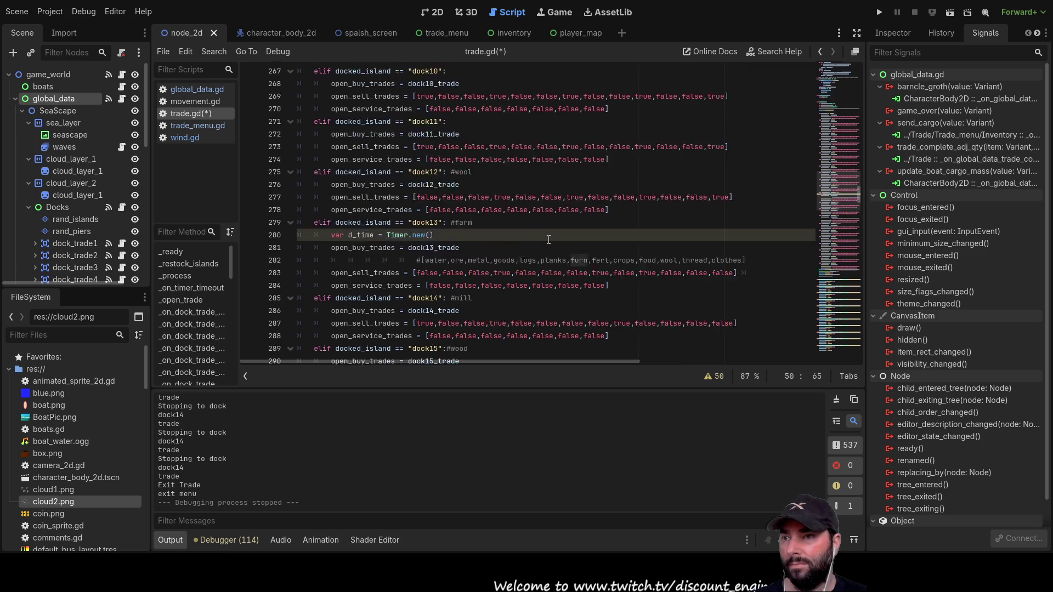
{"action": "scroll", "coordinate": [549, 239], "scroll_direction": "down", "scroll_amount": 4}
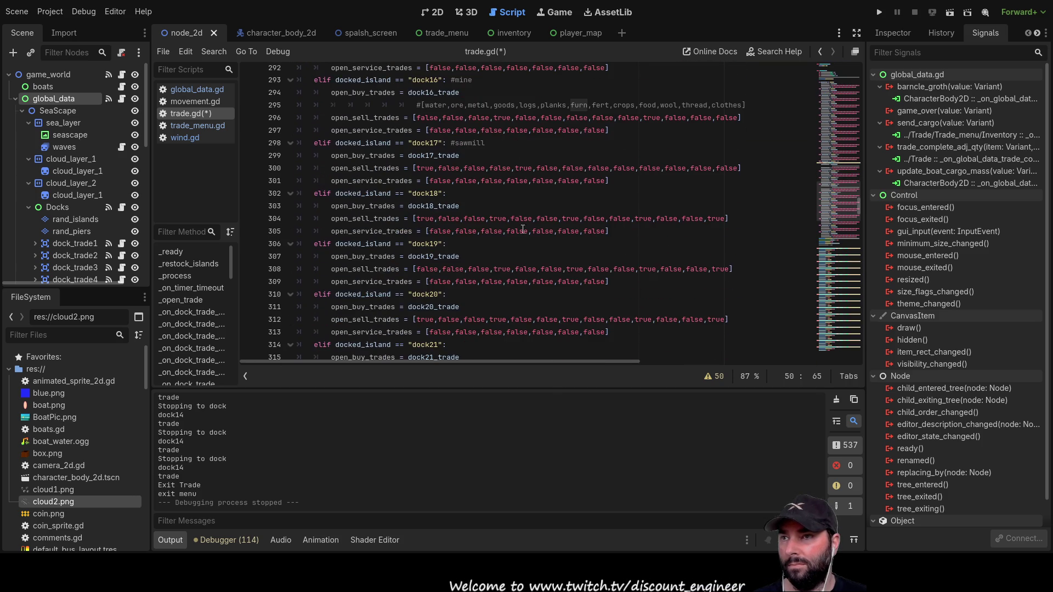
{"action": "left_click", "coordinate": [478, 194]}
{"action": "type", "text": "furn"}
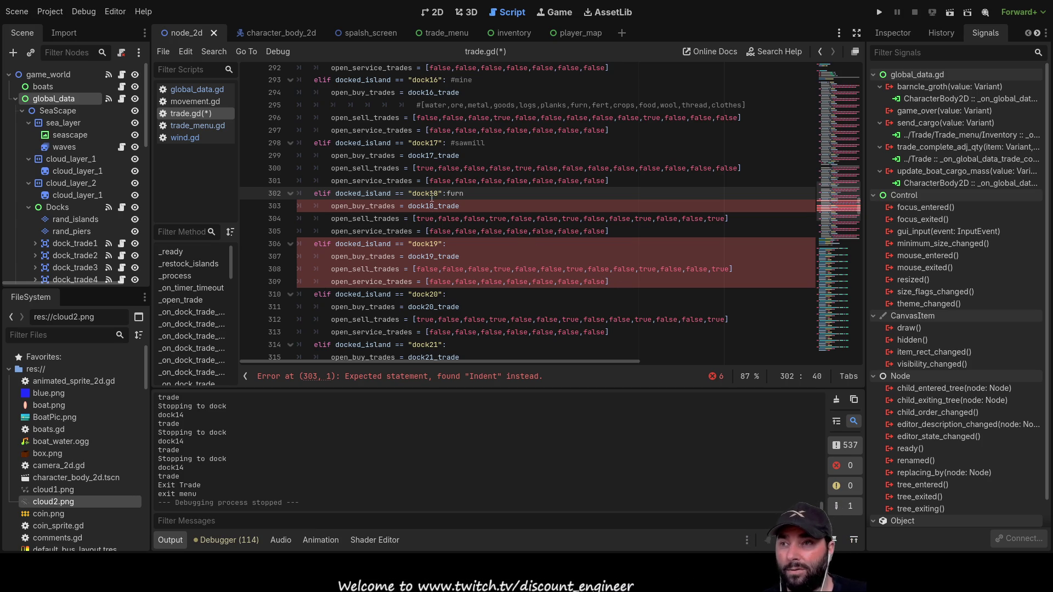
- Set dock18's last, furn and thread sell flags to false
{"action": "double_click", "coordinate": [721, 220]}
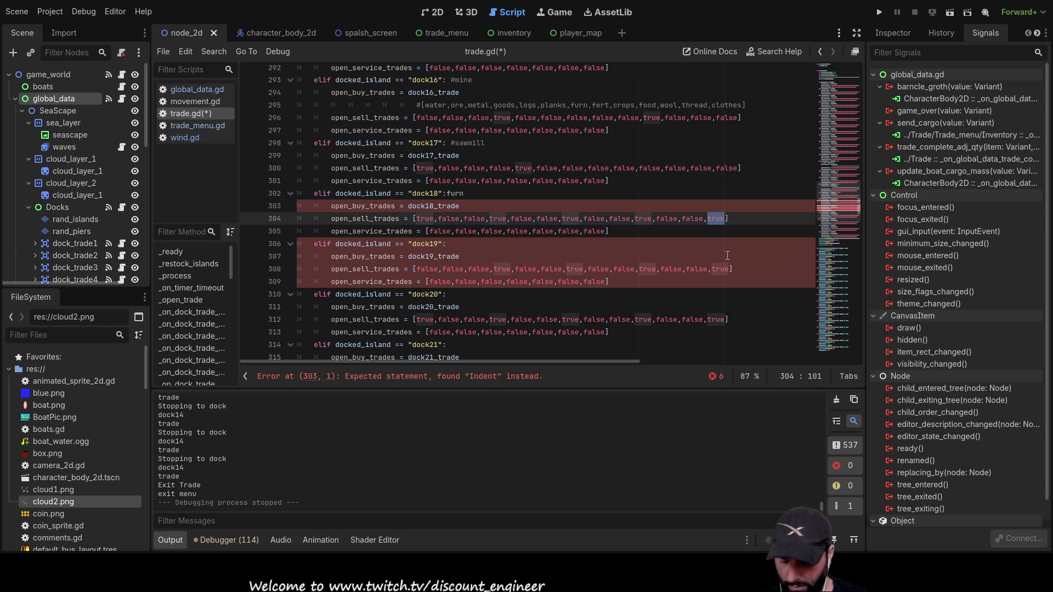
{"action": "type", "text": "fals"}
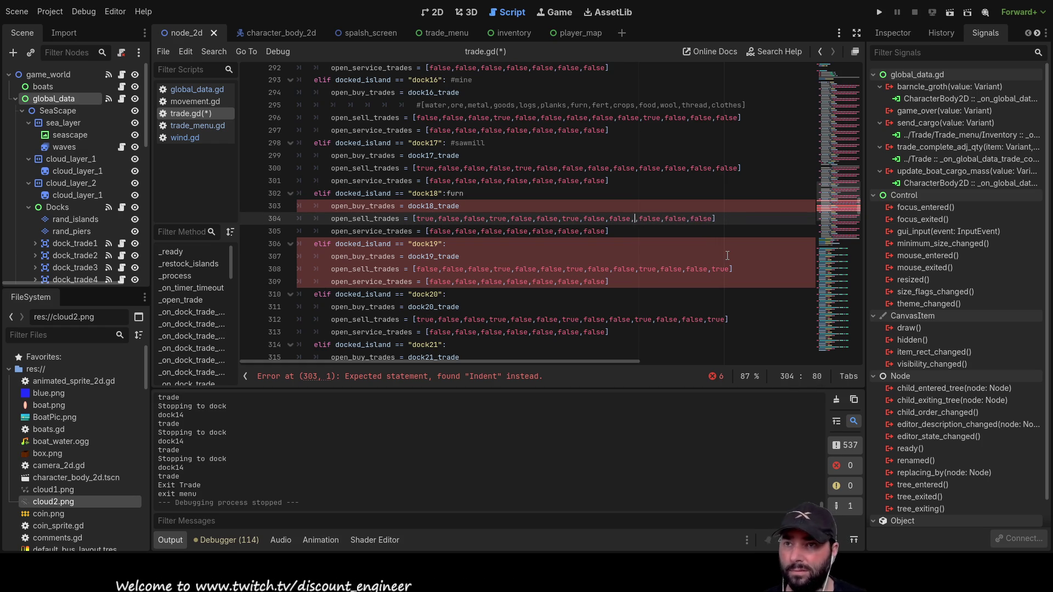
{"action": "type", "text": ","}
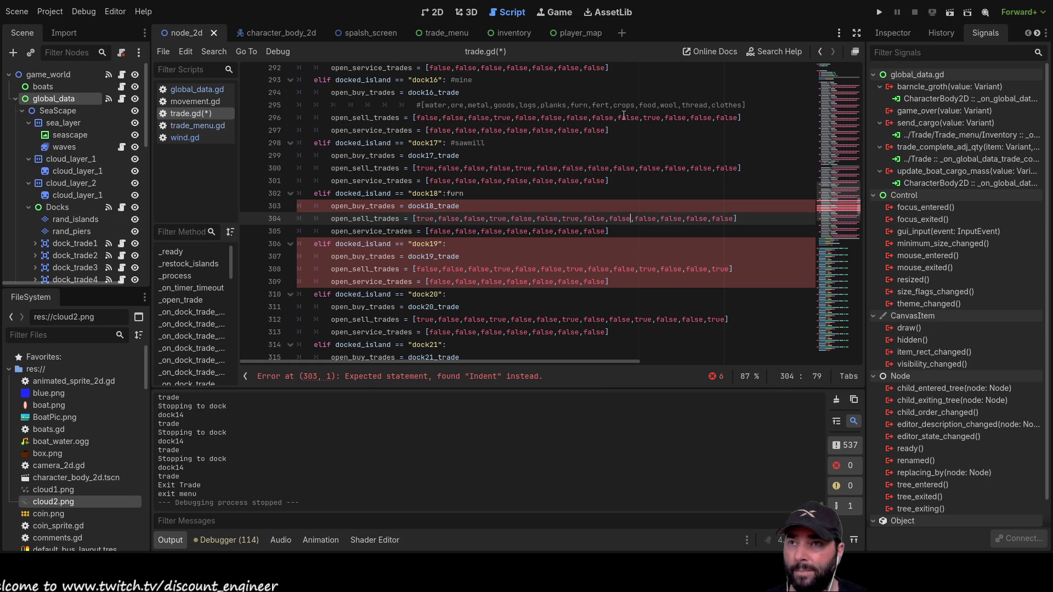
{"action": "double_click", "coordinate": [575, 219]}
{"action": "type", "text": "false,false,false"}
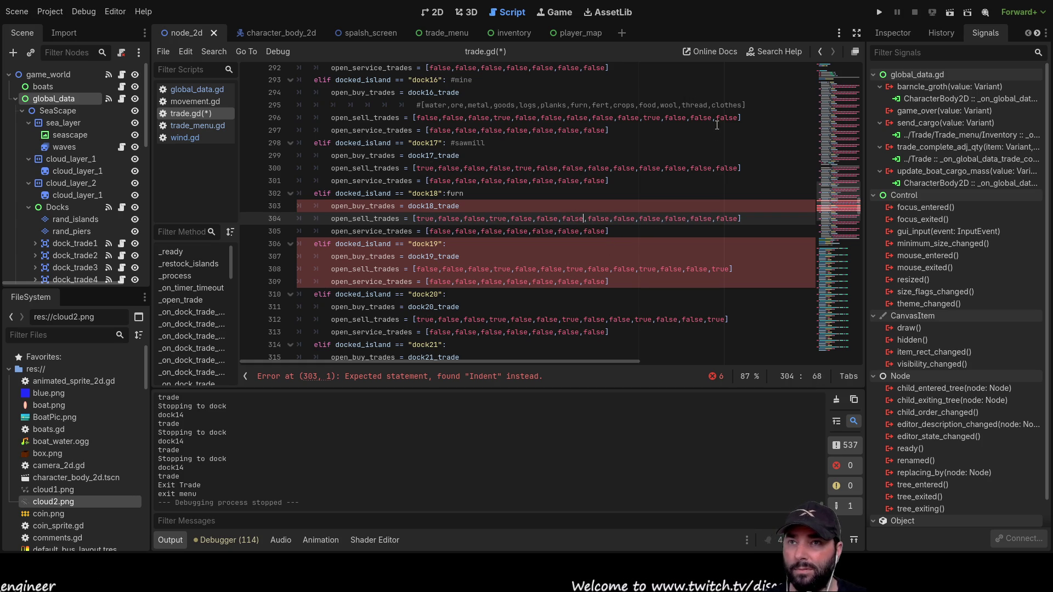
{"action": "double_click", "coordinate": [701, 217]}
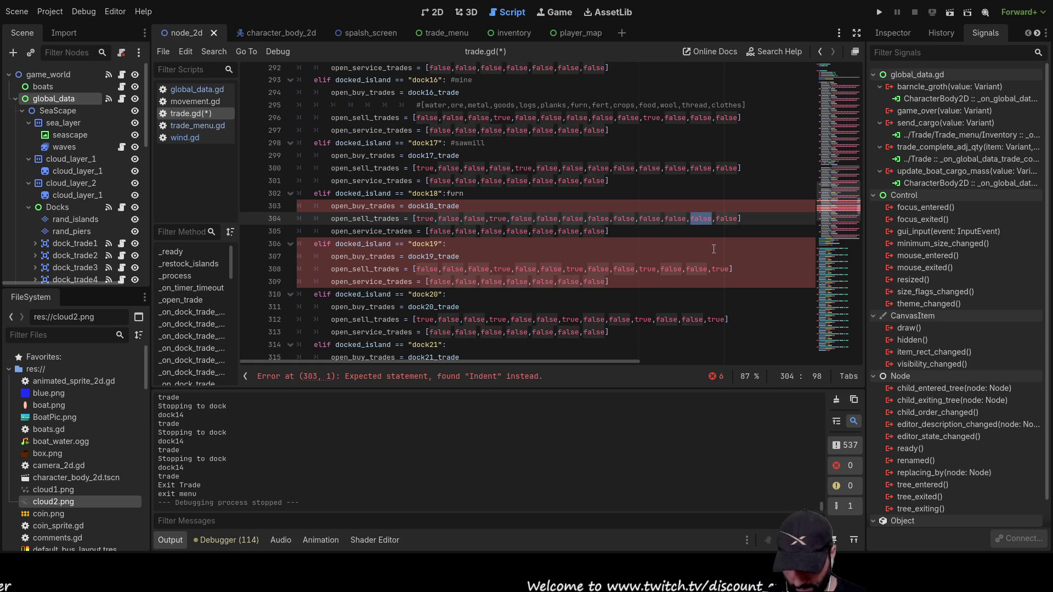
{"action": "type", "text": "tru"}
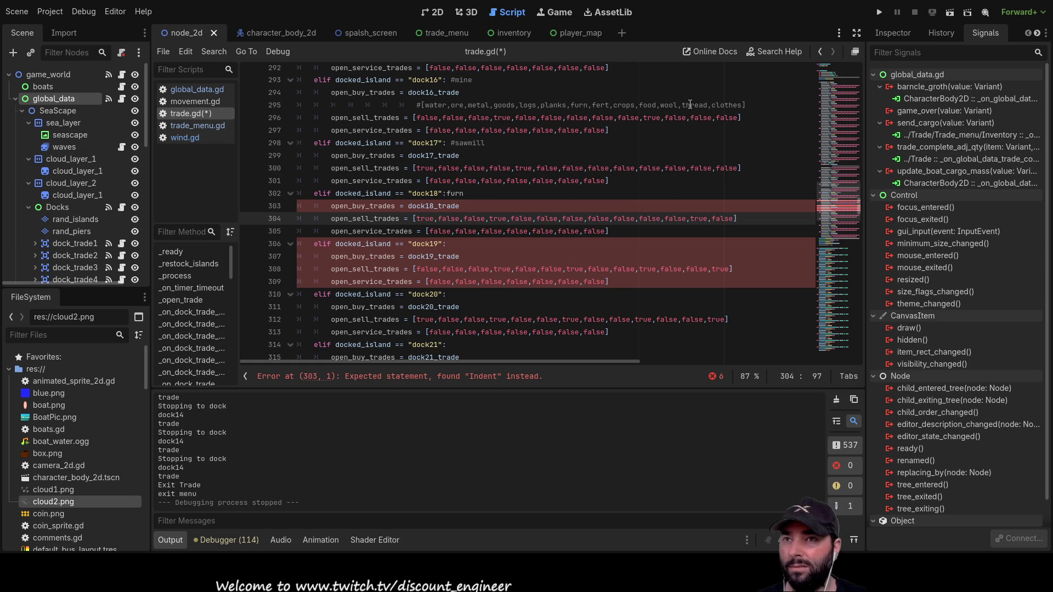
{"action": "double_click", "coordinate": [699, 218]}
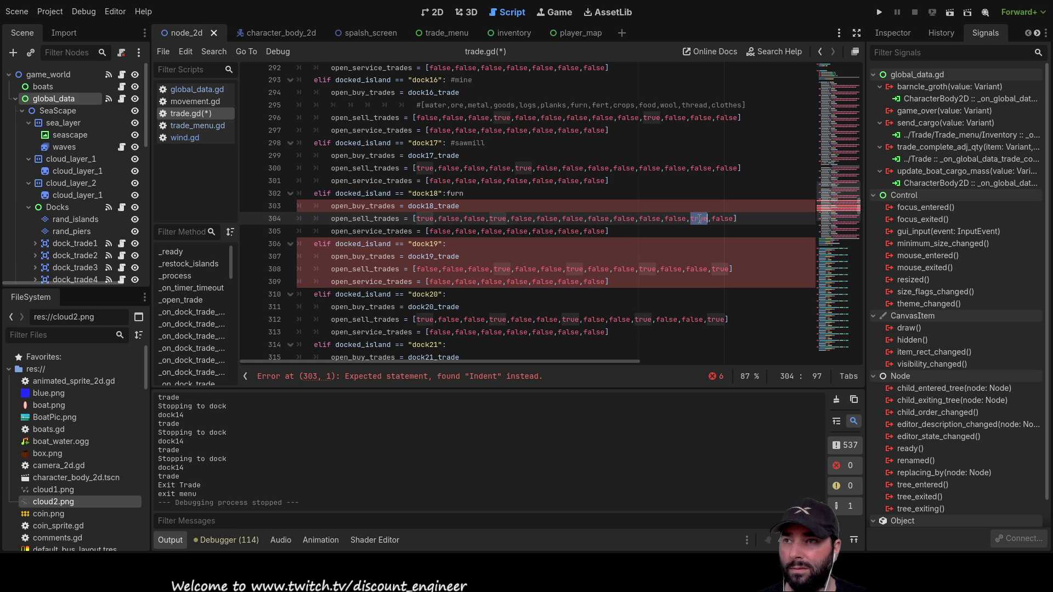
{"action": "type", "text": "false"}
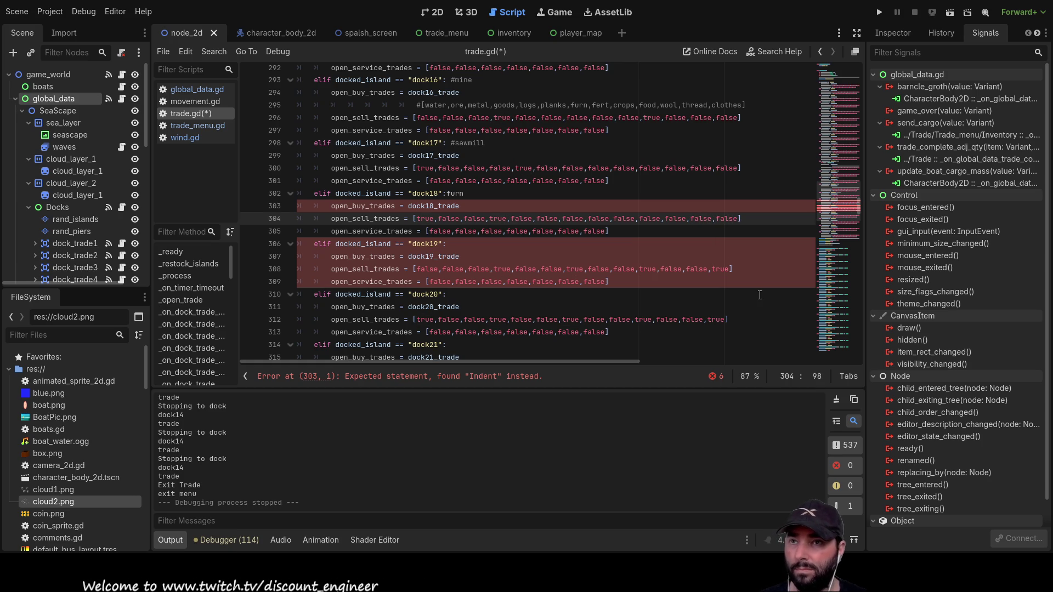
{"action": "key", "text": "Up"}
{"action": "key", "text": "Down"}
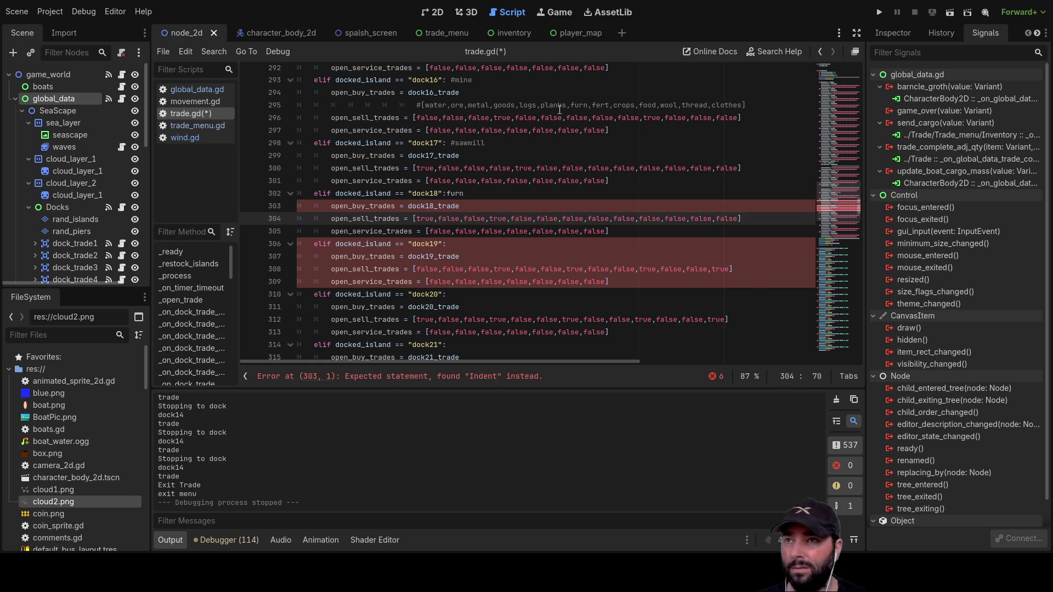
- Find water and planks in the goods comment and set dock18's planks flag to true
{"action": "left_click", "coordinate": [431, 105]}
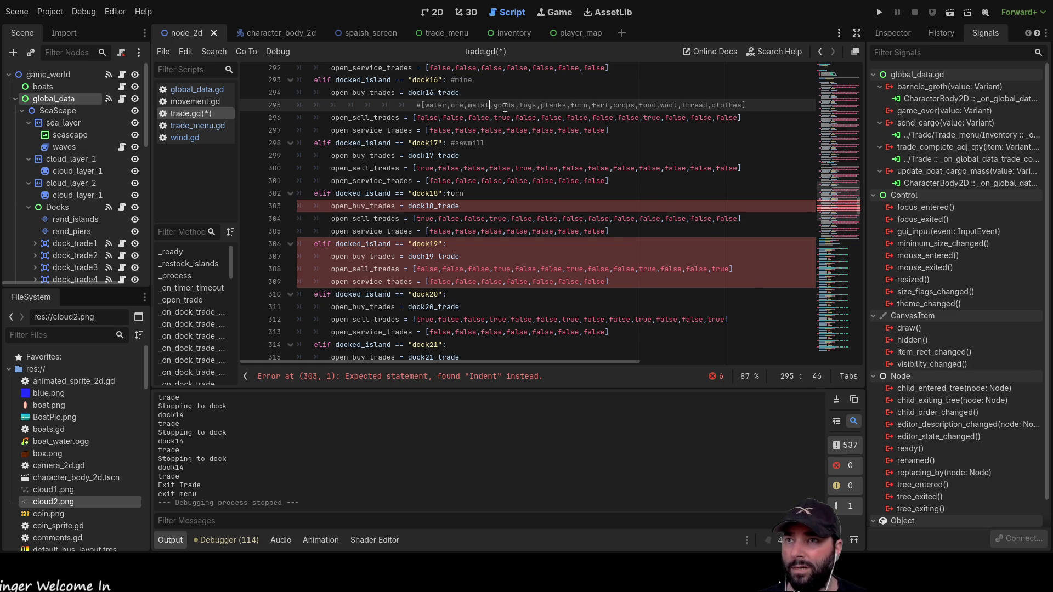
{"action": "left_click", "coordinate": [558, 105]}
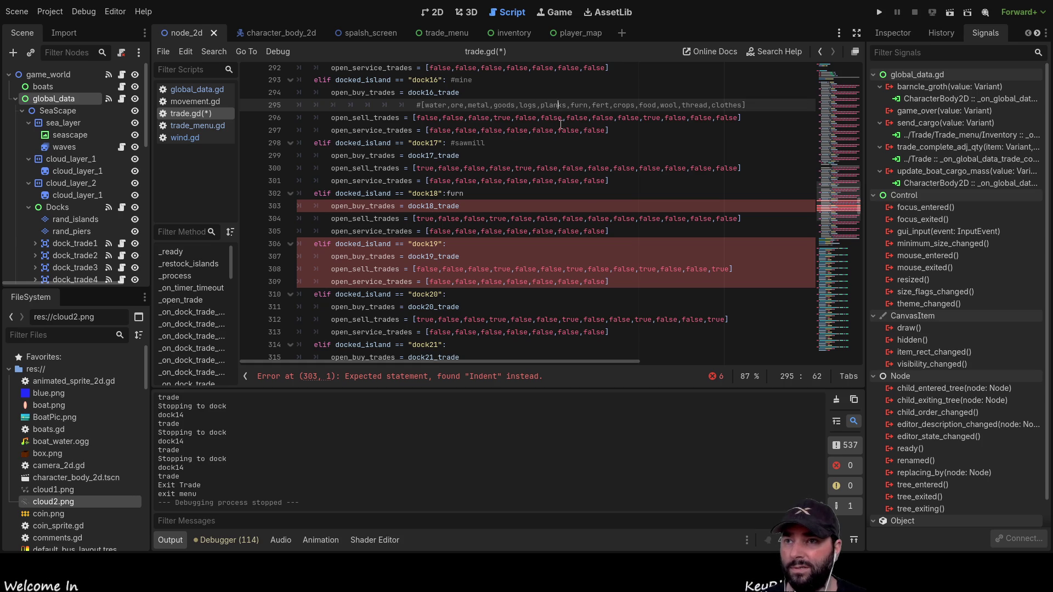
{"action": "left_click", "coordinate": [447, 218]}
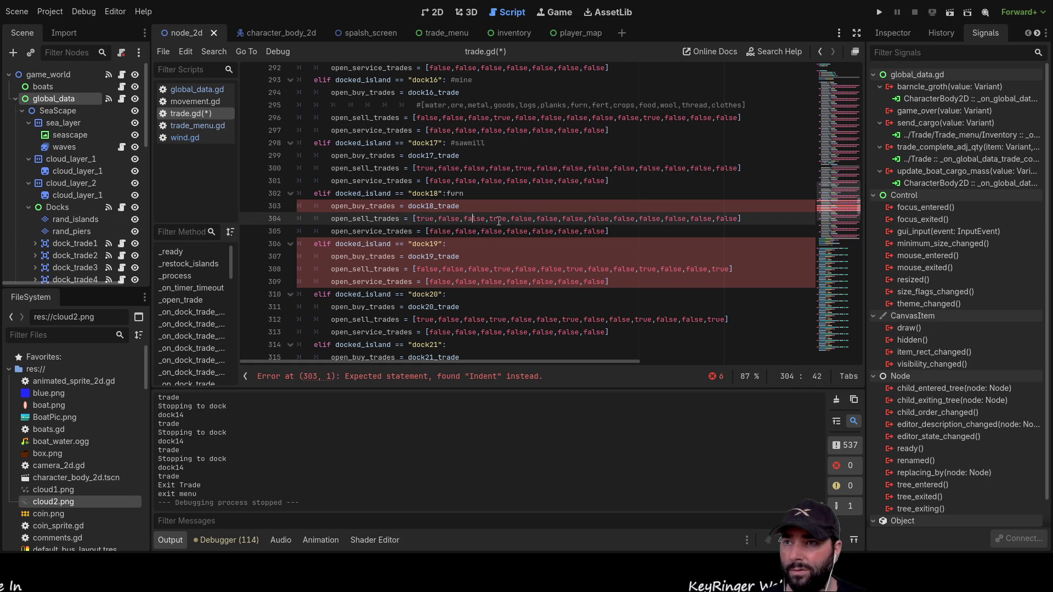
{"action": "left_click", "coordinate": [540, 219]}
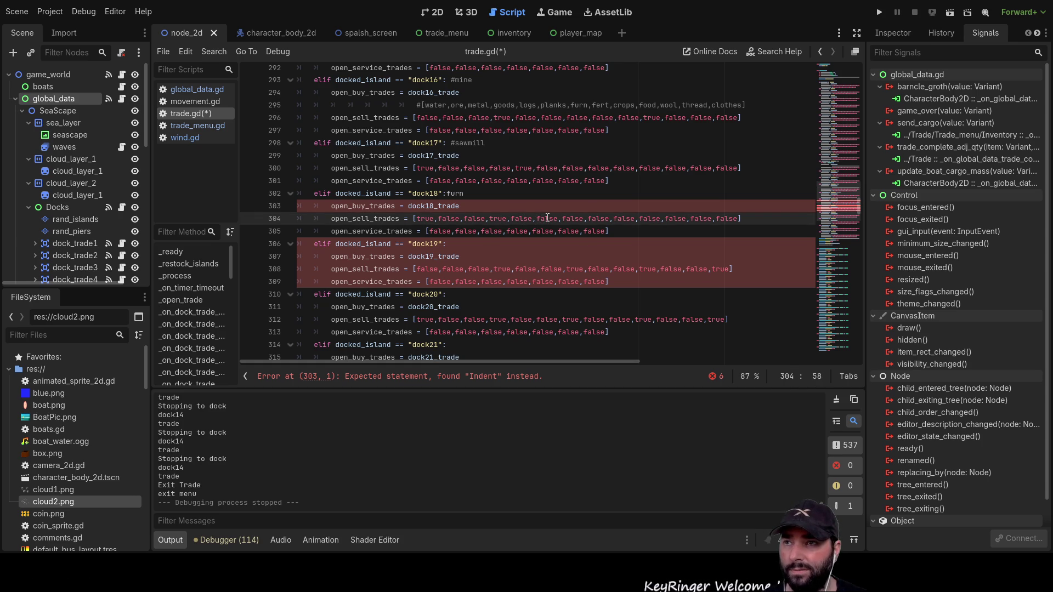
{"action": "double_click", "coordinate": [543, 218]}
{"action": "type", "text": "true"}
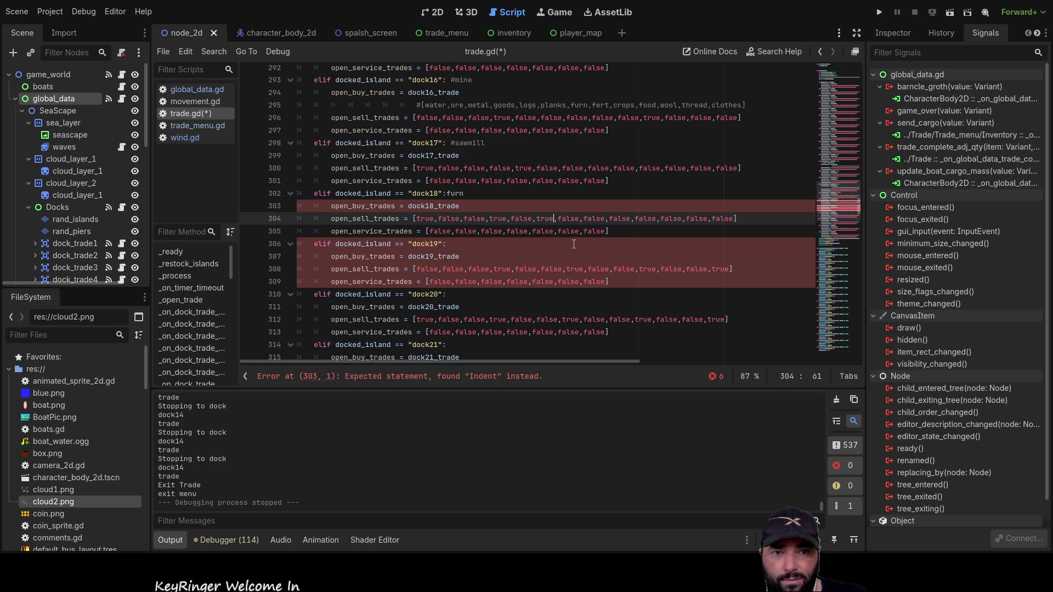
{"action": "left_click", "coordinate": [606, 227]}
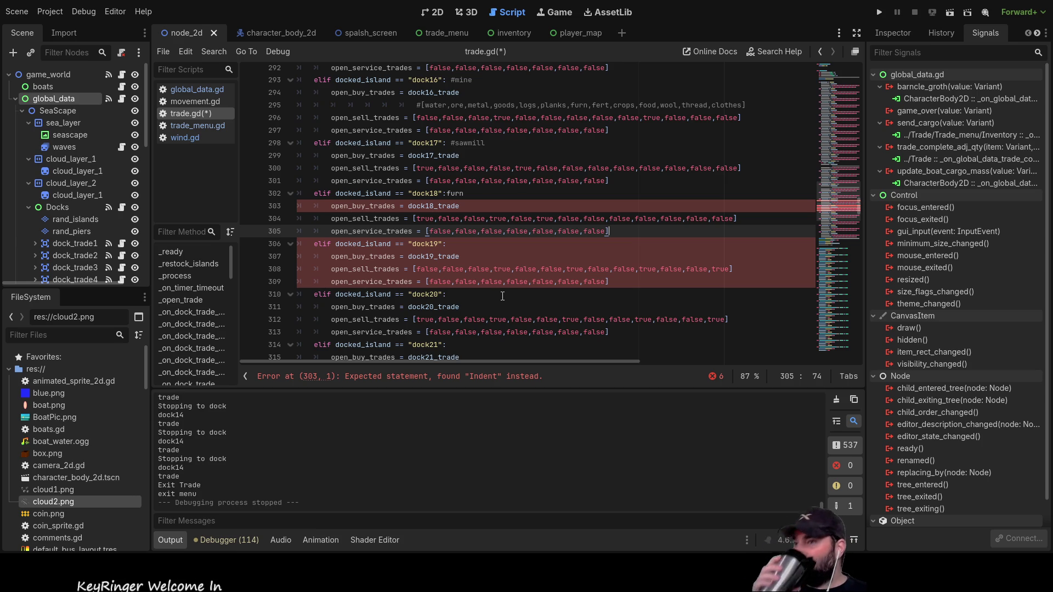
{"action": "scroll", "coordinate": [518, 262], "scroll_direction": "up", "scroll_amount": 3}
{"action": "scroll", "coordinate": [517, 262], "scroll_direction": "down", "scroll_amount": 3}
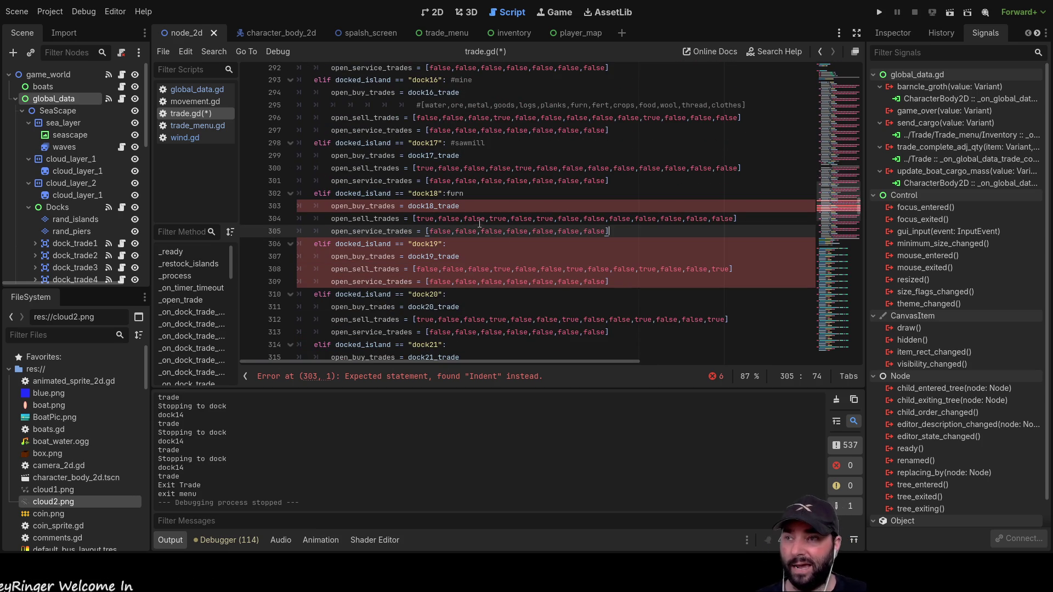
- Make dock18's label a #furn comment and pick up the #furance label for the dock19 condition
{"action": "left_click", "coordinate": [446, 194]}
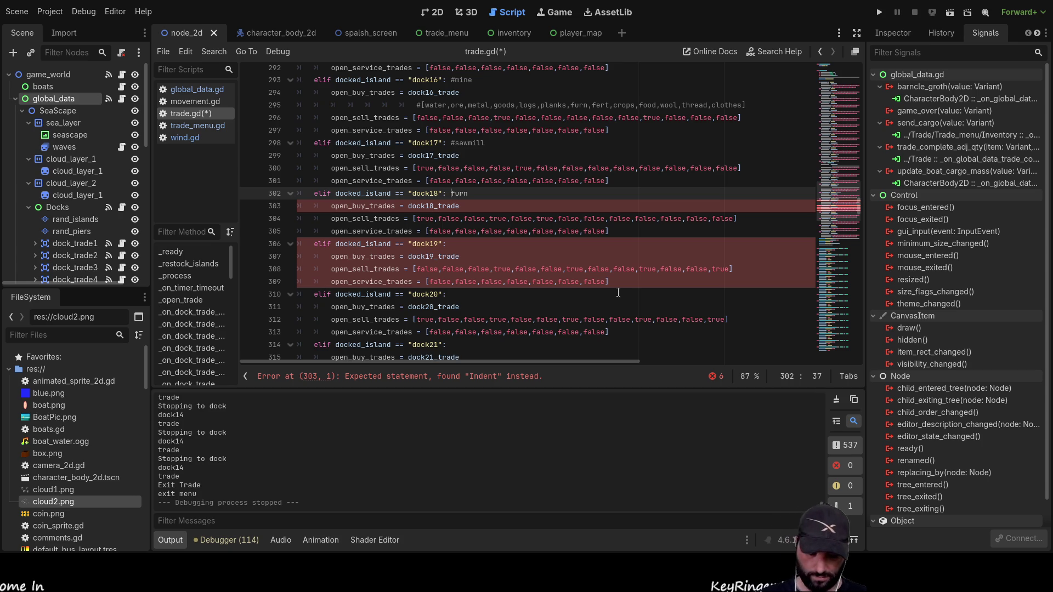
{"action": "type", "text": "#"}
{"action": "scroll", "coordinate": [614, 285], "scroll_direction": "up", "scroll_amount": 20}
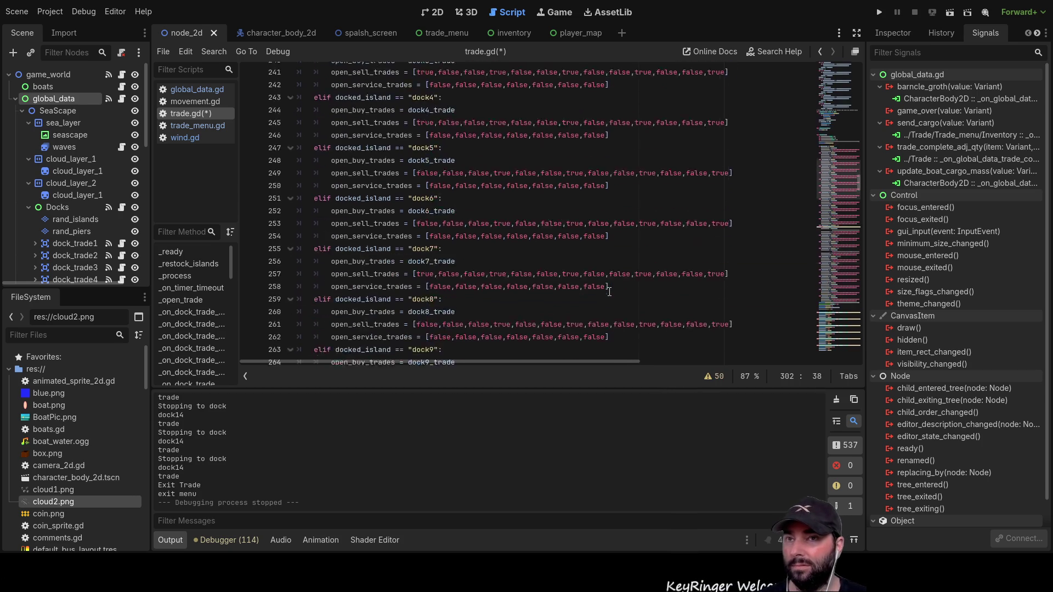
{"action": "scroll", "coordinate": [612, 280], "scroll_direction": "up", "scroll_amount": 20}
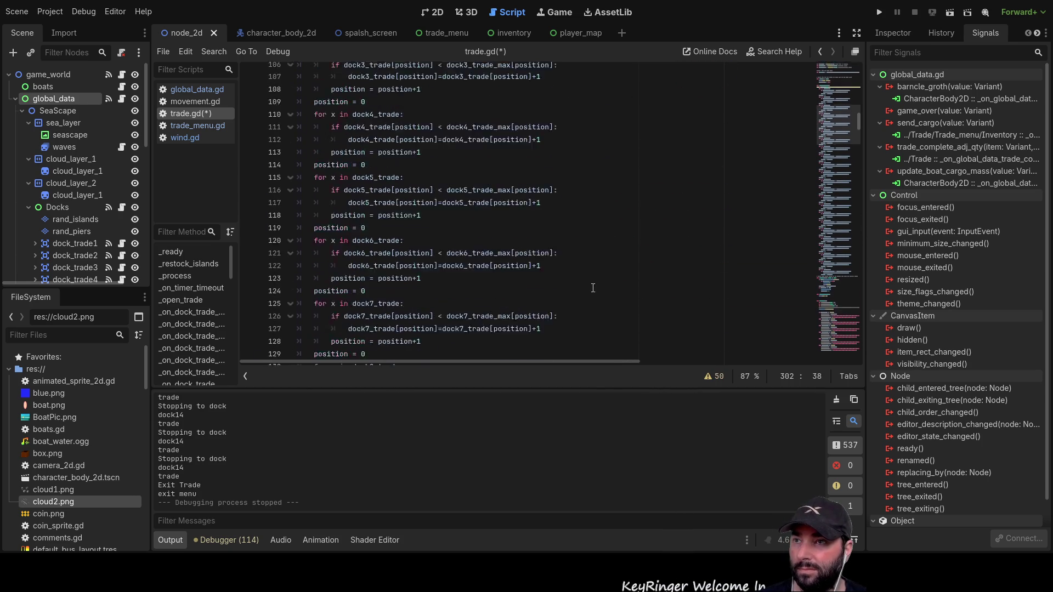
{"action": "scroll", "coordinate": [576, 288], "scroll_direction": "up", "scroll_amount": 14}
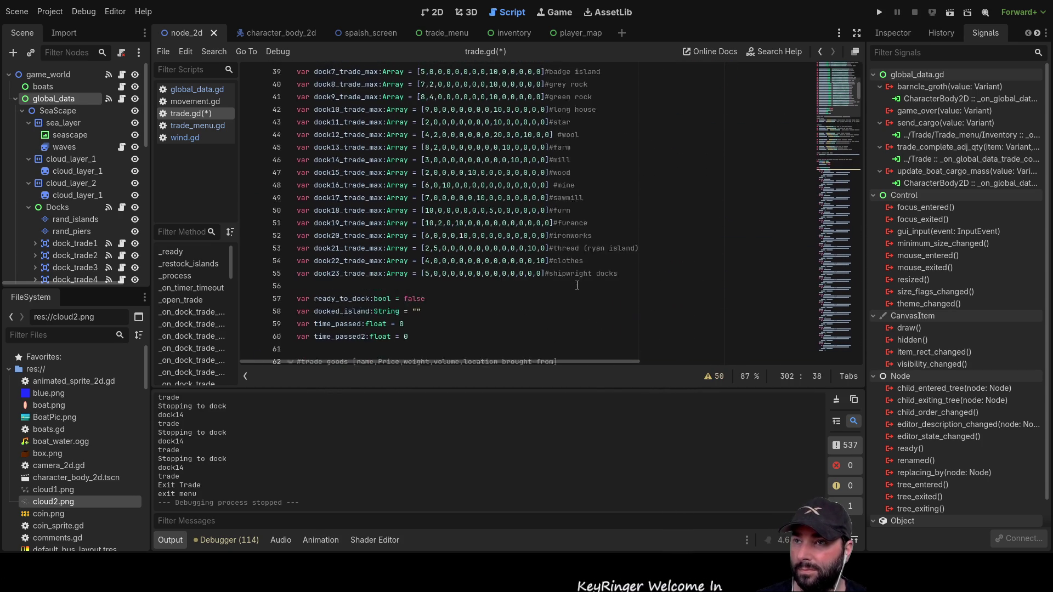
{"action": "left_click_drag", "start_coordinate": [589, 206], "coordinate": [553, 207]}
{"action": "scroll", "coordinate": [622, 274], "scroll_direction": "down", "scroll_amount": 6}
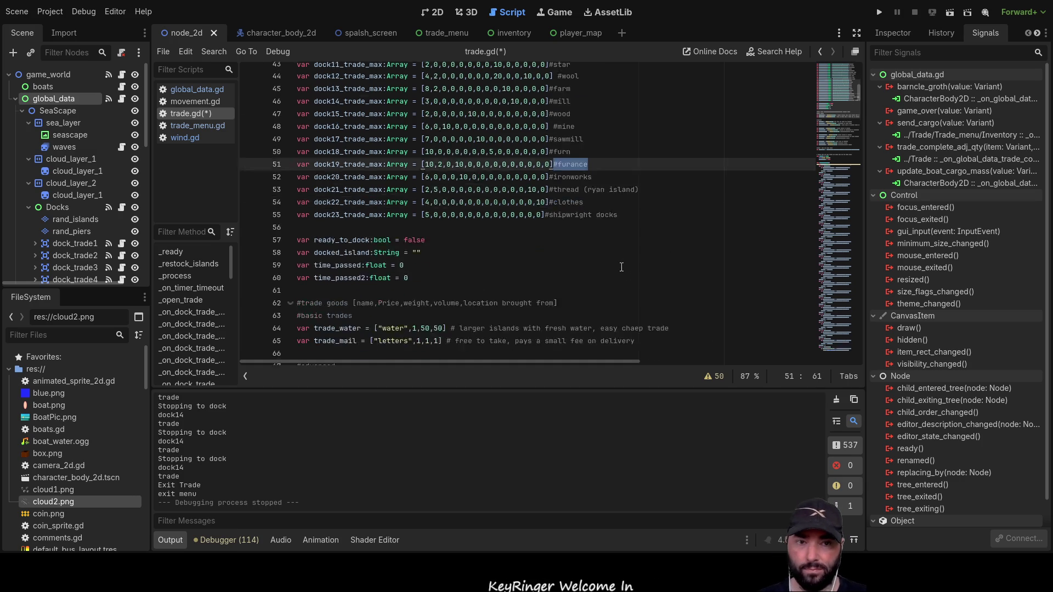
{"action": "scroll", "coordinate": [622, 274], "scroll_direction": "down", "scroll_amount": 20}
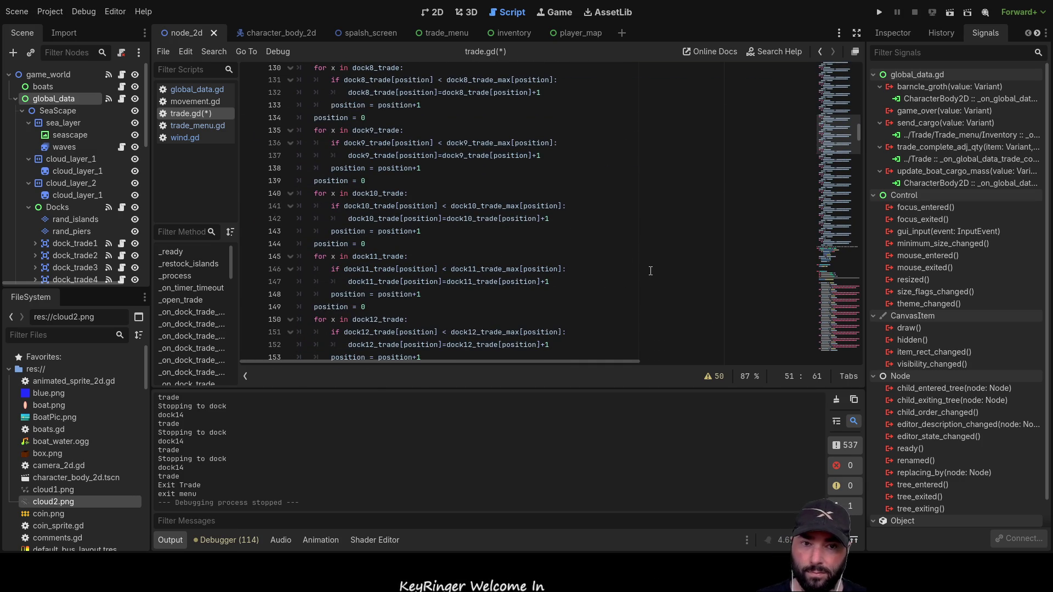
{"action": "scroll", "coordinate": [614, 258], "scroll_direction": "down", "scroll_amount": 20}
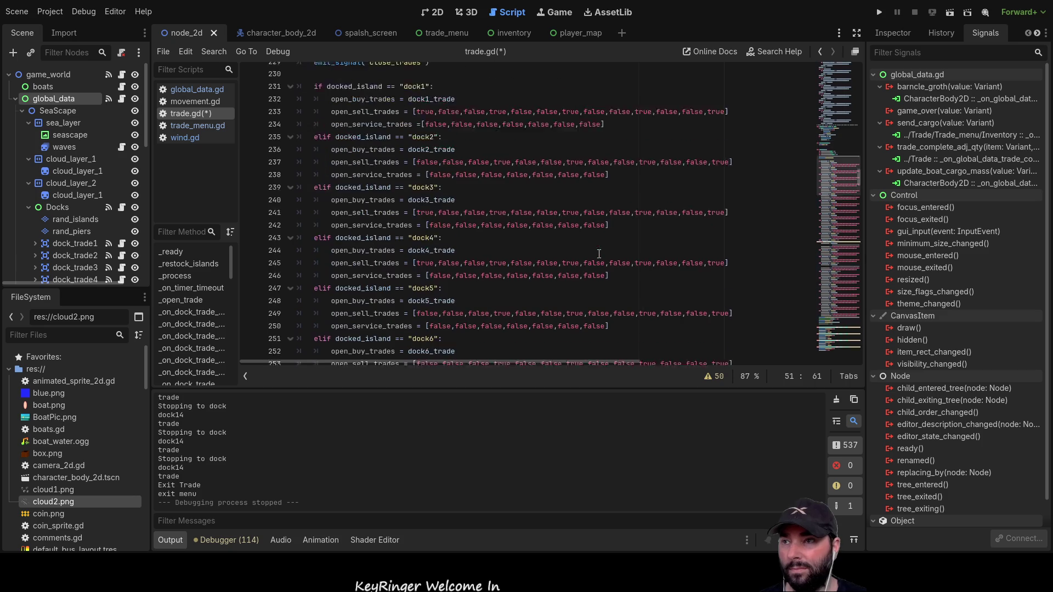
{"action": "scroll", "coordinate": [598, 254], "scroll_direction": "down", "scroll_amount": 18}
{"action": "scroll", "coordinate": [595, 251], "scroll_direction": "up", "scroll_amount": 2}
{"action": "scroll", "coordinate": [594, 252], "scroll_direction": "up", "scroll_amount": 1}
{"action": "scroll", "coordinate": [595, 252], "scroll_direction": "up", "scroll_amount": 5}
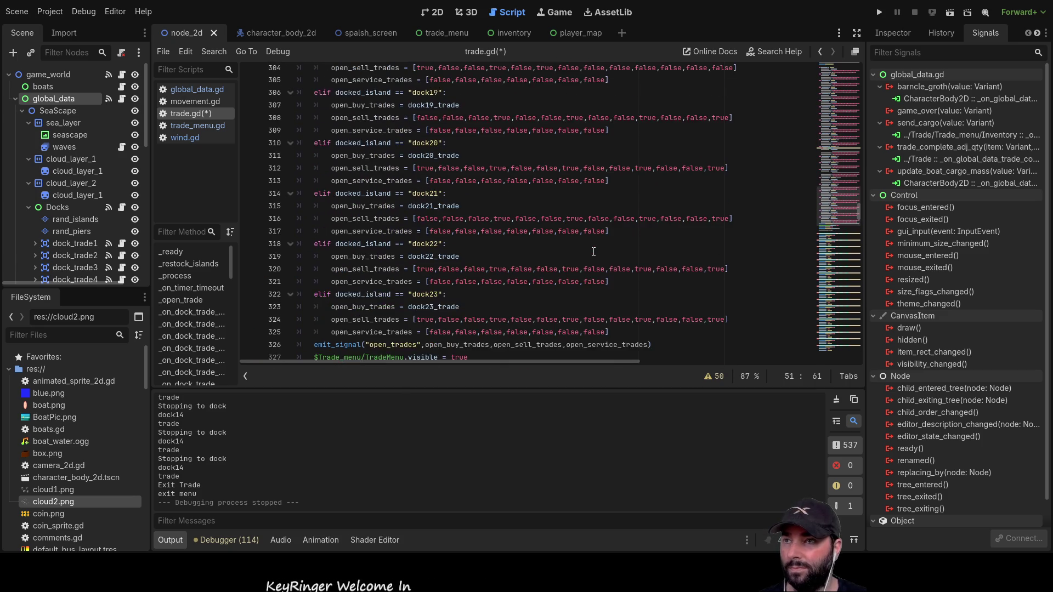
{"action": "left_click", "coordinate": [477, 208]}
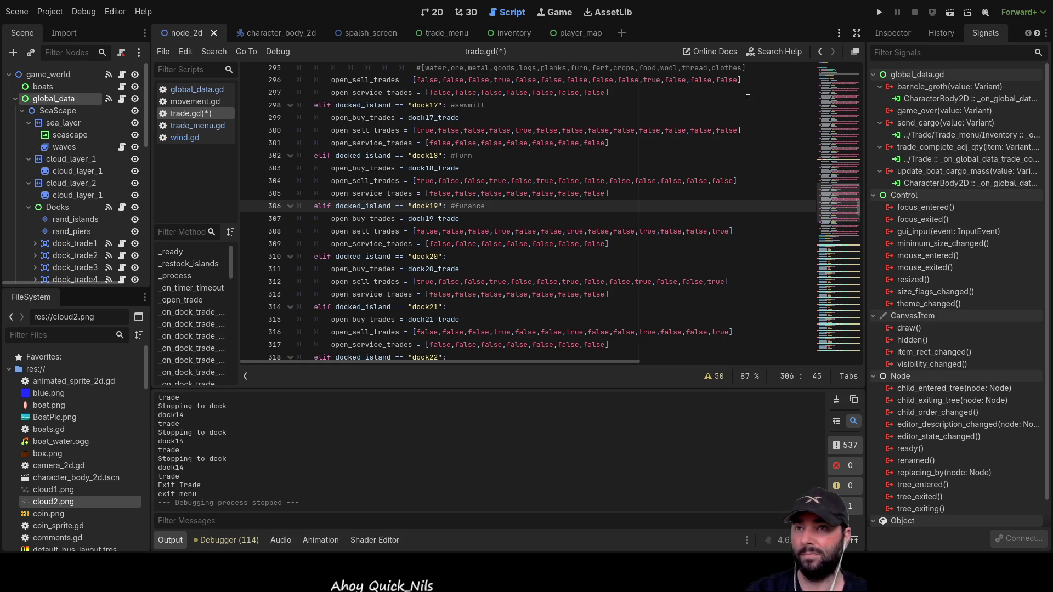
- Paste the goods-order comment above dock19's sell list
{"action": "scroll", "coordinate": [747, 99], "scroll_direction": "up", "scroll_amount": 1}
{"action": "mouse_move", "coordinate": [746, 105]}
{"action": "left_mouse_down"}
{"action": "mouse_move", "coordinate": [494, 116]}
{"action": "mouse_move", "coordinate": [296, 106]}
{"action": "left_mouse_up"}
{"action": "key", "text": "ctrl+c"}
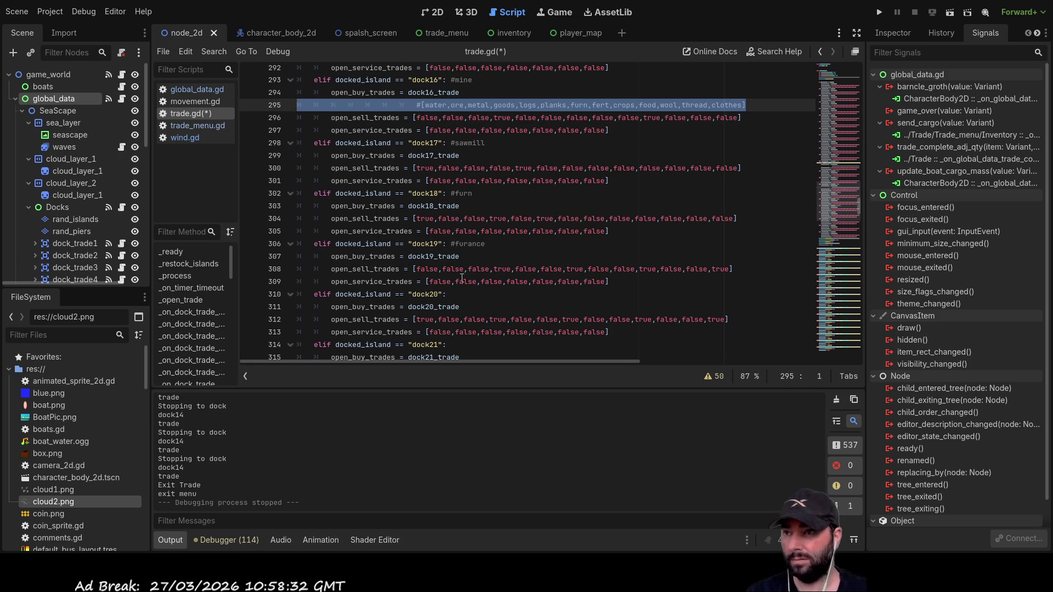
{"action": "left_click", "coordinate": [296, 269]}
{"action": "key", "text": "ctrl+v"}
{"action": "key", "text": "Up"}
{"action": "key", "text": "End"}
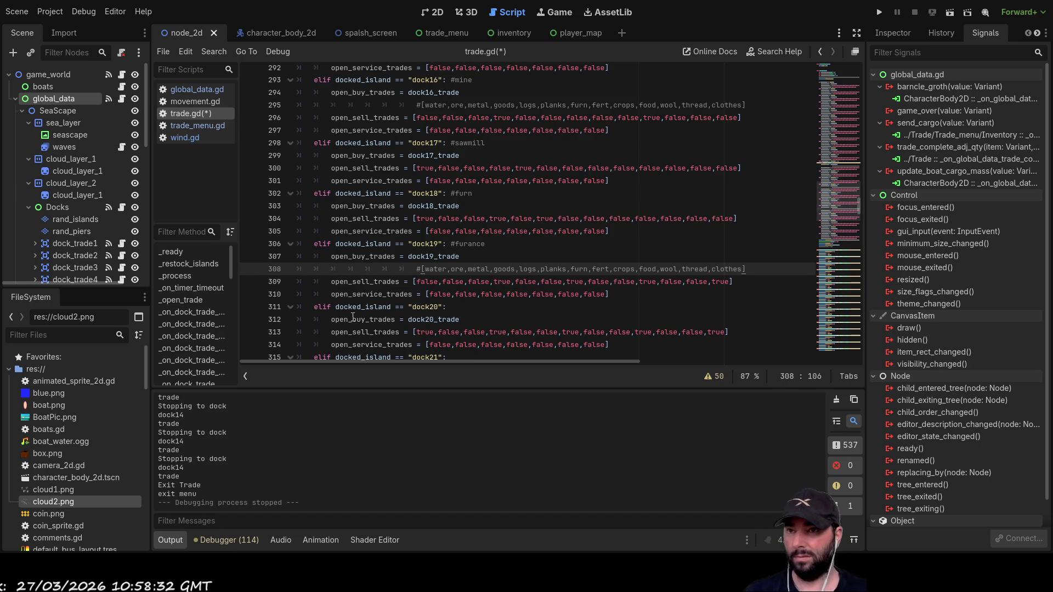
- Rework dock19's sell flags so it sells only metal, goods and furn
{"action": "double_click", "coordinate": [721, 282]}
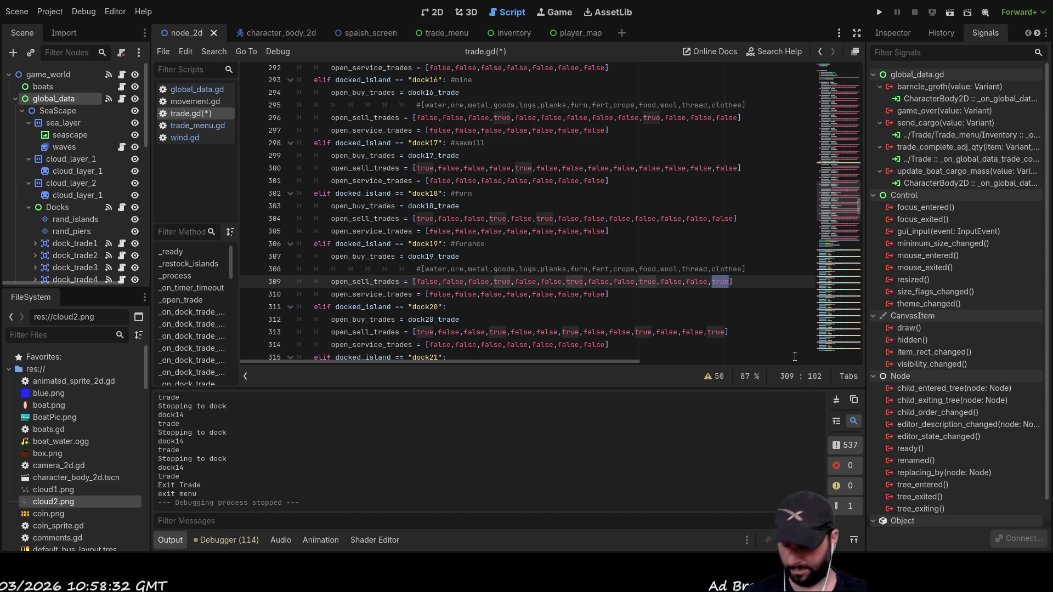
{"action": "type", "text": "fals"}
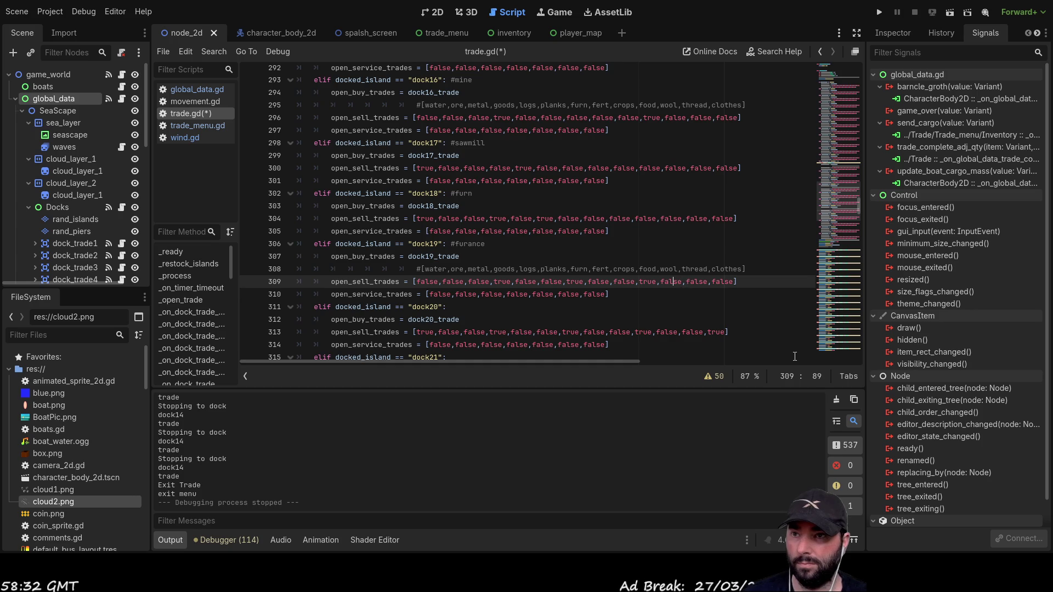
{"action": "key", "text": "BackSpace"}
{"action": "key", "text": "BackSpace"}
{"action": "key", "text": "BackSpace"}
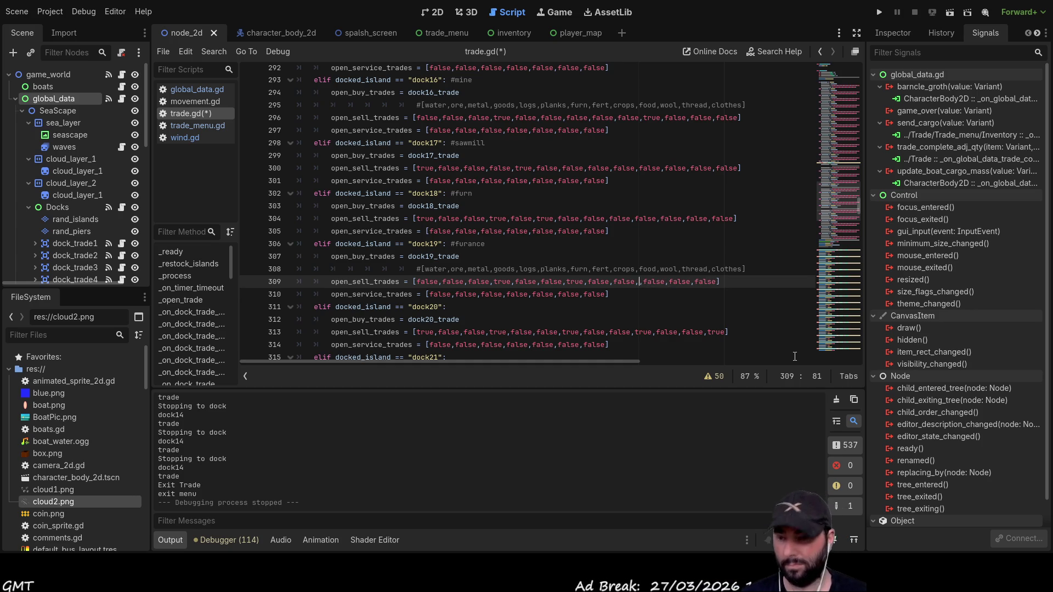
{"action": "type", "text": "fal"}
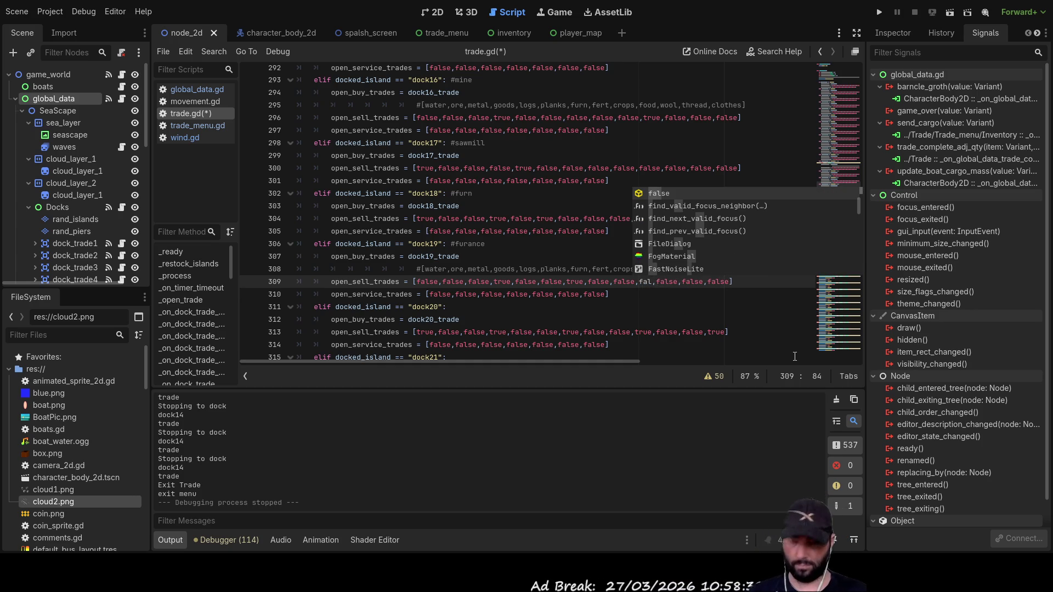
{"action": "key", "text": "Return"}
{"action": "key", "text": "Left"}
{"action": "key", "text": "Left"}
{"action": "key", "text": "Left"}
{"action": "key", "text": "Left"}
{"action": "key", "text": "Left"}
{"action": "key", "text": "Left"}
{"action": "key", "text": "Left"}
{"action": "key", "text": "Left"}
{"action": "key", "text": "Left"}
{"action": "key", "text": "Left"}
{"action": "key", "text": "Left"}
{"action": "key", "text": "Left"}
{"action": "key", "text": "Left"}
{"action": "key", "text": "Left"}
{"action": "key", "text": "Left"}
{"action": "key", "text": "BackSpace"}
{"action": "key", "text": "BackSpace"}
{"action": "key", "text": "BackSpace"}
{"action": "type", "text": "true"}
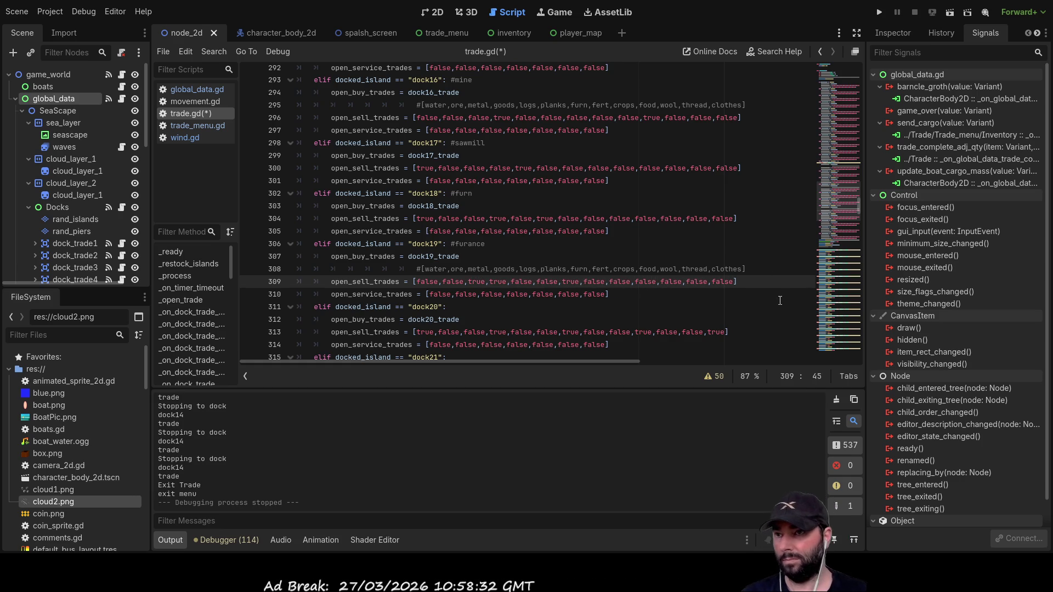
{"action": "key", "text": "Down"}
{"action": "key", "text": "Down"}
{"action": "key", "text": "Down"}
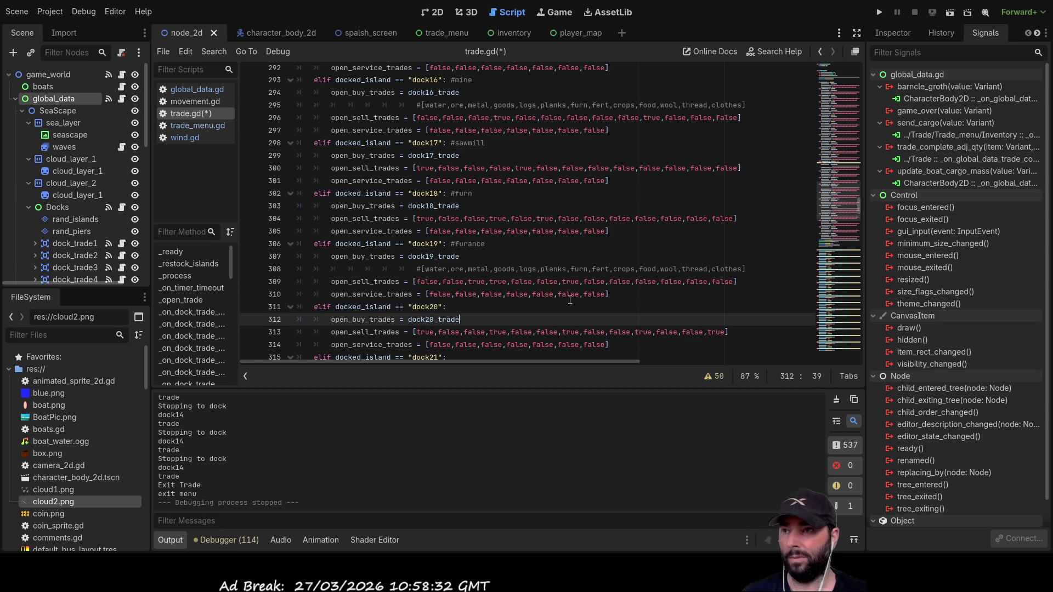
{"action": "scroll", "coordinate": [570, 299], "scroll_direction": "up", "scroll_amount": 20}
{"action": "scroll", "coordinate": [585, 267], "scroll_direction": "up", "scroll_amount": 20}
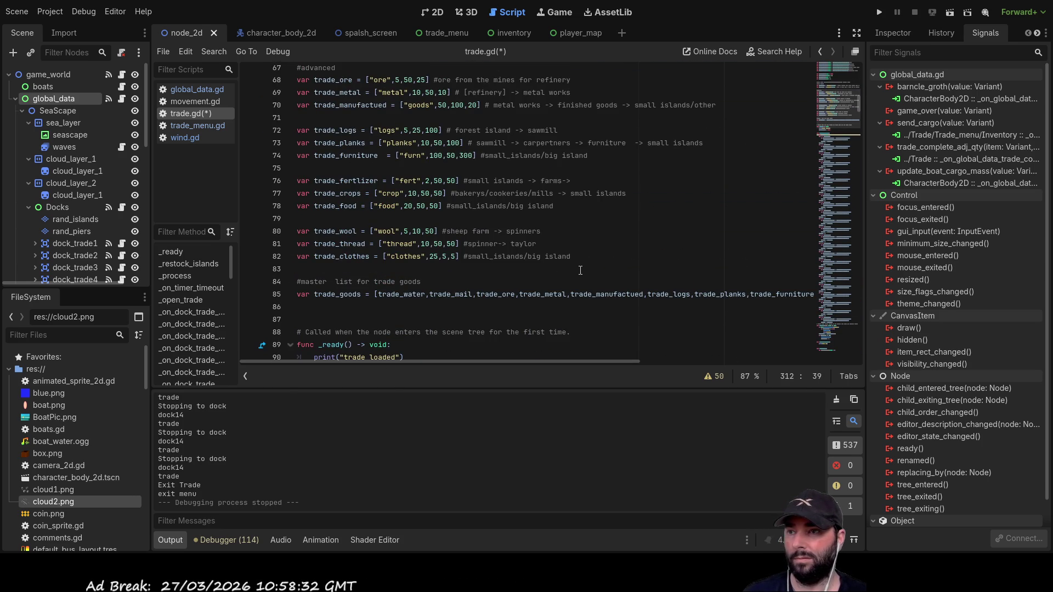
{"action": "scroll", "coordinate": [580, 270], "scroll_direction": "down", "scroll_amount": 7}
{"action": "scroll", "coordinate": [585, 263], "scroll_direction": "up", "scroll_amount": 17}
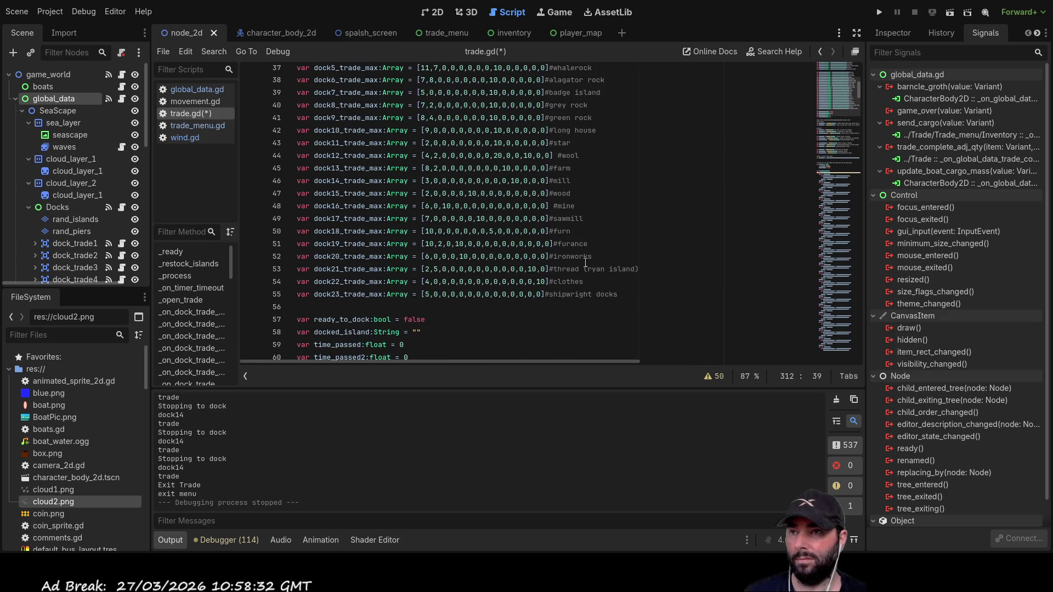
- Select dock20's #ironworks label in the trade-max list and return to the dock20 condition line
{"action": "left_click", "coordinate": [603, 256]}
{"action": "key", "text": "shift+Left"}
{"action": "key", "text": "shift+Left"}
{"action": "key", "text": "shift+Left"}
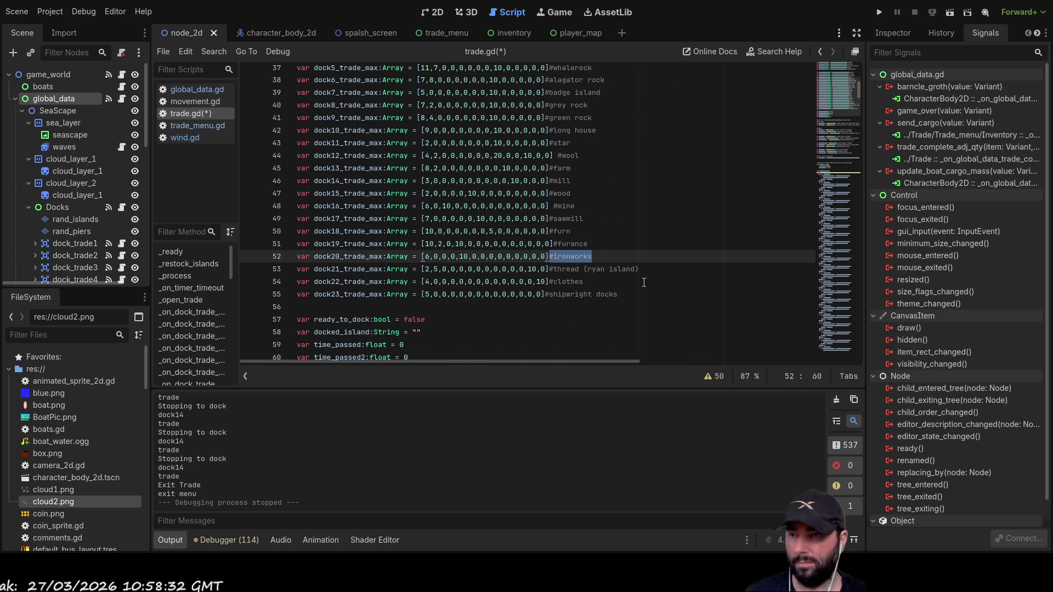
{"action": "scroll", "coordinate": [641, 273], "scroll_direction": "down", "scroll_amount": 20}
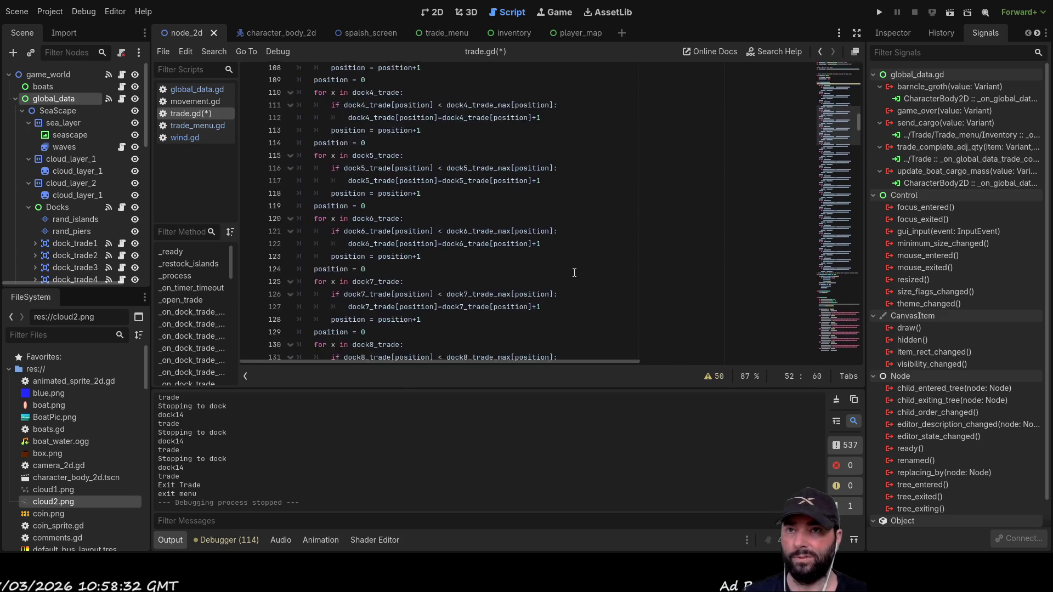
{"action": "scroll", "coordinate": [579, 260], "scroll_direction": "down", "scroll_amount": 20}
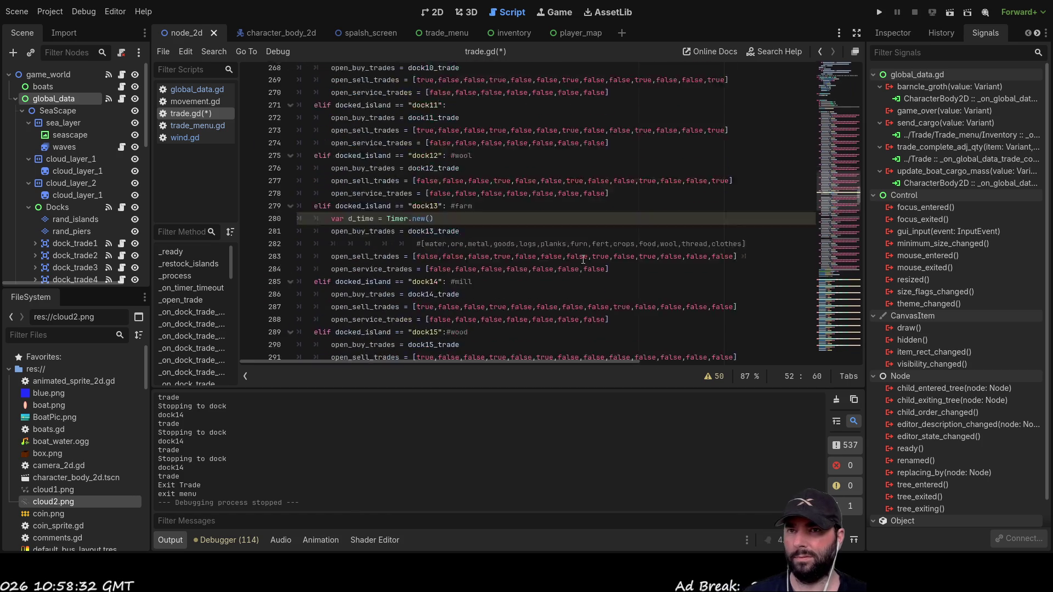
{"action": "scroll", "coordinate": [575, 252], "scroll_direction": "down", "scroll_amount": 20}
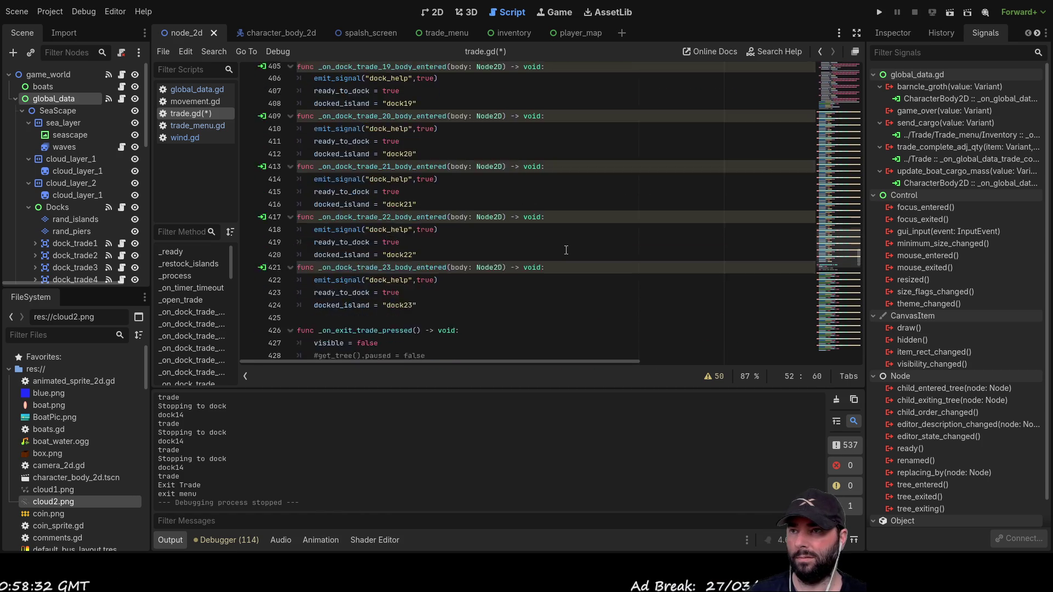
{"action": "scroll", "coordinate": [565, 251], "scroll_direction": "down", "scroll_amount": 20}
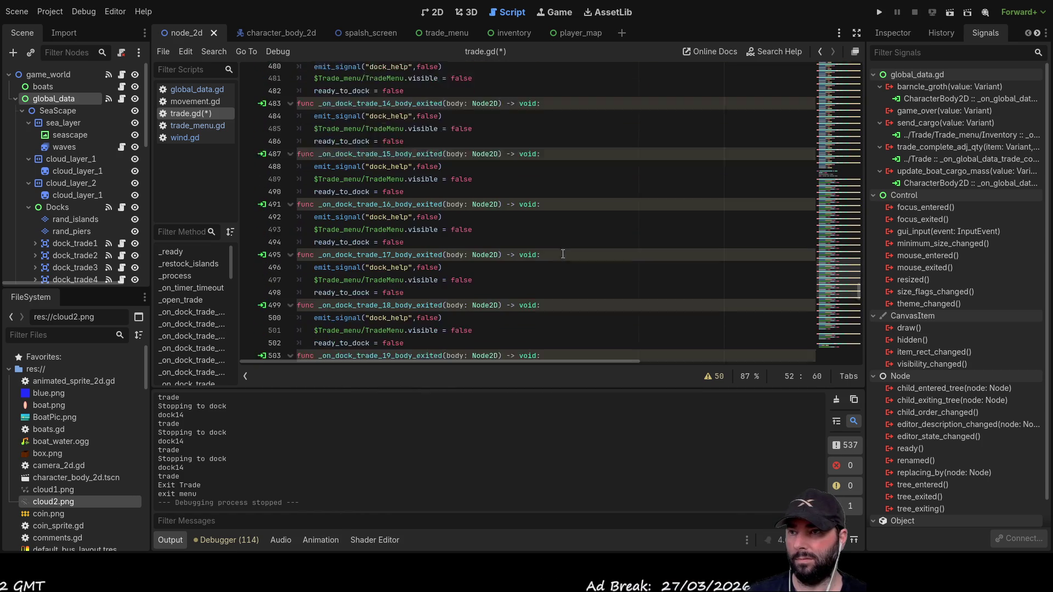
{"action": "scroll", "coordinate": [562, 253], "scroll_direction": "down", "scroll_amount": 20}
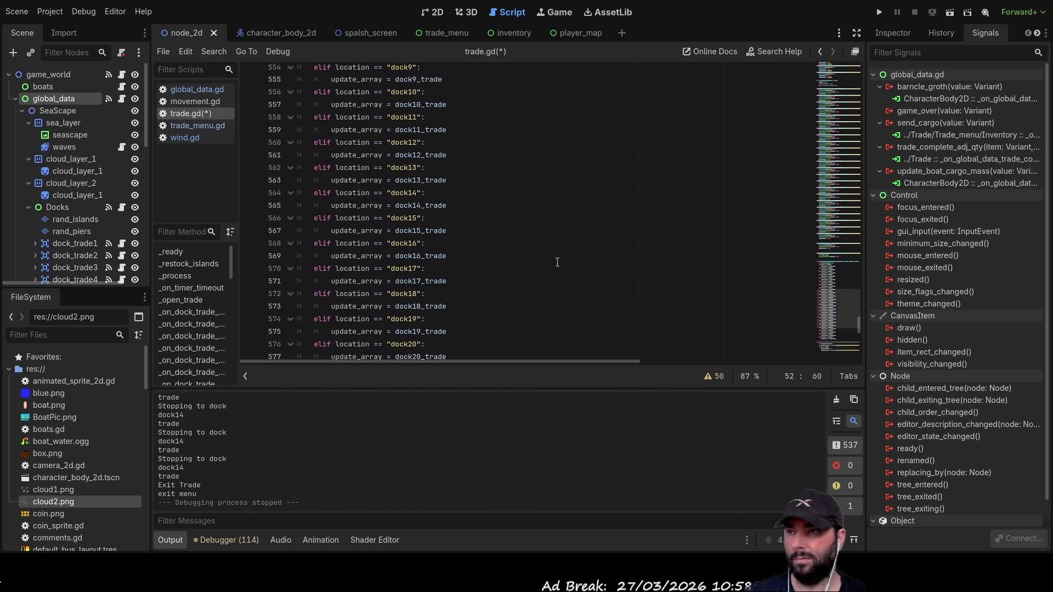
{"action": "scroll", "coordinate": [557, 260], "scroll_direction": "up", "scroll_amount": 20}
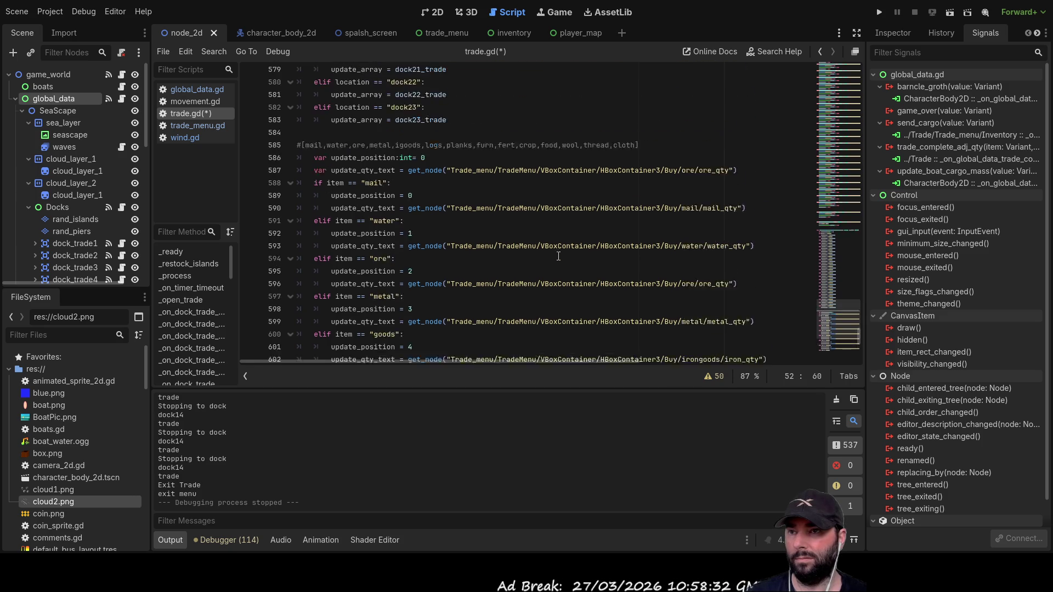
{"action": "scroll", "coordinate": [557, 257], "scroll_direction": "up", "scroll_amount": 20}
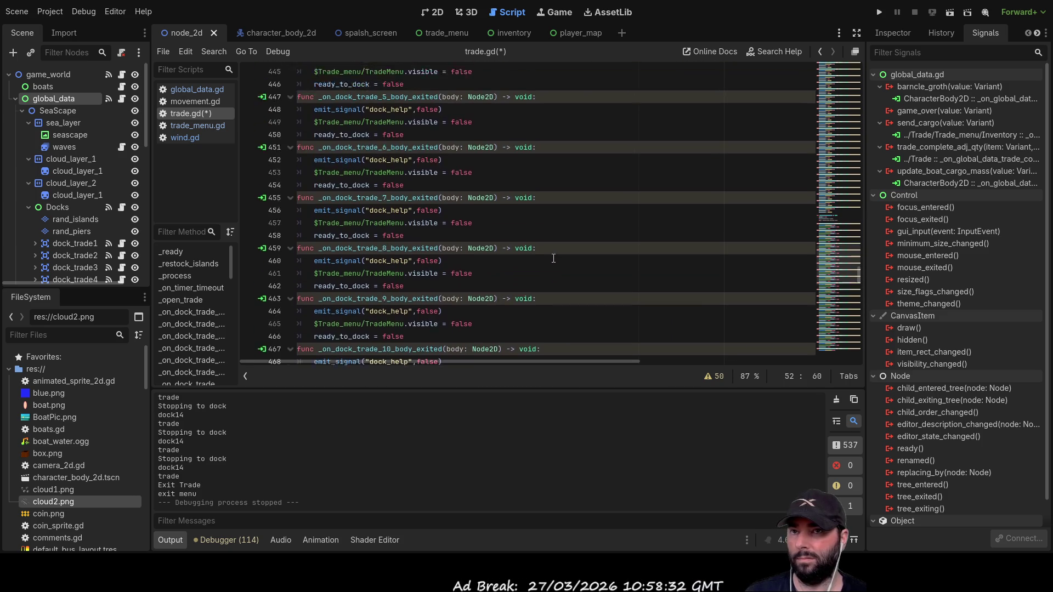
{"action": "scroll", "coordinate": [553, 258], "scroll_direction": "up", "scroll_amount": 20}
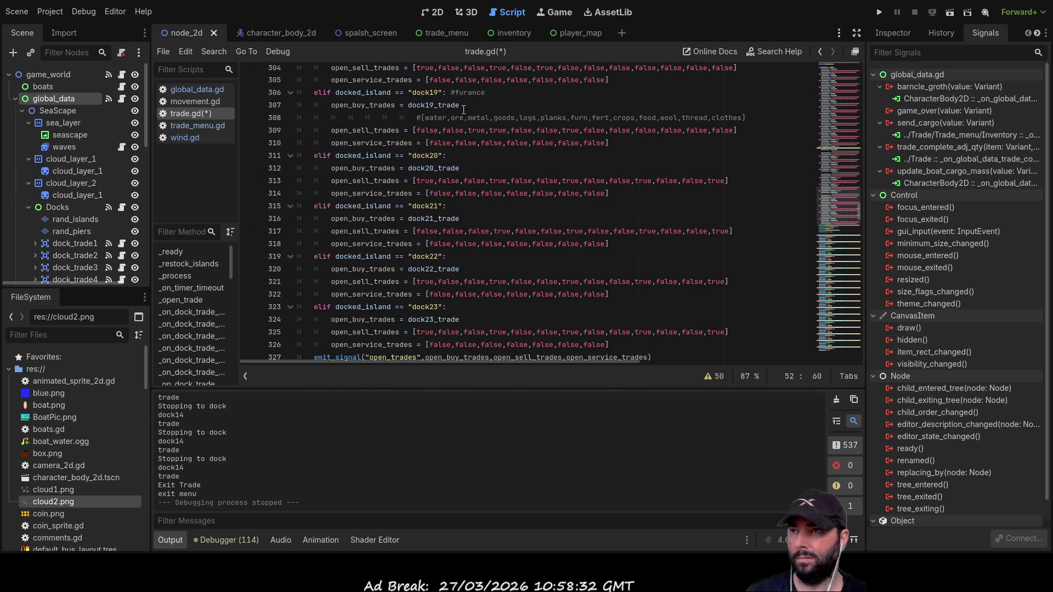
{"action": "left_click", "coordinate": [477, 159]}
- Add the #ironworks comment to dock20 and correct a false flag in dock19's sell list
{"action": "type", "text": "#ironworks"}
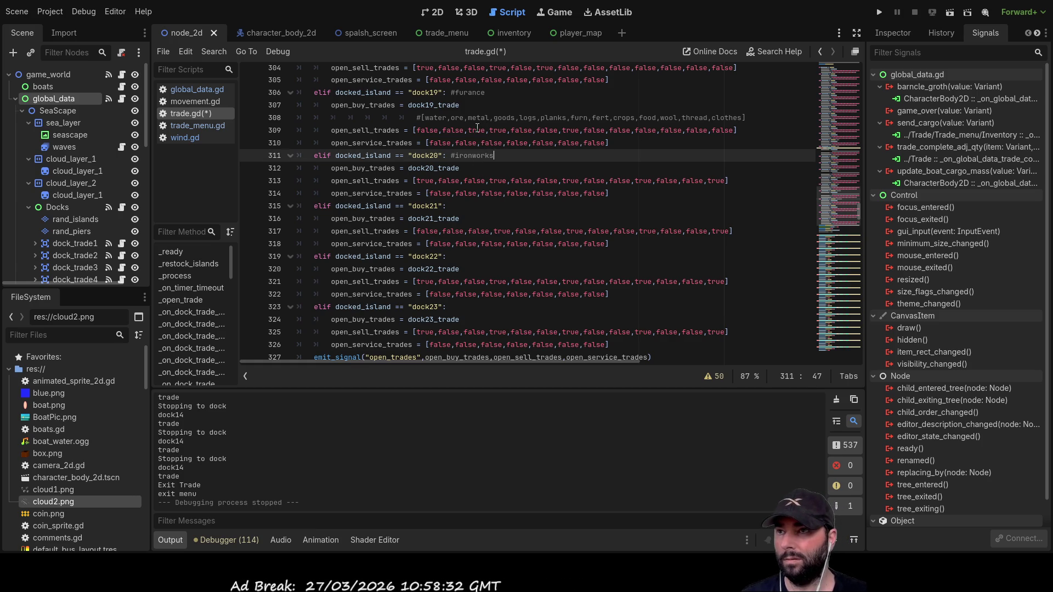
{"action": "double_click", "coordinate": [453, 130]}
{"action": "type", "text": "true"}
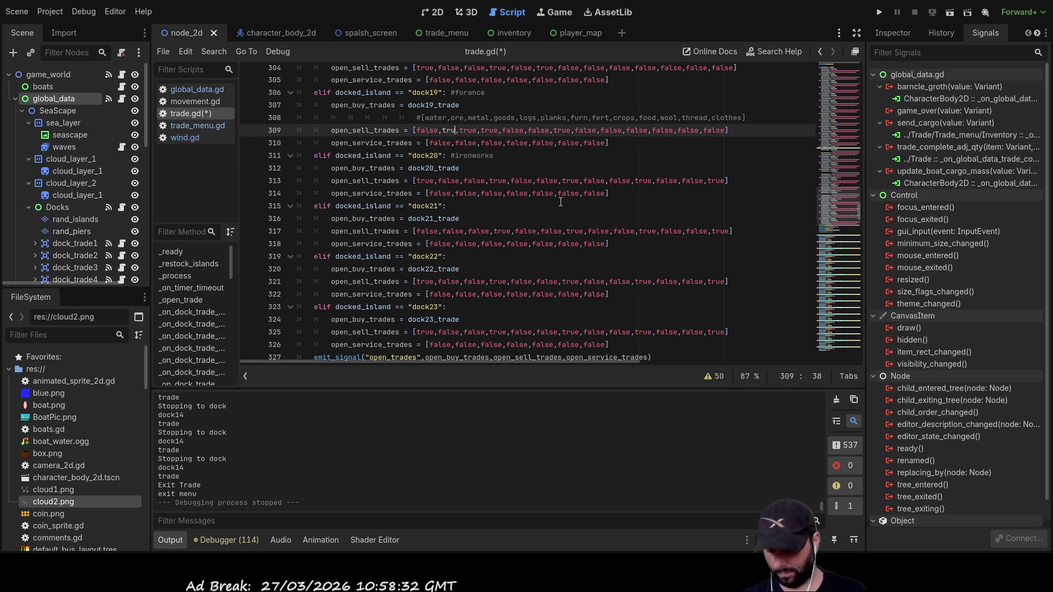
{"action": "key", "text": "BackSpace"}
{"action": "key", "text": "BackSpace"}
{"action": "key", "text": "BackSpace"}
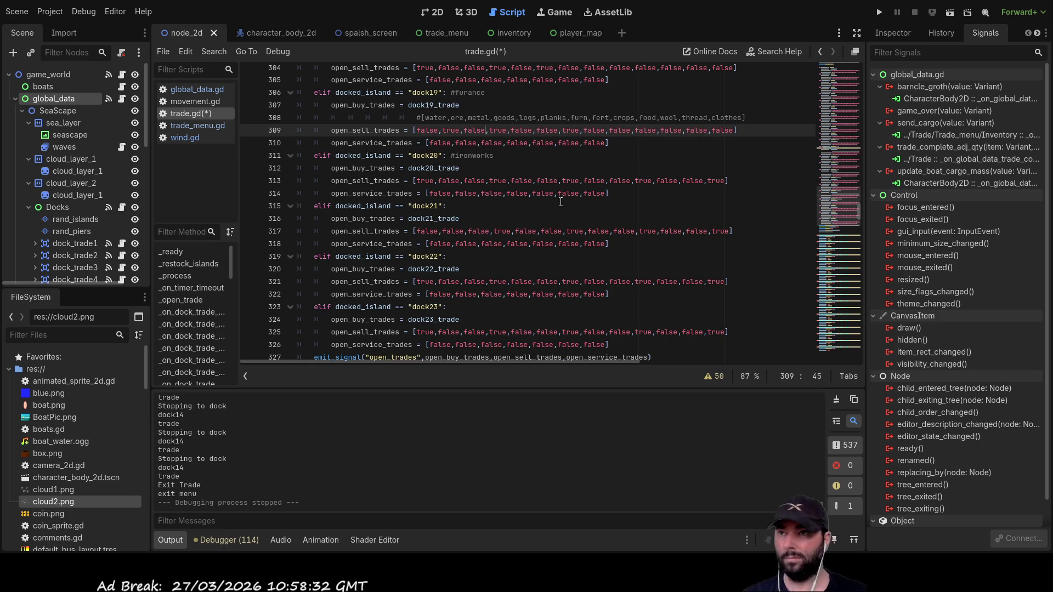
{"action": "type", "text": "false"}
{"action": "key", "text": "Down"}
{"action": "key", "text": "Down"}
{"action": "key", "text": "Down"}
- Set dock20's third sell flag to true and the following flags to false
{"action": "key", "text": "Left"}
{"action": "key", "text": "Left"}
{"action": "key", "text": "Left"}
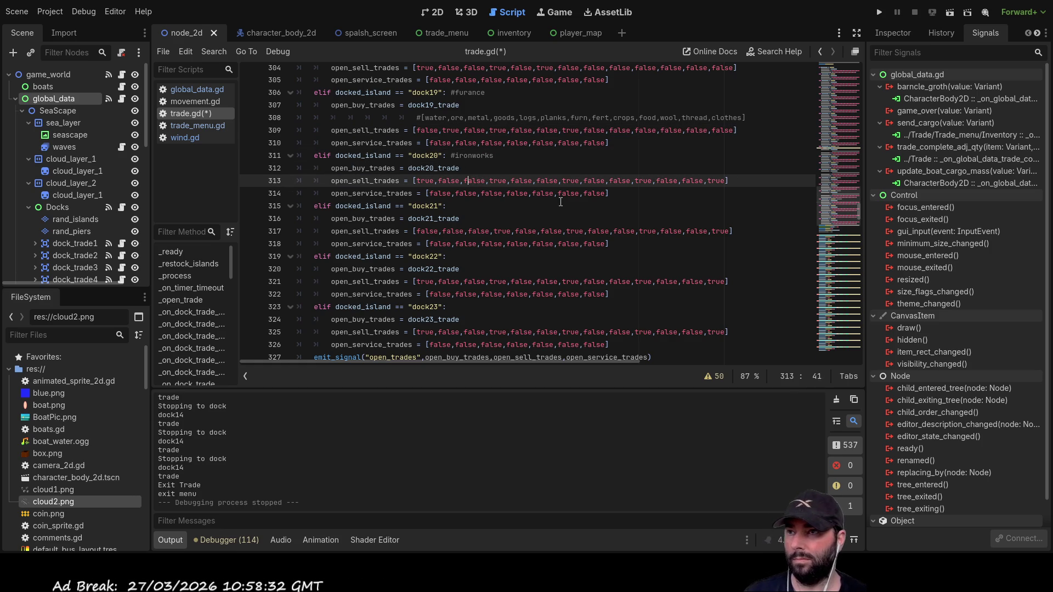
{"action": "key", "text": "Right"}
{"action": "key", "text": "Right"}
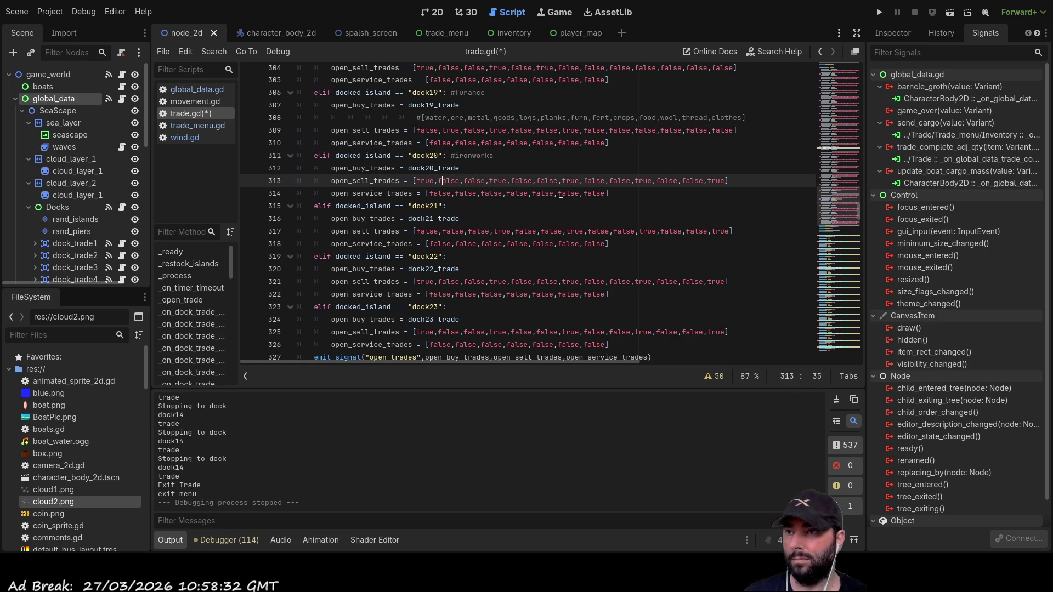
{"action": "key", "text": "Right"}
{"action": "key", "text": "Right"}
{"action": "key", "text": "Right"}
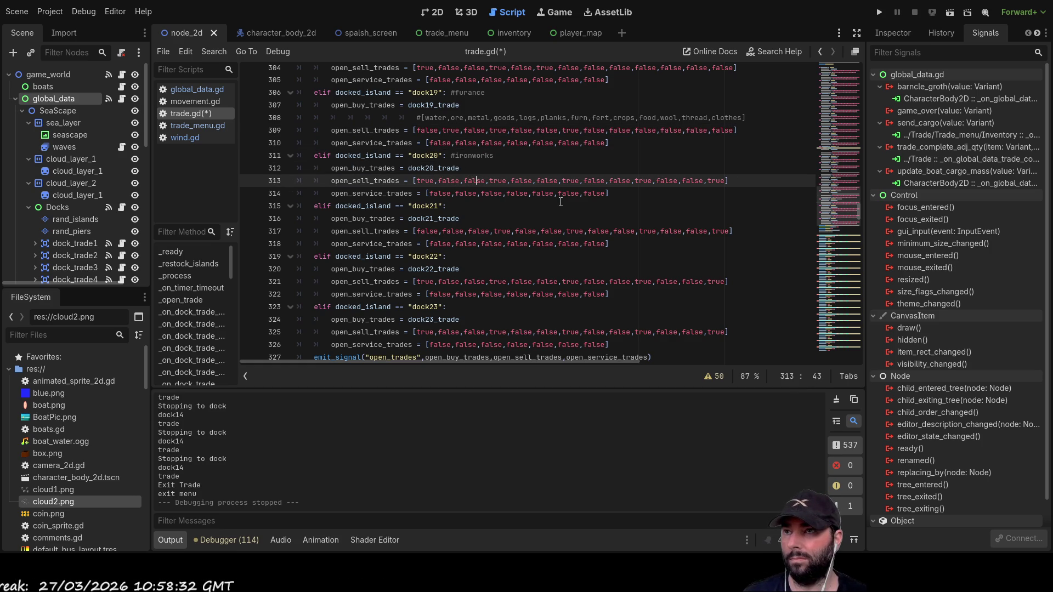
{"action": "key", "text": "BackSpace"}
{"action": "key", "text": "BackSpace"}
{"action": "key", "text": "BackSpace"}
{"action": "type", "text": "true"}
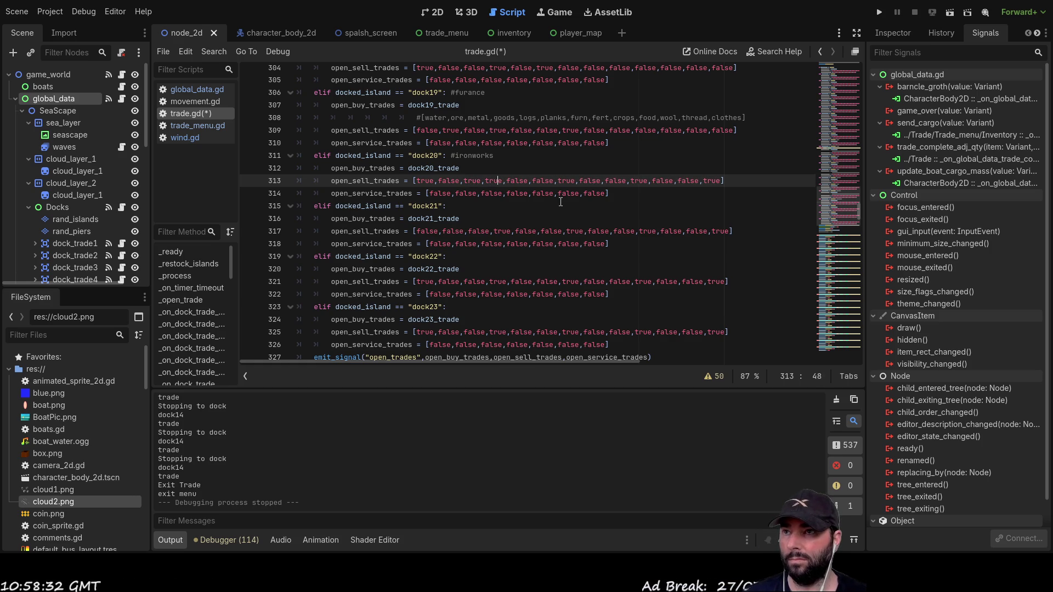
{"action": "key", "text": "BackSpace"}
{"action": "key", "text": "BackSpace"}
{"action": "key", "text": "BackSpace"}
{"action": "type", "text": "false"}
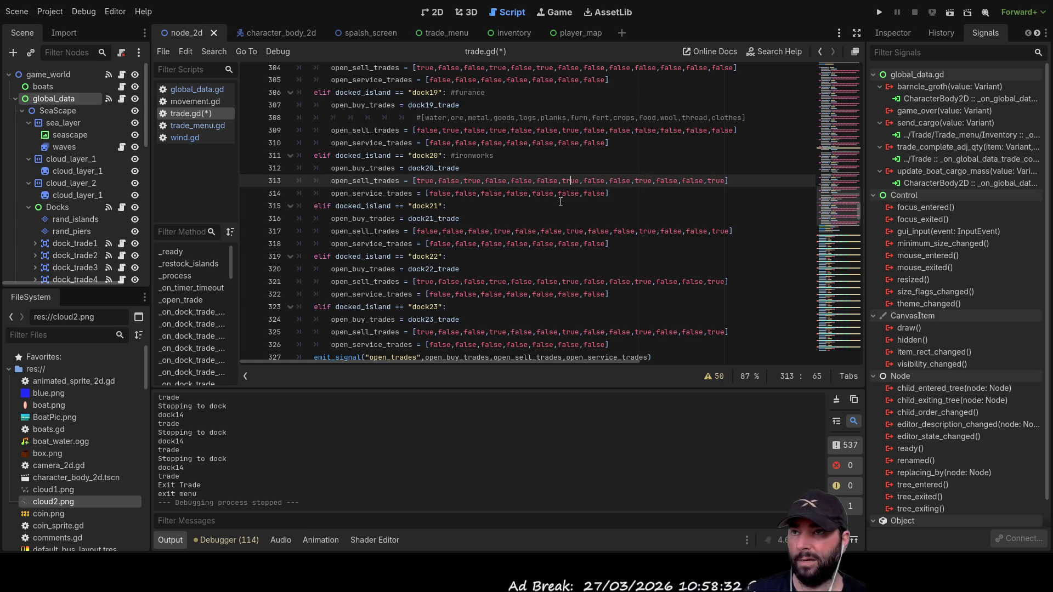
{"action": "key", "text": "BackSpace"}
{"action": "key", "text": "BackSpace"}
{"action": "key", "text": "BackSpace"}
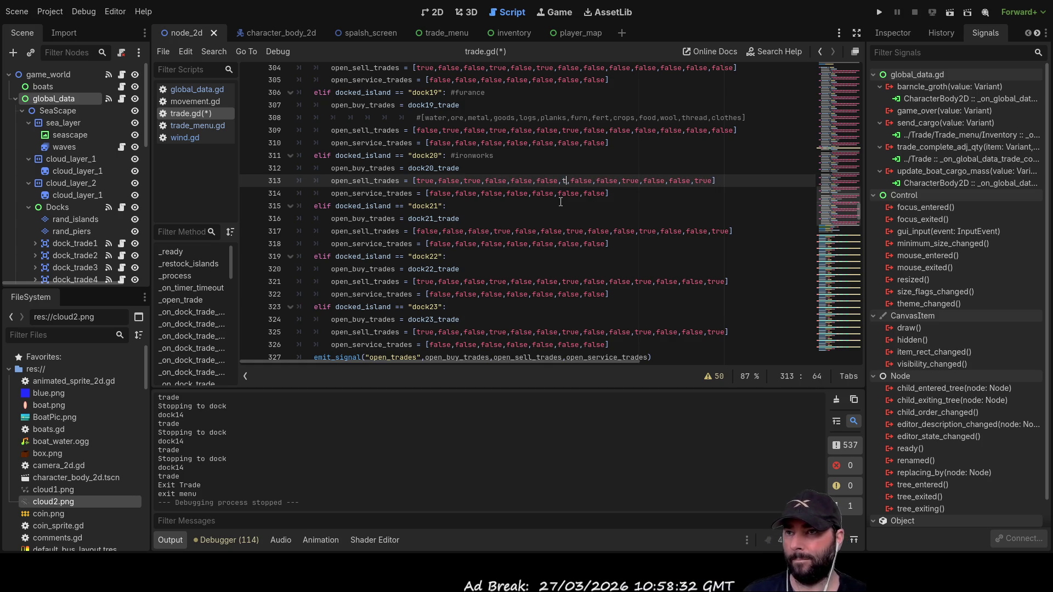
{"action": "type", "text": "false"}
{"action": "key", "text": "Right"}
{"action": "key", "text": "Right"}
{"action": "key", "text": "Right"}
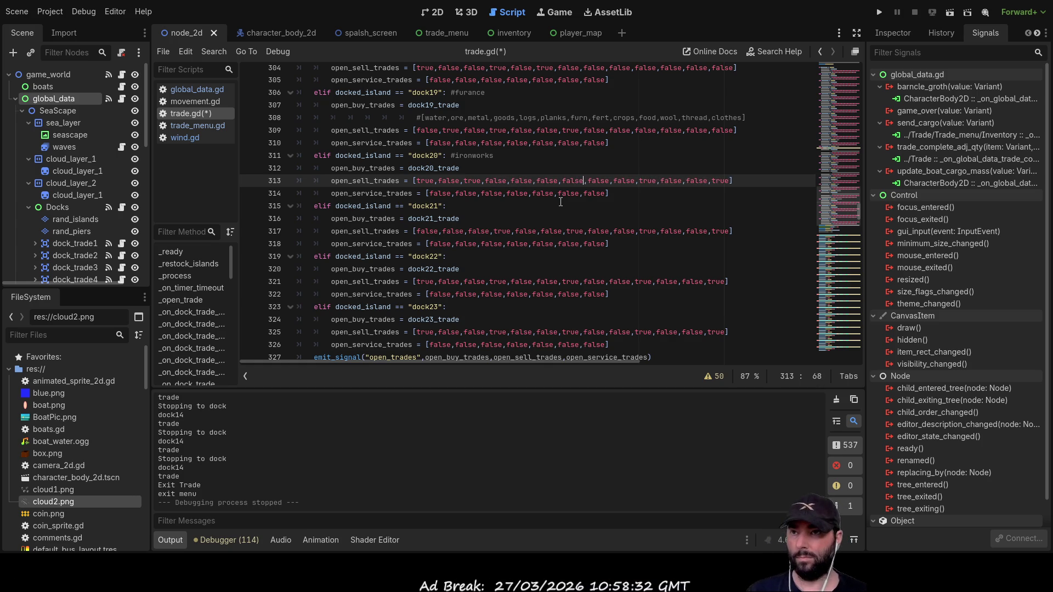
{"action": "key", "text": "Right"}
{"action": "key", "text": "Right"}
{"action": "key", "text": "Right"}
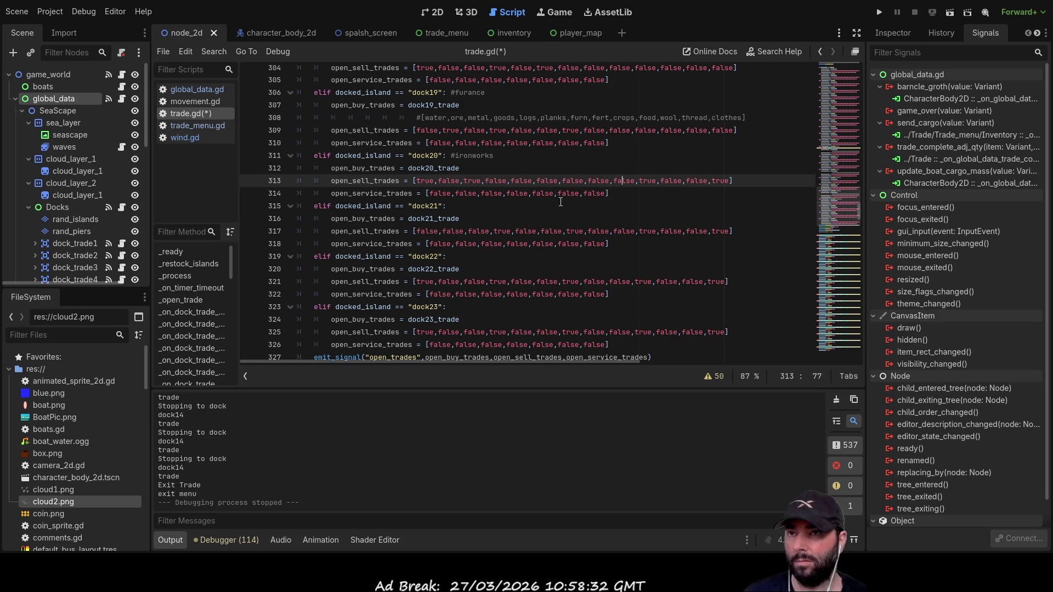
{"action": "key", "text": "Right"}
{"action": "key", "text": "Right"}
{"action": "key", "text": "Right"}
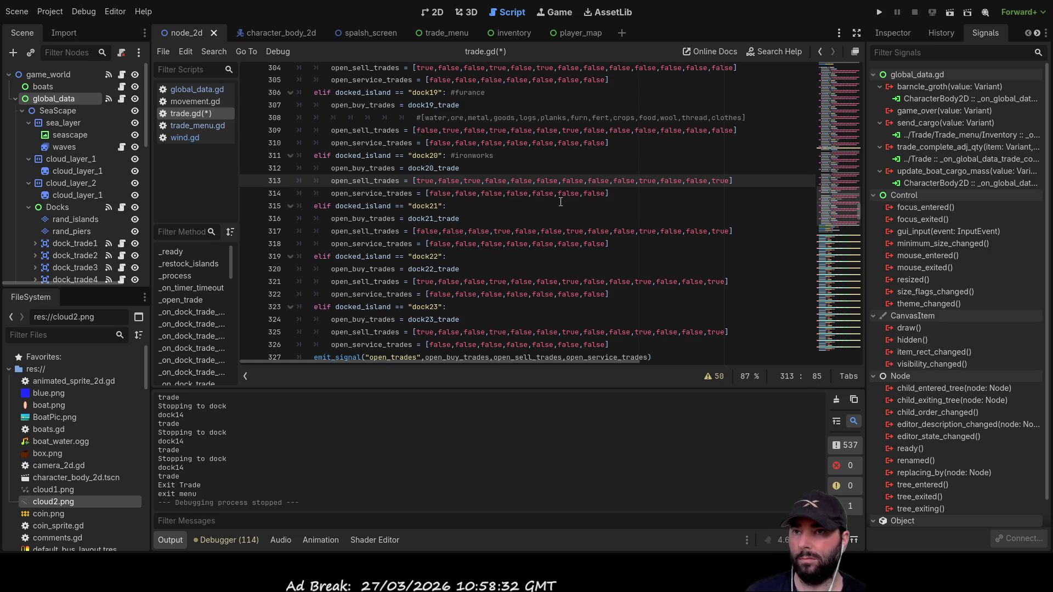
- Switch the remaining ironworks sell flags, including the last one, to false
{"action": "key", "text": "BackSpace"}
{"action": "key", "text": "BackSpace"}
{"action": "key", "text": "BackSpace"}
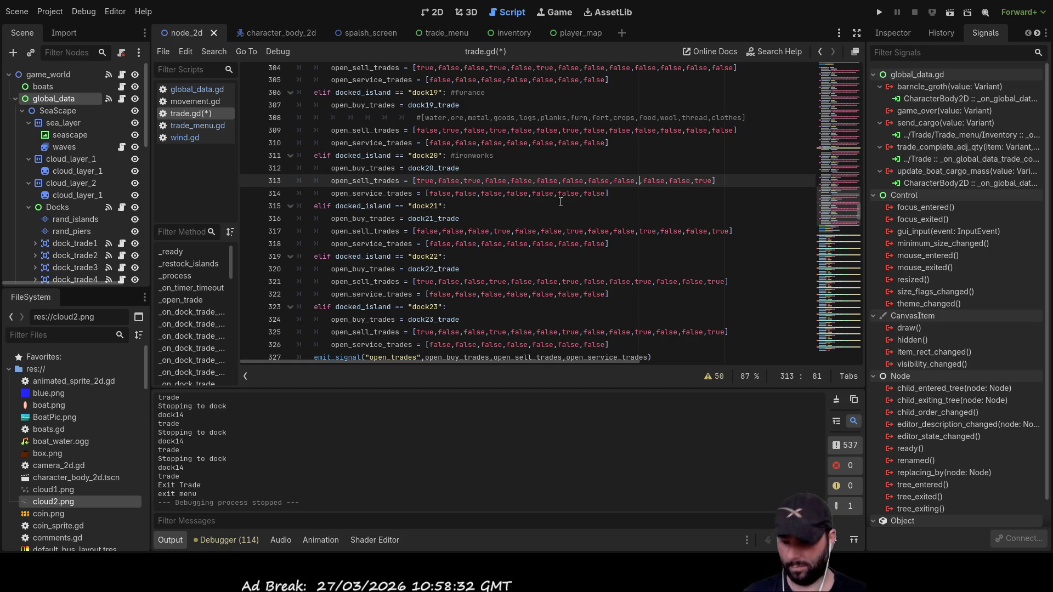
{"action": "type", "text": "fa"}
{"action": "key", "text": "Return"}
{"action": "key", "text": "Right"}
{"action": "key", "text": "Right"}
{"action": "key", "text": "Right"}
{"action": "key", "text": "Right"}
{"action": "key", "text": "Delete"}
{"action": "key", "text": "Delete"}
{"action": "key", "text": "Delete"}
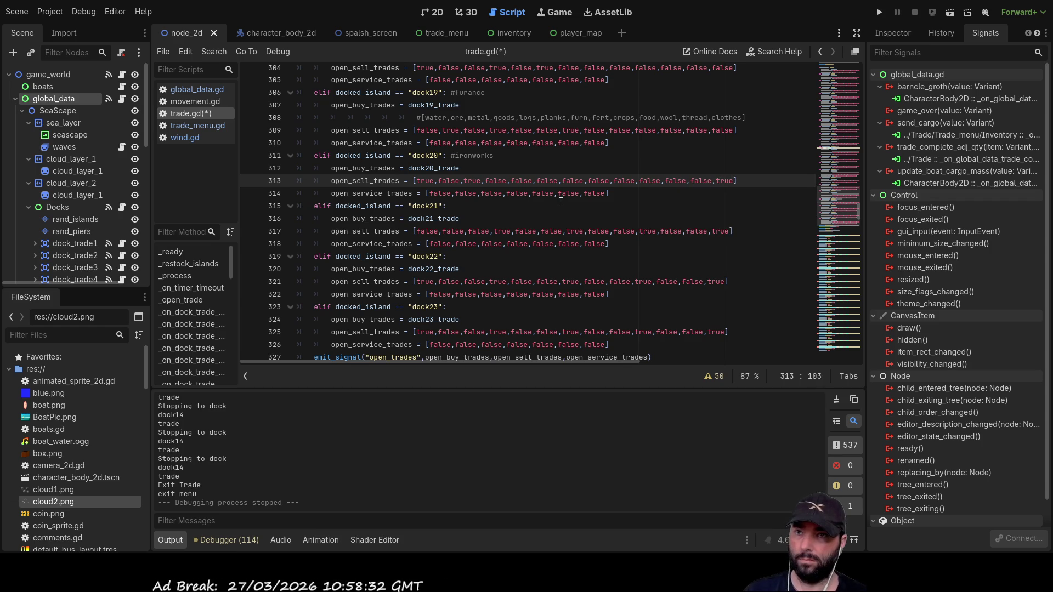
{"action": "type", "text": "false"}
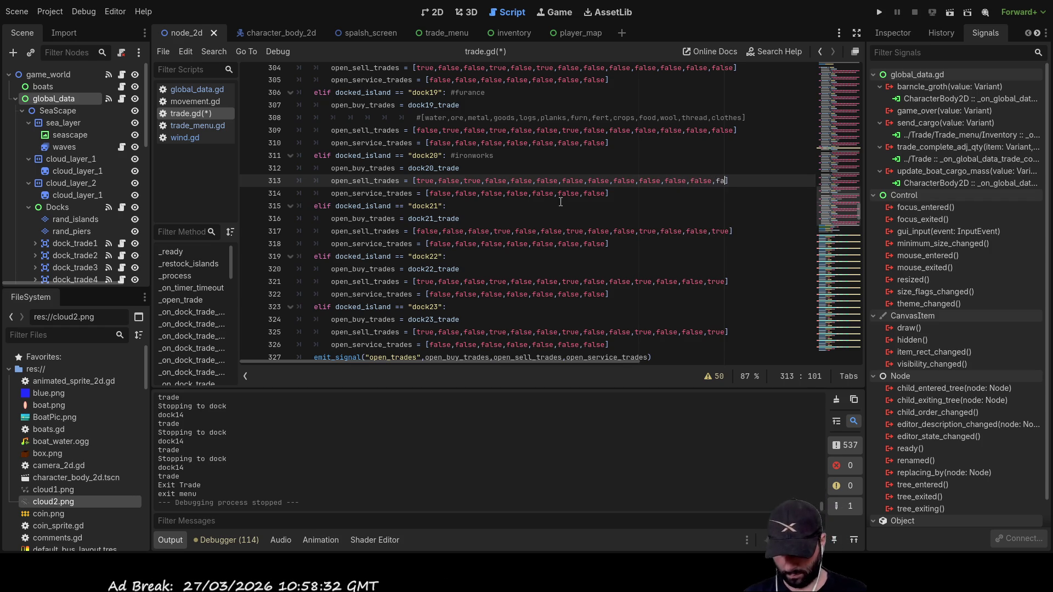
{"action": "key", "text": "Down"}
{"action": "key", "text": "Down"}
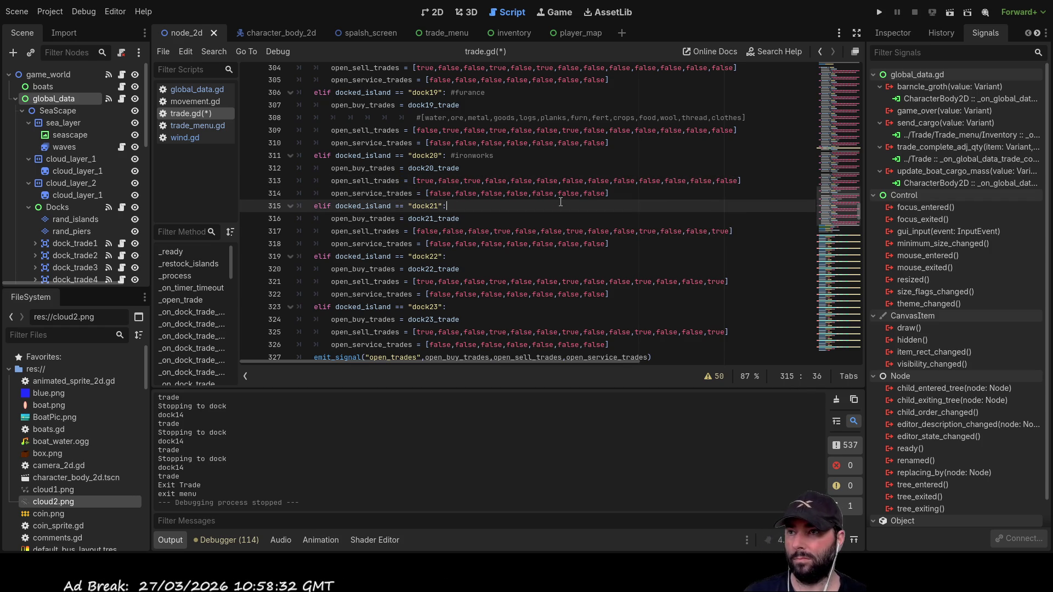
{"action": "scroll", "coordinate": [560, 202], "scroll_direction": "up", "scroll_amount": 1}
- Look up the #thread note on dock21_trade_max's array entry
{"action": "scroll", "coordinate": [571, 219], "scroll_direction": "up", "scroll_amount": 20}
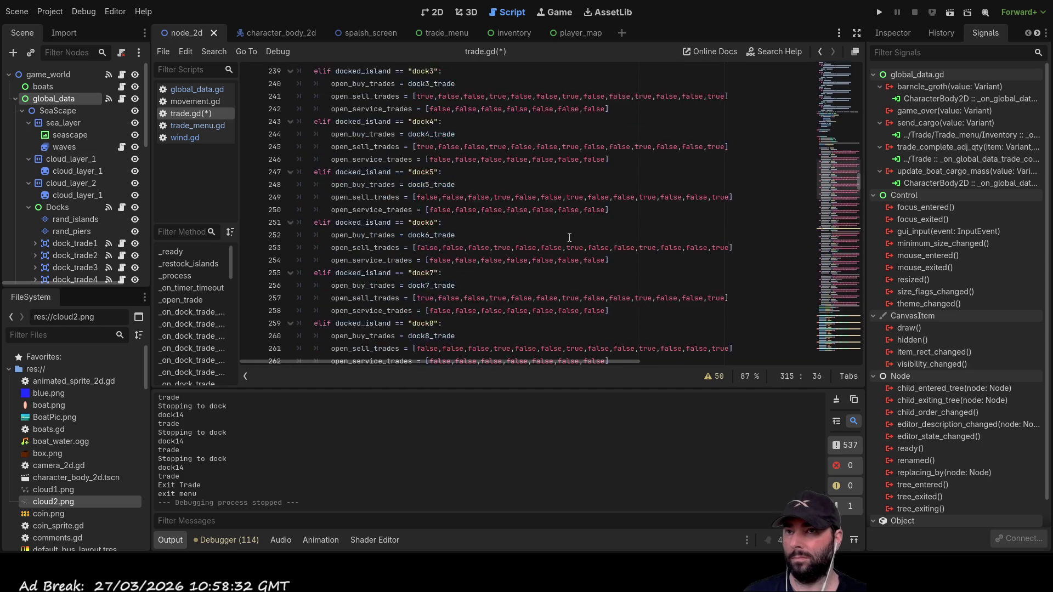
{"action": "scroll", "coordinate": [585, 242], "scroll_direction": "up", "scroll_amount": 20}
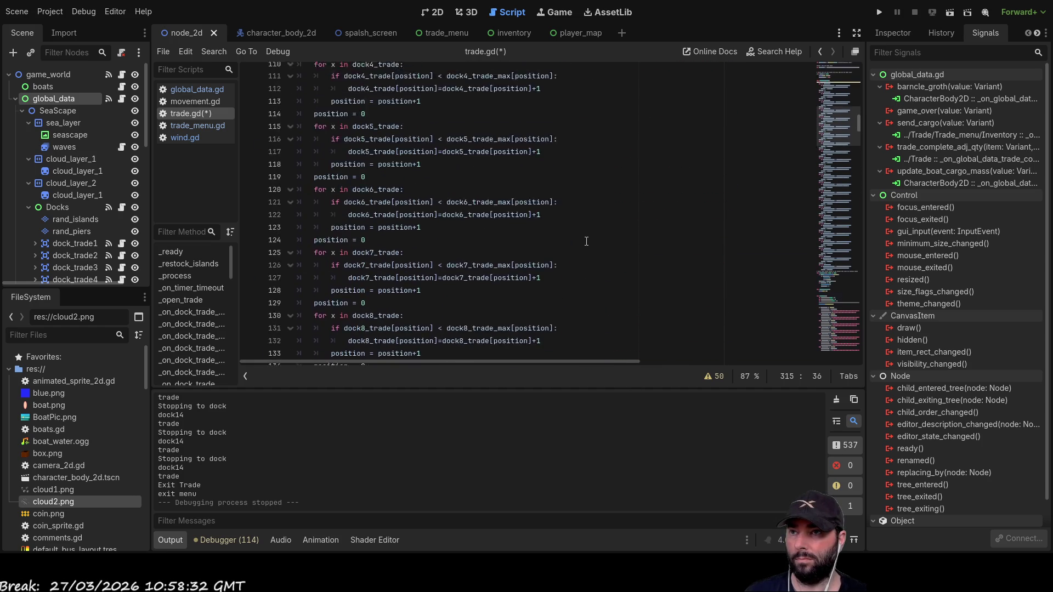
{"action": "scroll", "coordinate": [589, 242], "scroll_direction": "up", "scroll_amount": 12}
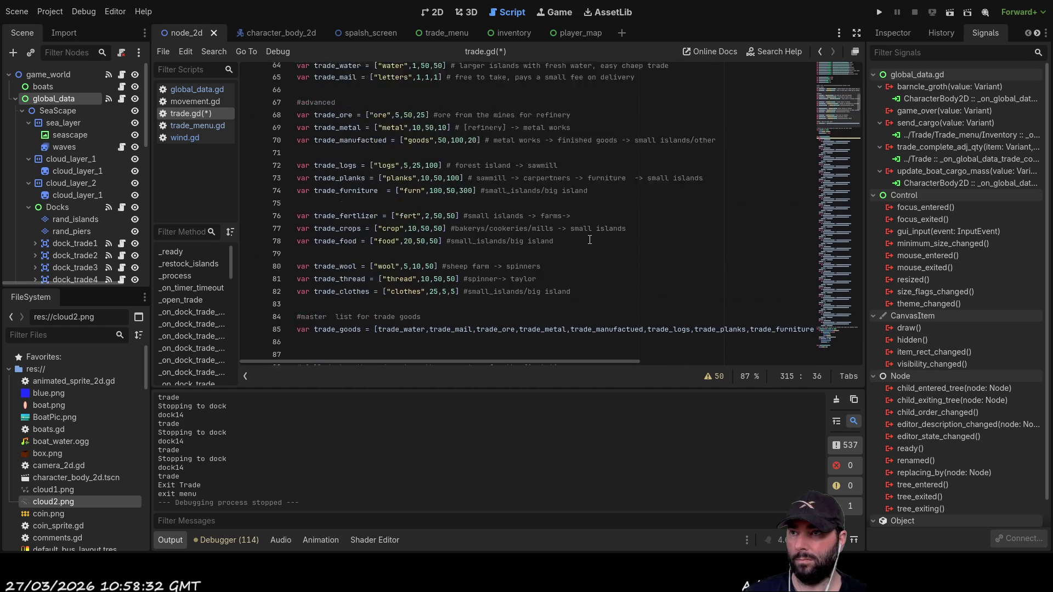
{"action": "scroll", "coordinate": [592, 242], "scroll_direction": "down", "scroll_amount": 1}
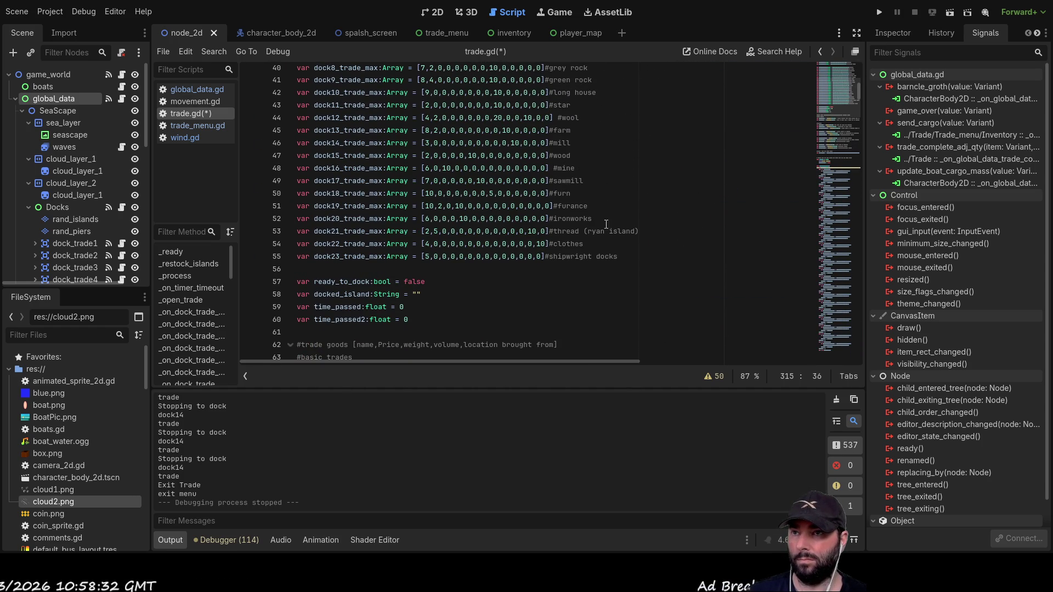
{"action": "double_click", "coordinate": [563, 233]}
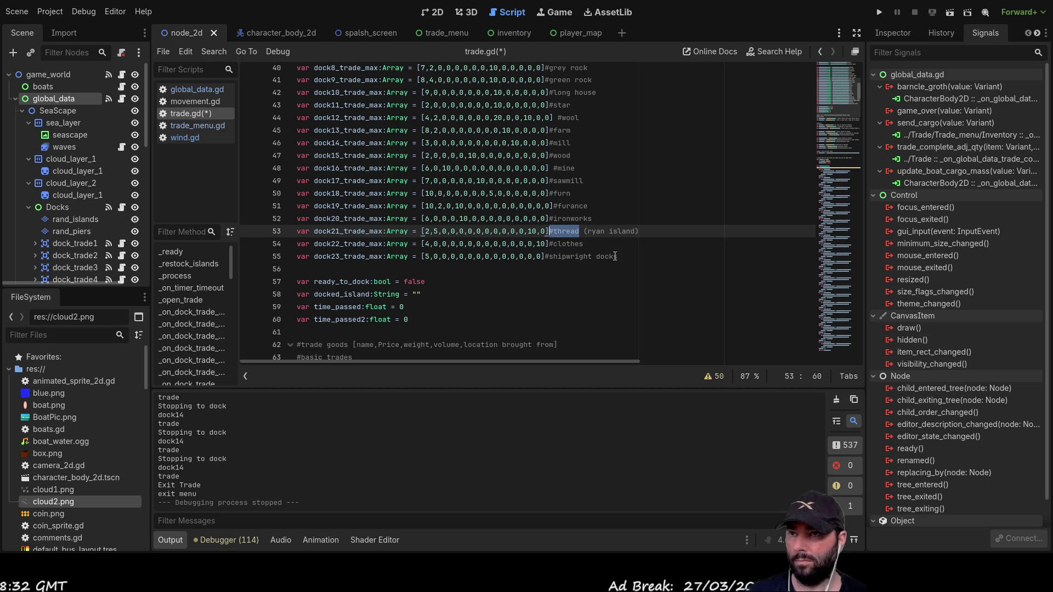
- Return to the dock21 branch and place the cursor at the end of line 315
{"action": "scroll", "coordinate": [619, 207], "scroll_direction": "down", "scroll_amount": 20}
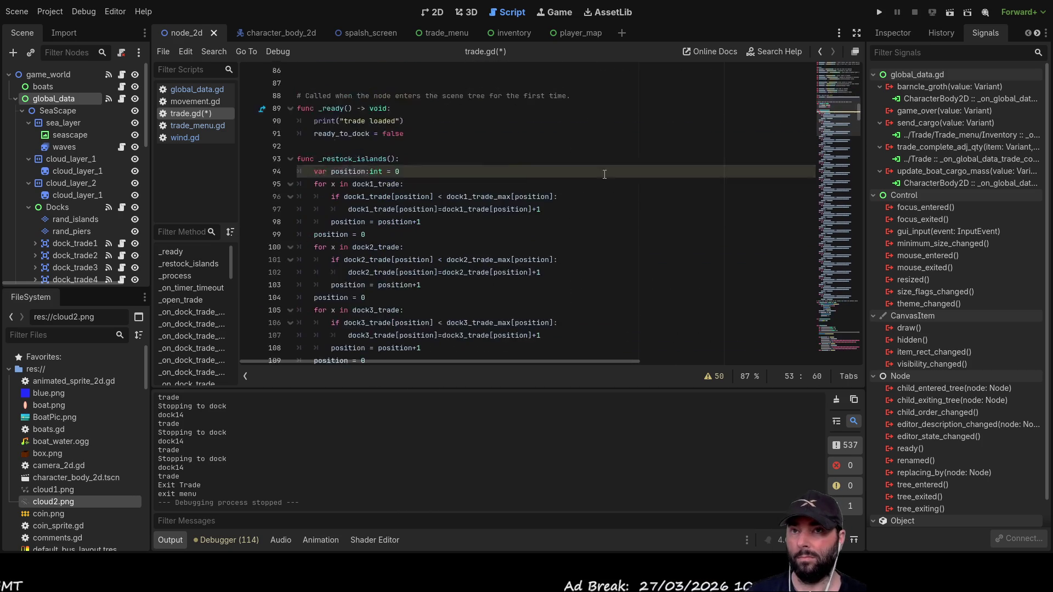
{"action": "scroll", "coordinate": [556, 267], "scroll_direction": "down", "scroll_amount": 20}
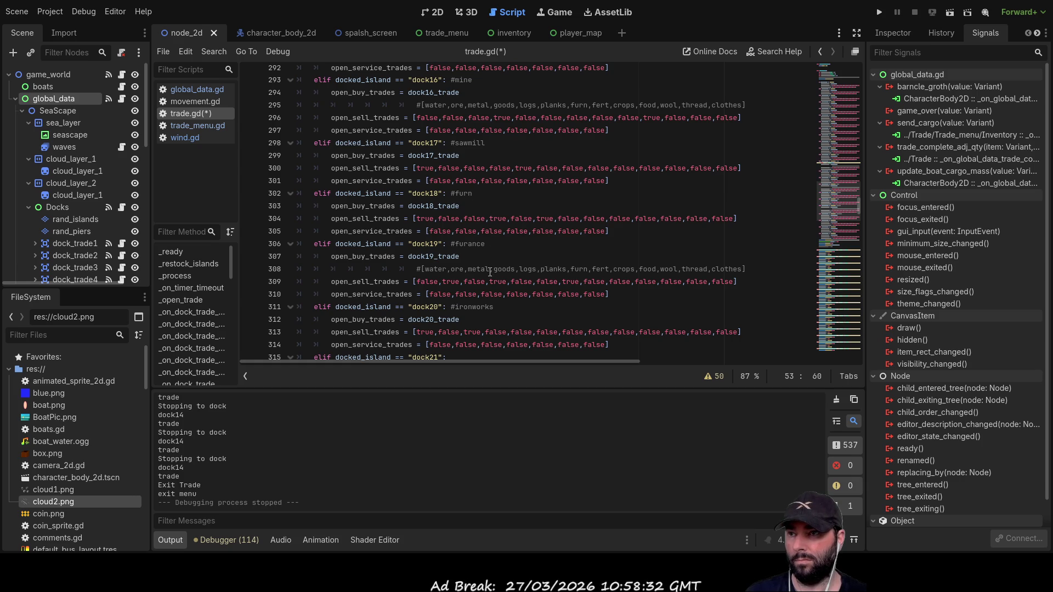
{"action": "scroll", "coordinate": [502, 319], "scroll_direction": "down", "scroll_amount": 2}
{"action": "left_click", "coordinate": [472, 284]}
{"action": "type", "text": "#thread"}
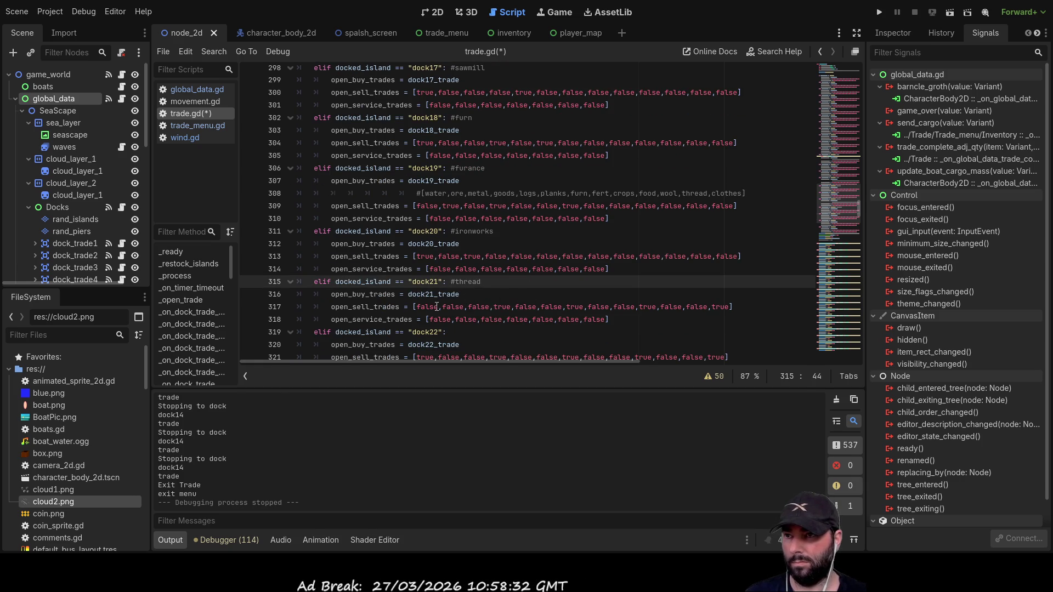
- Copy the goods-order comment from under dock19 onto a new line under the dock21 branch
{"action": "left_click_drag", "start_coordinate": [747, 193], "coordinate": [267, 196]}
{"action": "key", "text": "ctrl+c"}
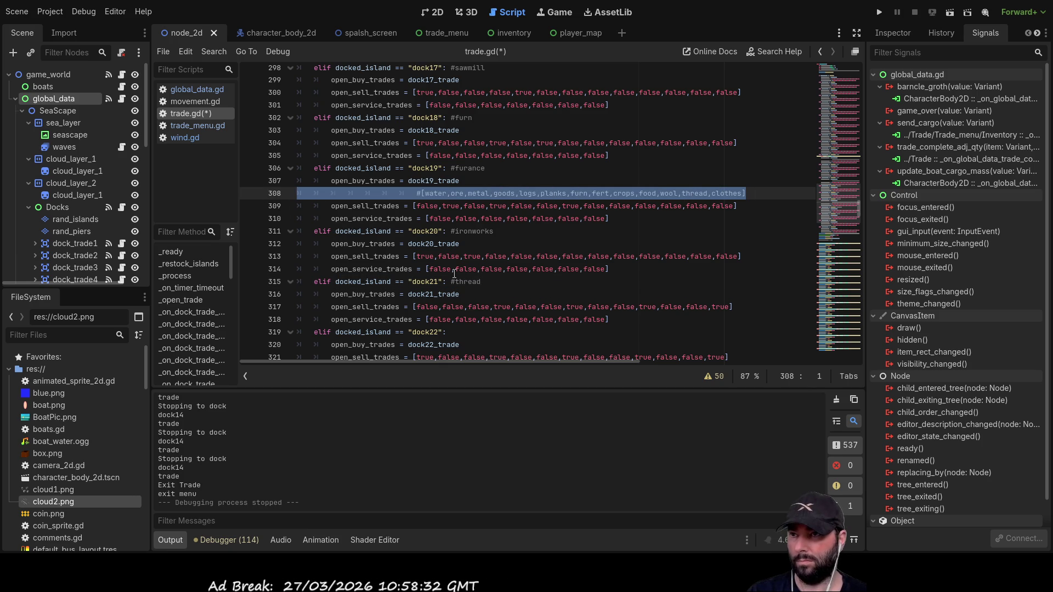
{"action": "left_click", "coordinate": [296, 294]}
{"action": "key", "text": "Return"}
{"action": "key", "text": "Up"}
{"action": "key", "text": "ctrl+v"}
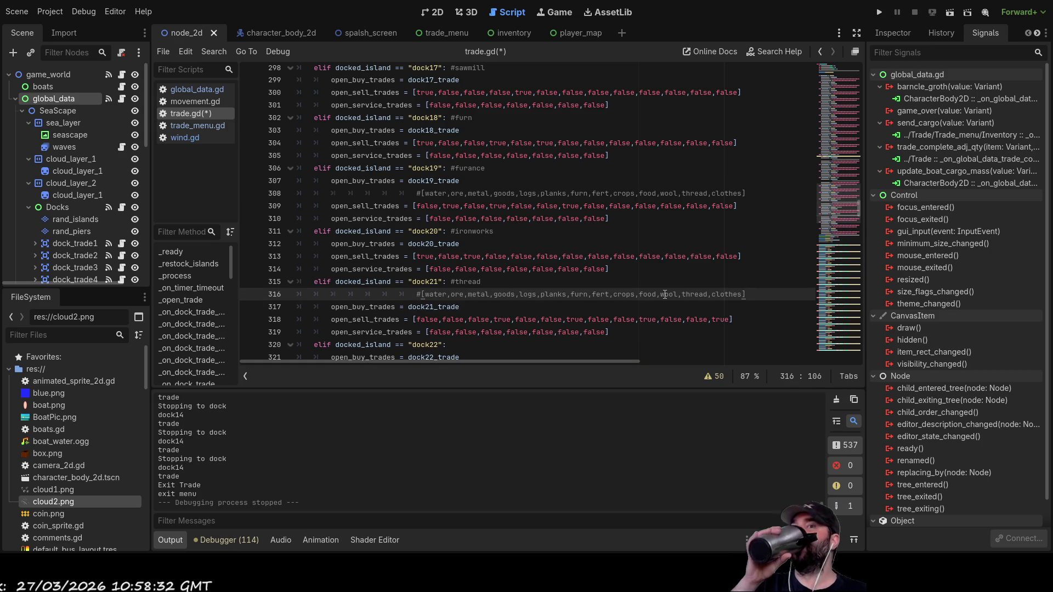
- Edit the true/false flags in dock21's open_sell_trades on line 318, switching one more to false
{"action": "double_click", "coordinate": [720, 320]}
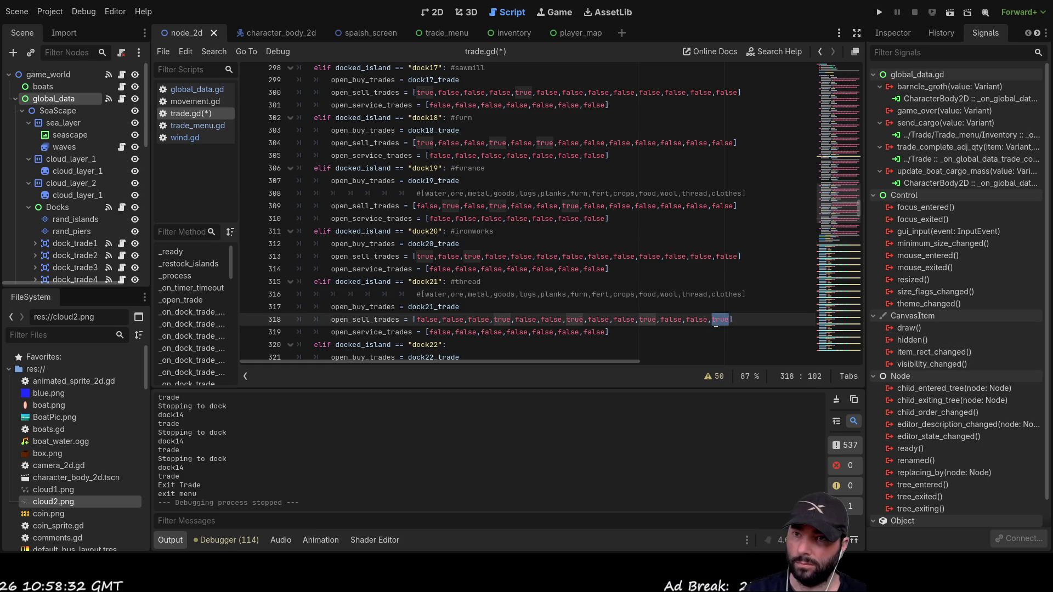
{"action": "type", "text": "fals"}
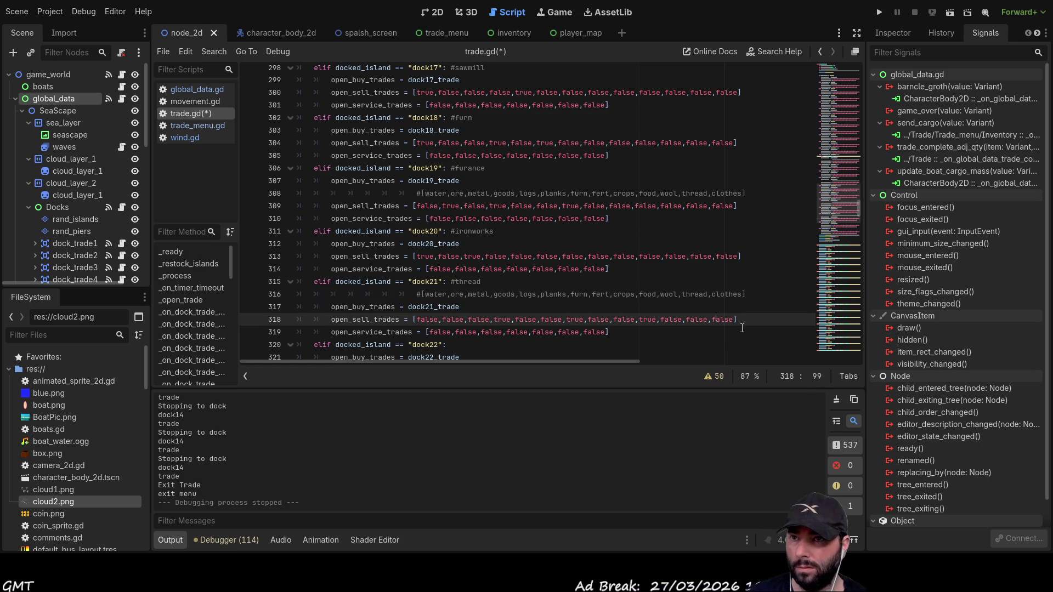
{"action": "key", "text": "BackSpace"}
{"action": "key", "text": "BackSpace"}
{"action": "key", "text": "BackSpace"}
{"action": "type", "text": "true"}
{"action": "key", "text": "Left"}
{"action": "key", "text": "Left"}
{"action": "key", "text": "Left"}
{"action": "key", "text": "Left"}
{"action": "key", "text": "Left"}
{"action": "key", "text": "Left"}
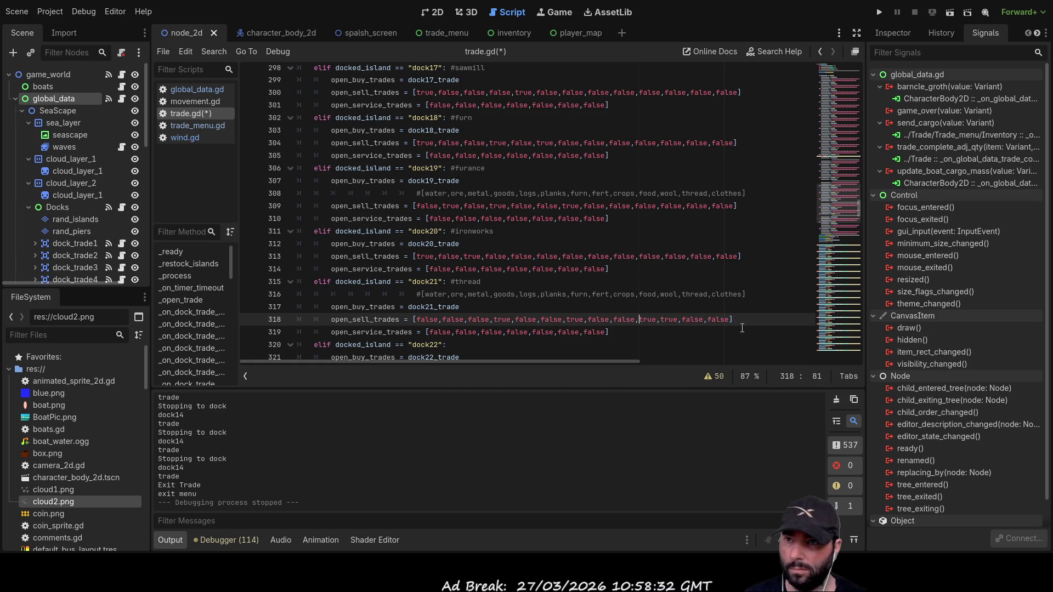
{"action": "key", "text": "Right"}
{"action": "key", "text": "Right"}
{"action": "key", "text": "Right"}
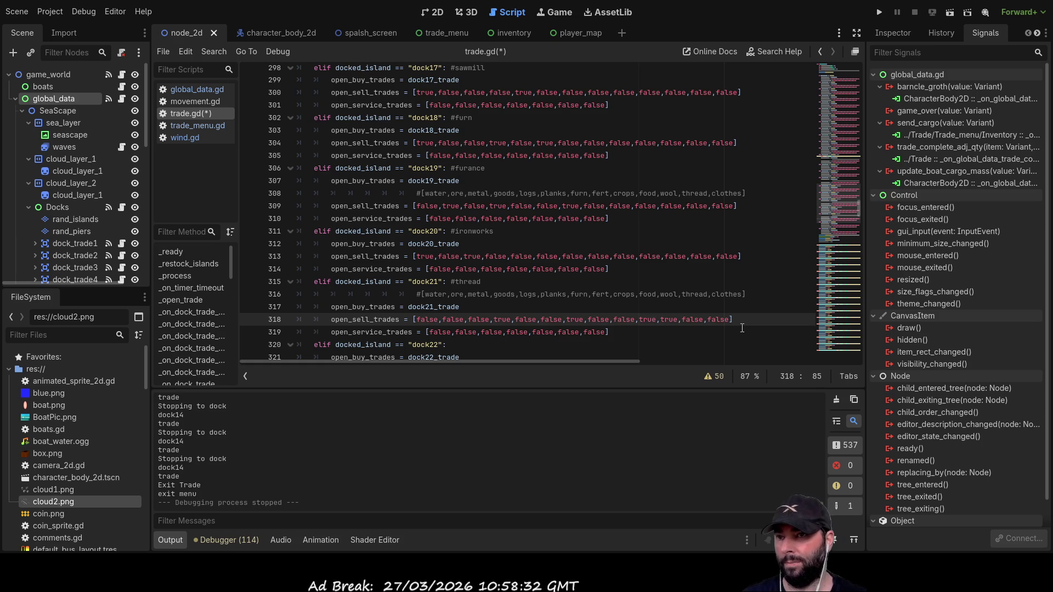
{"action": "key", "text": "BackSpace"}
{"action": "key", "text": "BackSpace"}
{"action": "key", "text": "BackSpace"}
{"action": "type", "text": "false"}
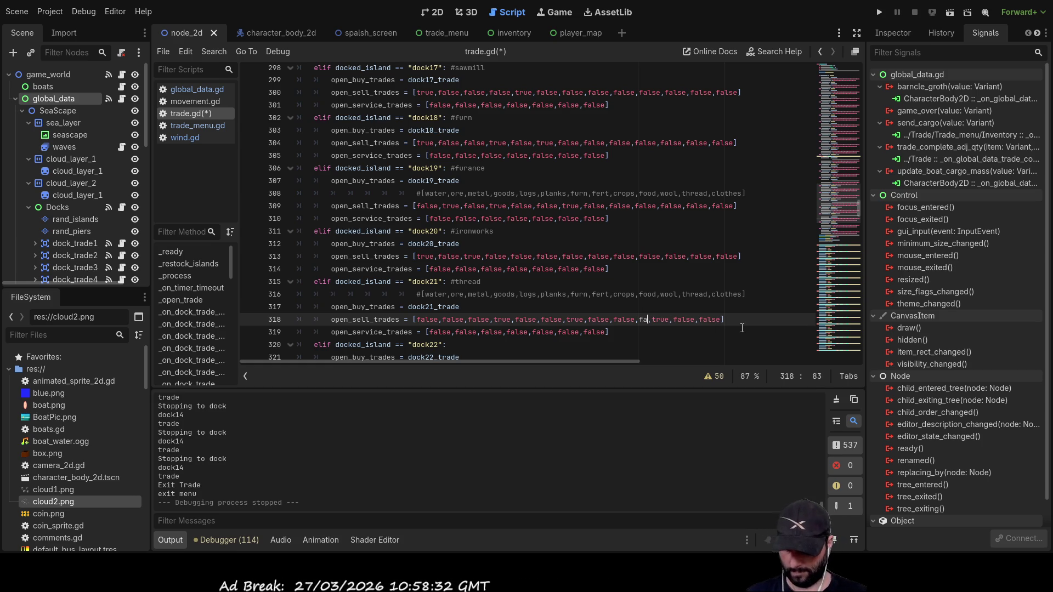
{"action": "key", "text": "Left"}
{"action": "key", "text": "Left"}
{"action": "key", "text": "Left"}
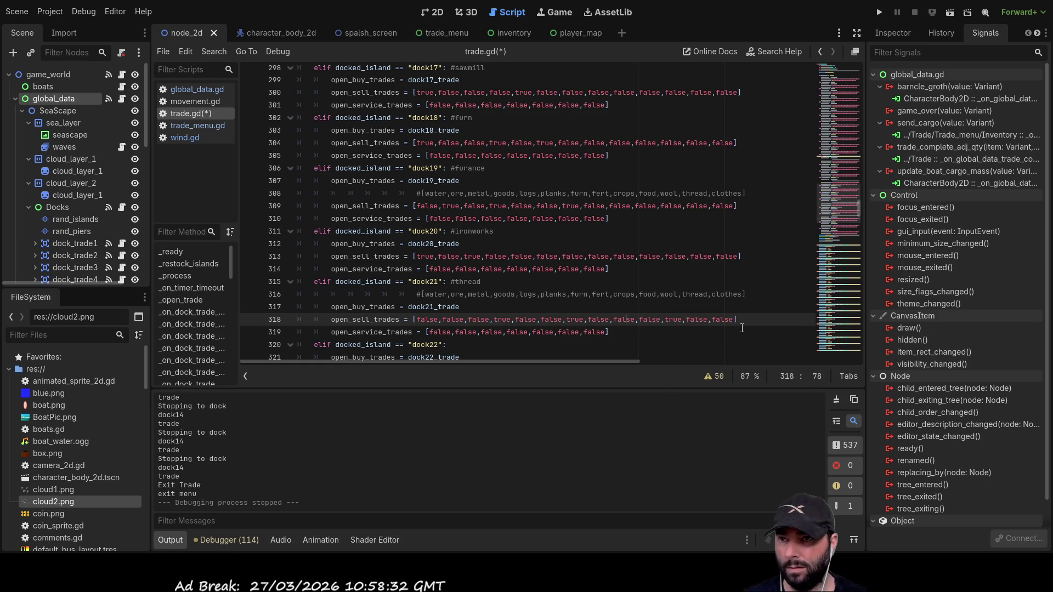
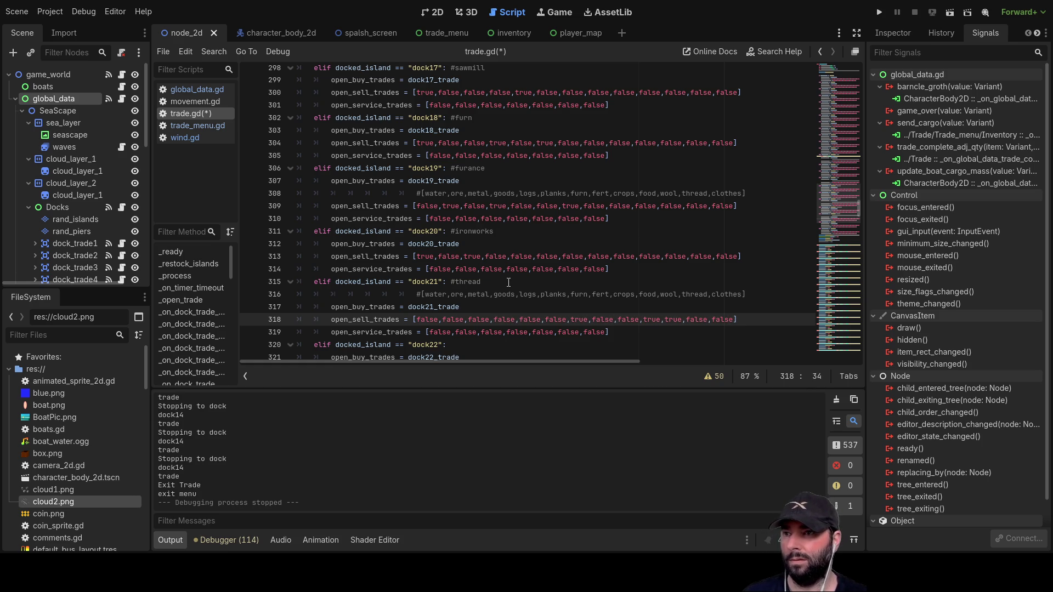
- Scroll up in trade.gd to the dock22 clothes trade_max limit line
{"action": "scroll", "coordinate": [517, 280], "scroll_direction": "up", "scroll_amount": 20}
{"action": "scroll", "coordinate": [543, 235], "scroll_direction": "up", "scroll_amount": 20}
{"action": "scroll", "coordinate": [554, 245], "scroll_direction": "up", "scroll_amount": 4}
{"action": "scroll", "coordinate": [560, 249], "scroll_direction": "up", "scroll_amount": 10}
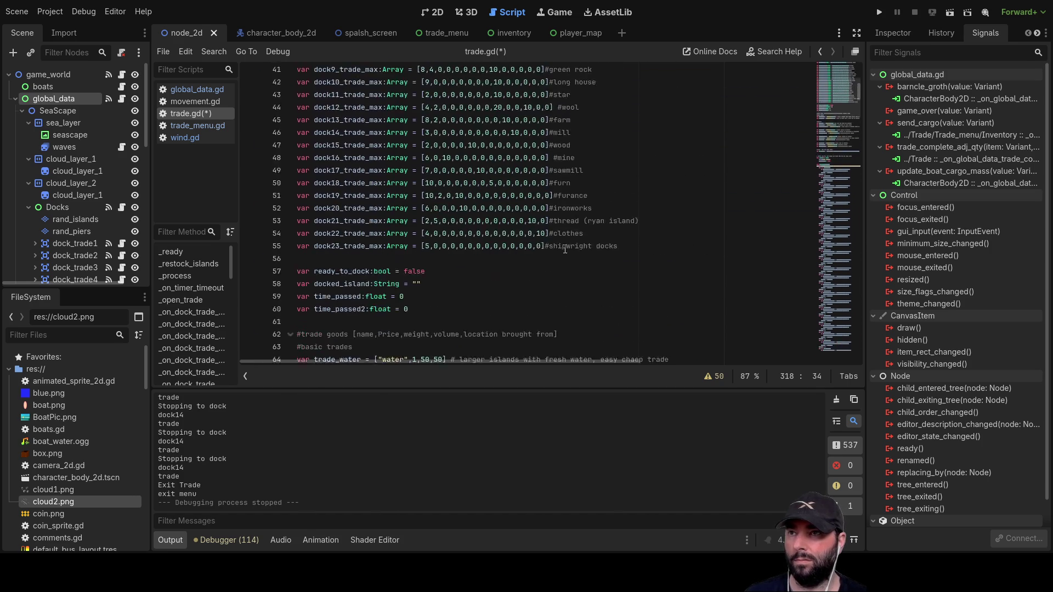
{"action": "left_click", "coordinate": [587, 285]}
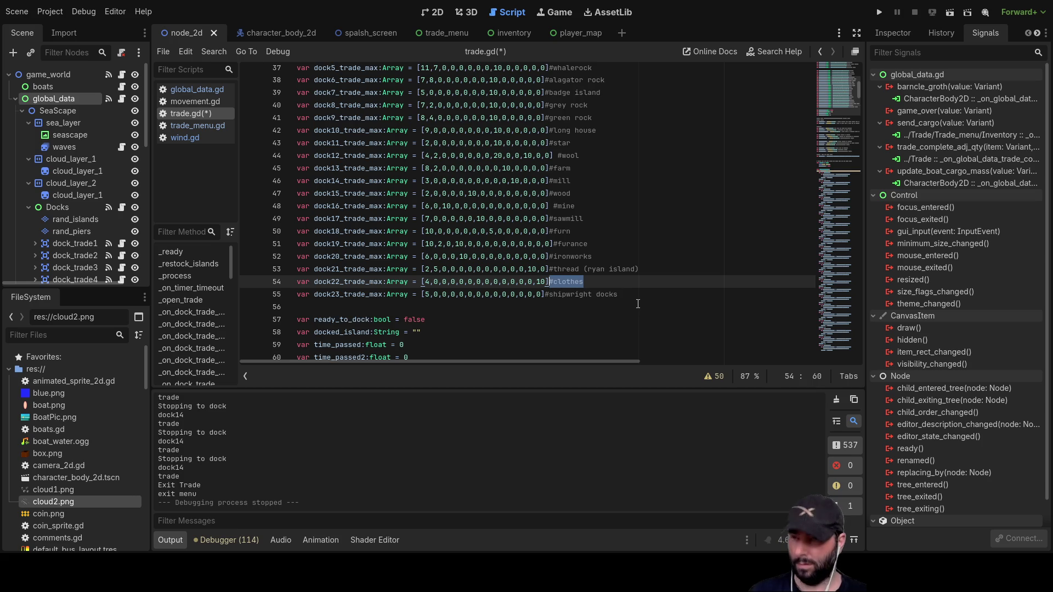
- Check the dock21_trade buy entry in trade.gd, then run the project with F5
{"action": "scroll", "coordinate": [639, 304], "scroll_direction": "down", "scroll_amount": 20}
{"action": "scroll", "coordinate": [555, 189], "scroll_direction": "down", "scroll_amount": 20}
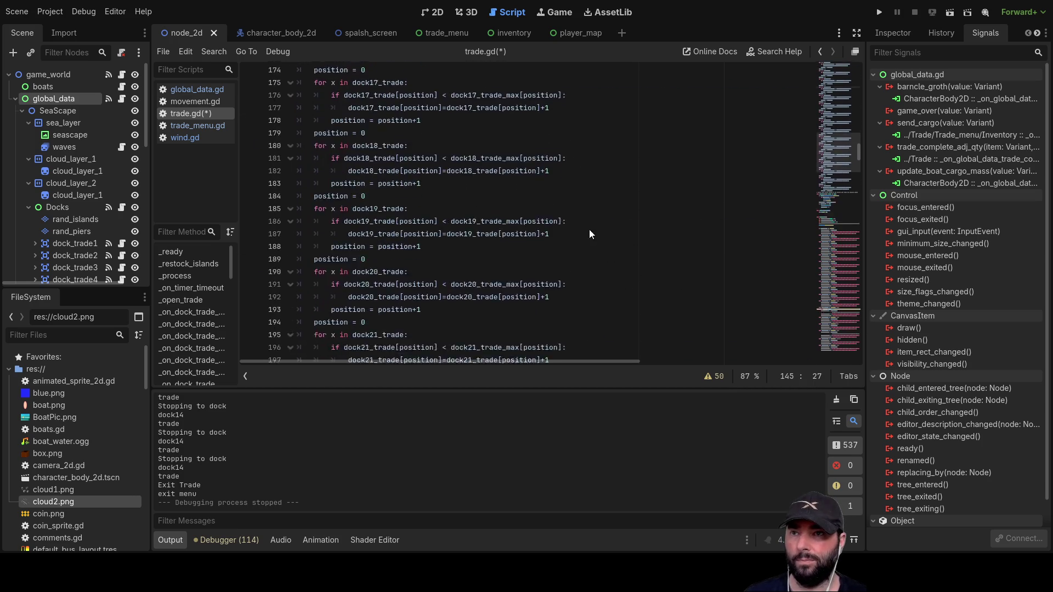
{"action": "scroll", "coordinate": [627, 199], "scroll_direction": "down", "scroll_amount": 10}
{"action": "scroll", "coordinate": [535, 210], "scroll_direction": "down", "scroll_amount": 5}
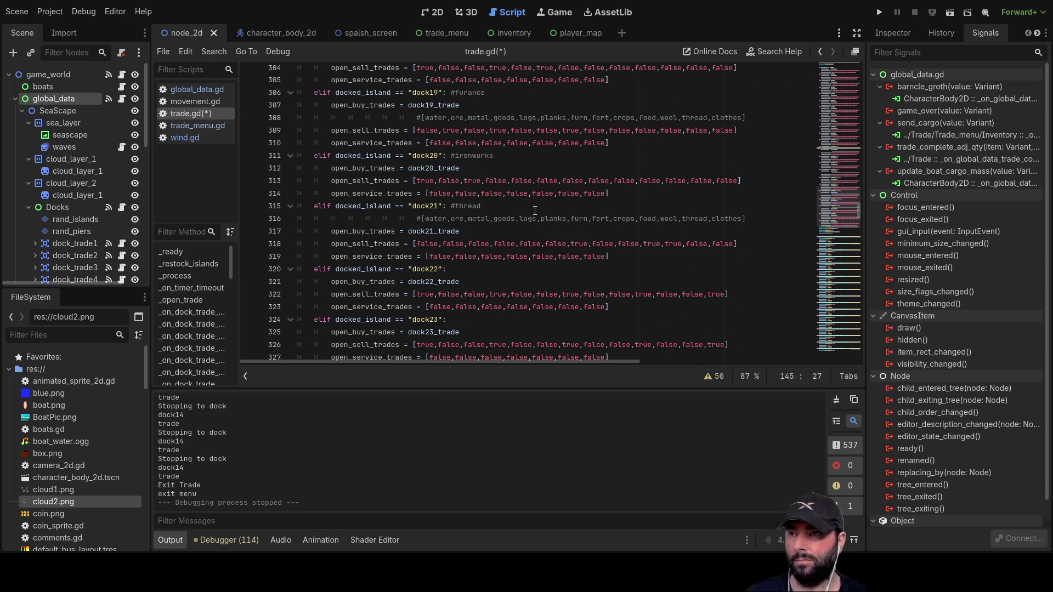
{"action": "left_click", "coordinate": [479, 232]}
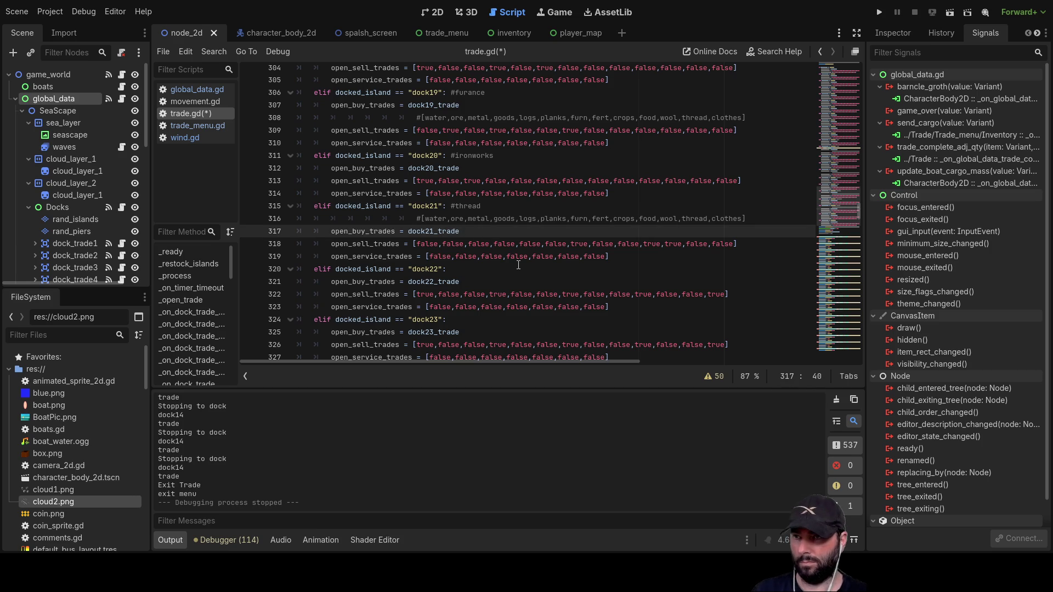
{"action": "type", "text": "#clothes"}
{"action": "key", "text": "F5"}
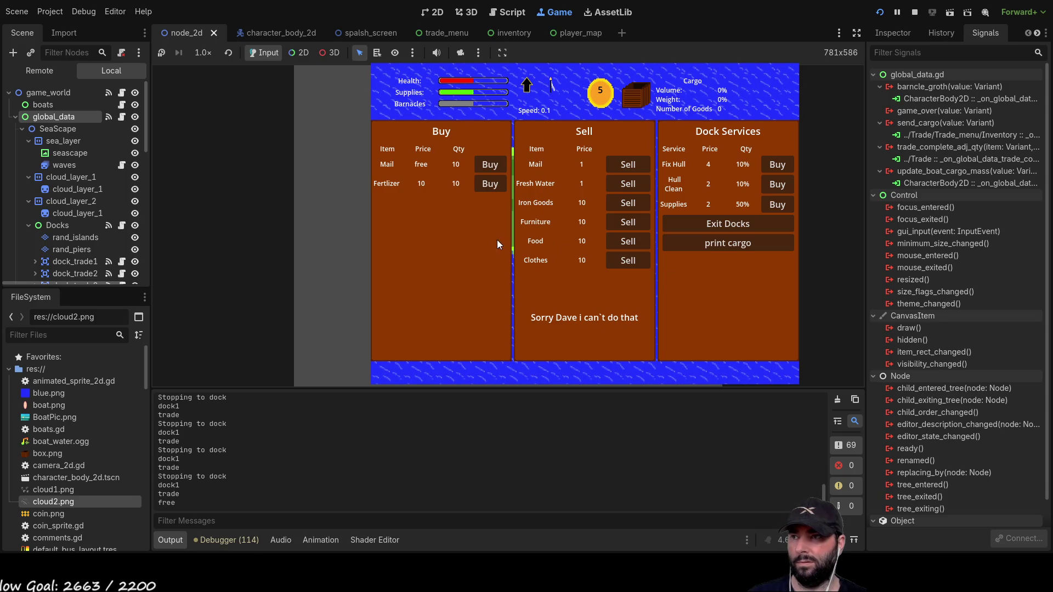
- Leave the first dock, sail to the rocky Mail-and-Ore island, dock there, then exit again
{"action": "left_click", "coordinate": [735, 224]}
{"action": "scroll", "coordinate": [676, 263], "scroll_direction": "down", "scroll_amount": 10}
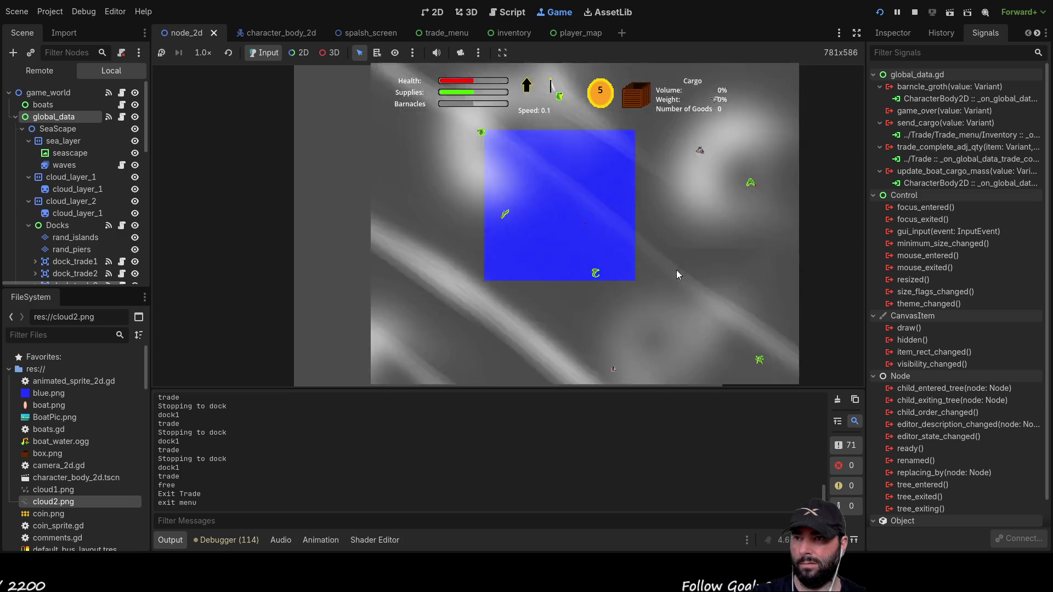
{"action": "scroll", "coordinate": [676, 274], "scroll_direction": "down", "scroll_amount": 3}
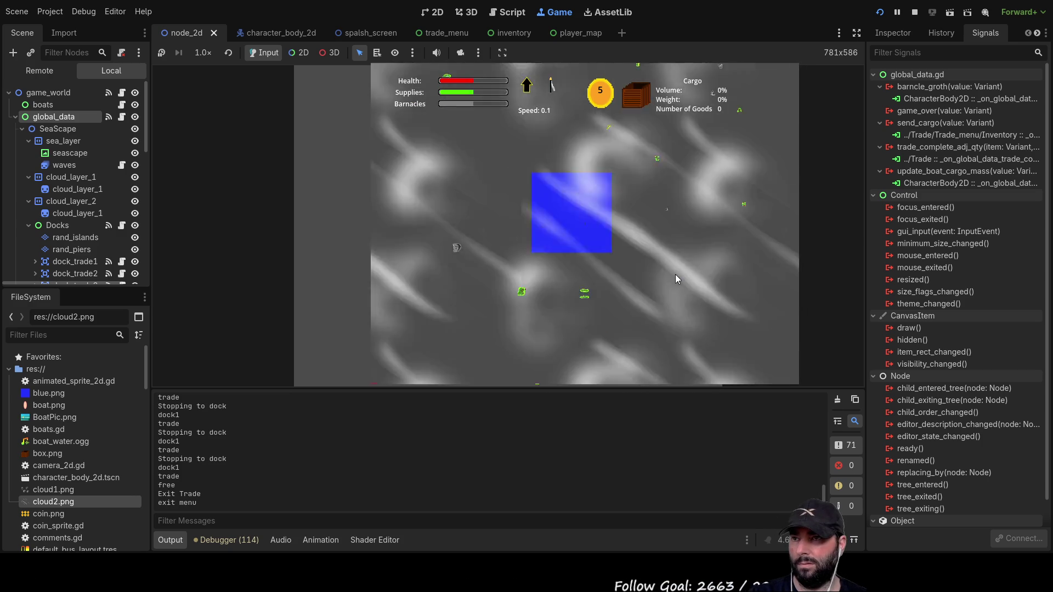
{"action": "scroll", "coordinate": [640, 263], "scroll_direction": "up", "scroll_amount": 5}
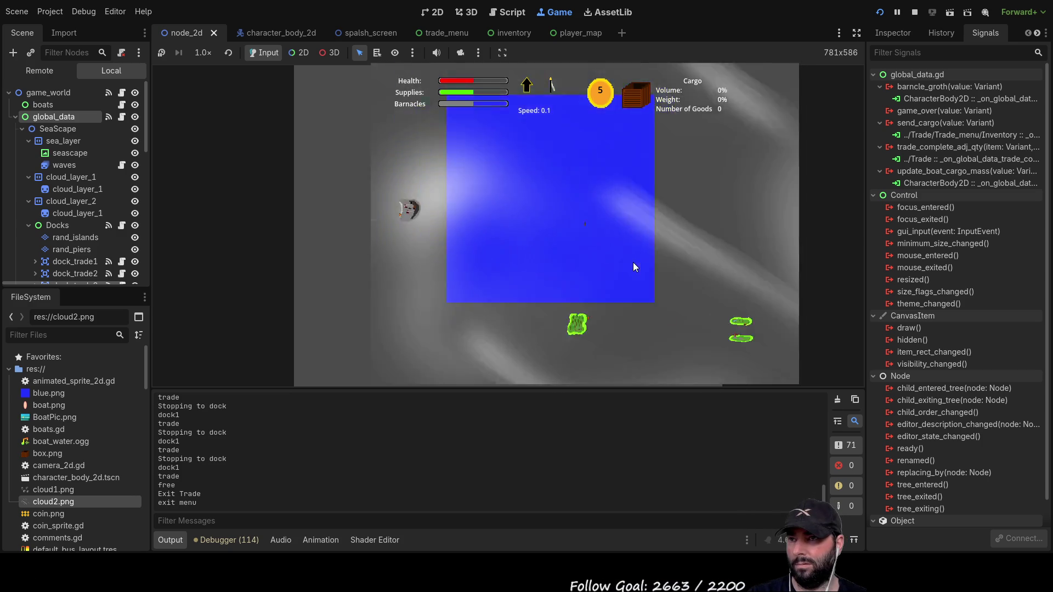
{"action": "scroll", "coordinate": [628, 269], "scroll_direction": "down", "scroll_amount": 5}
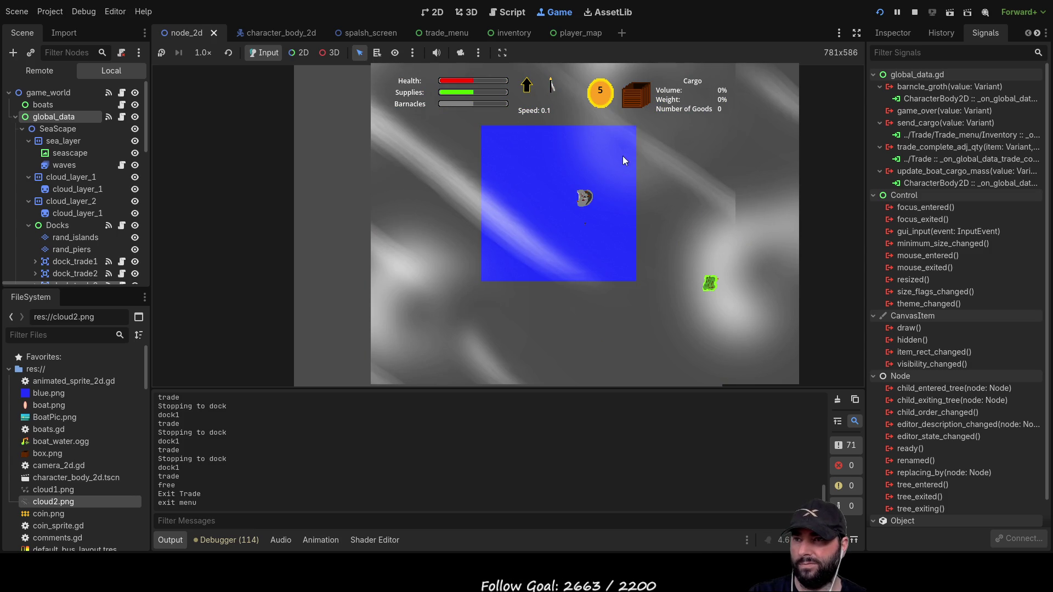
{"action": "scroll", "coordinate": [657, 267], "scroll_direction": "up", "scroll_amount": 5}
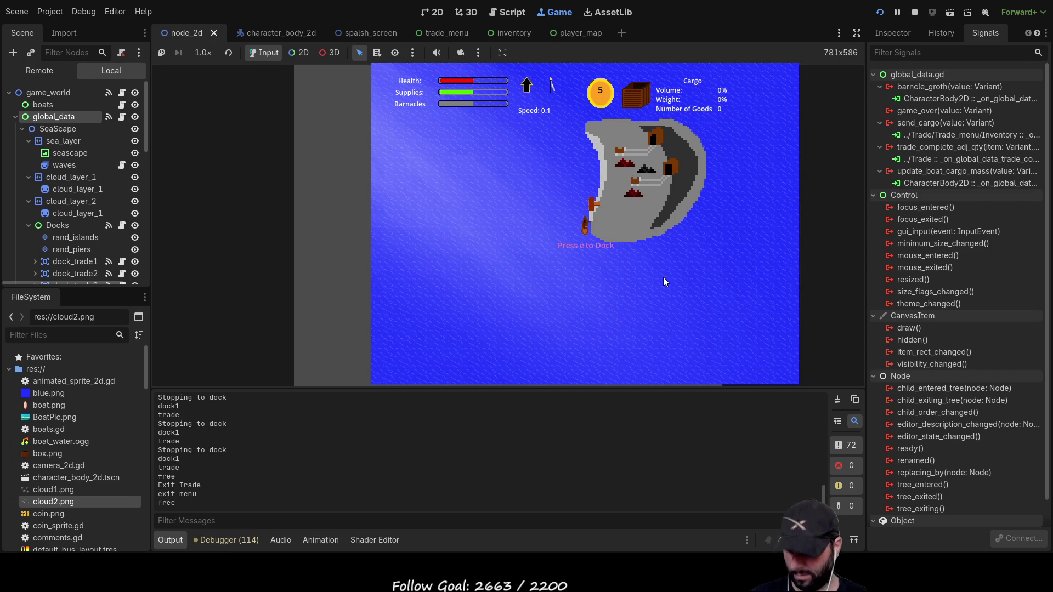
{"action": "key", "text": "e"}
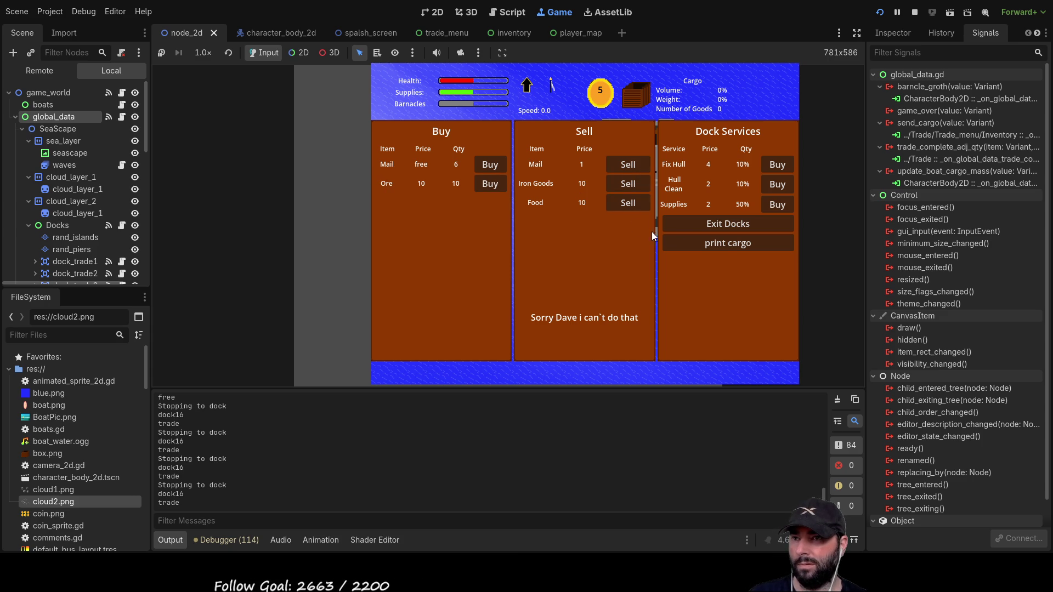
{"action": "left_click", "coordinate": [731, 223]}
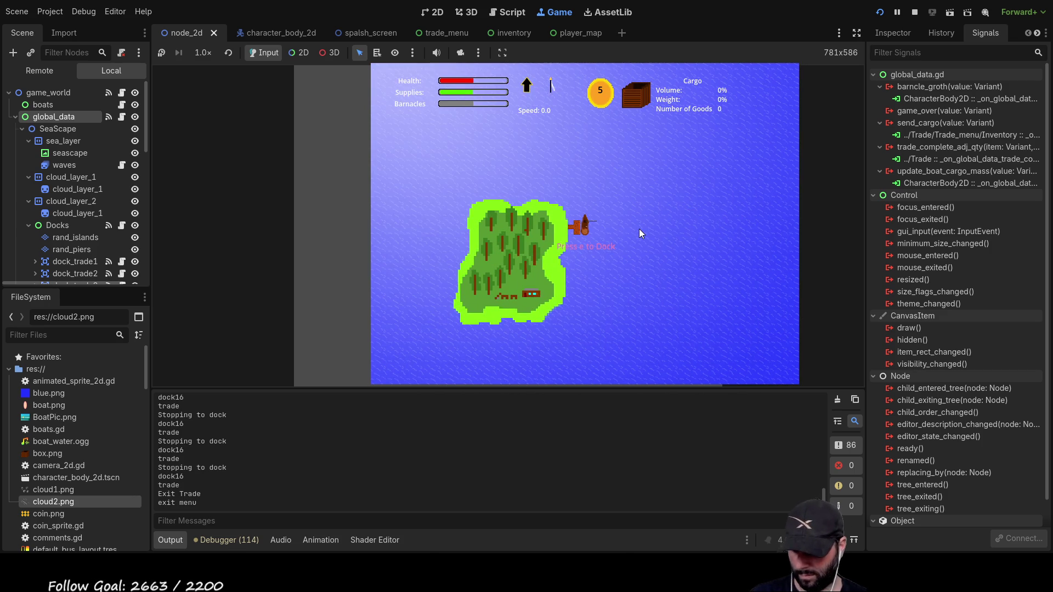
- Dock at the wooded Logs island, buy two Mail, and leave the dock
{"action": "key", "text": "e"}
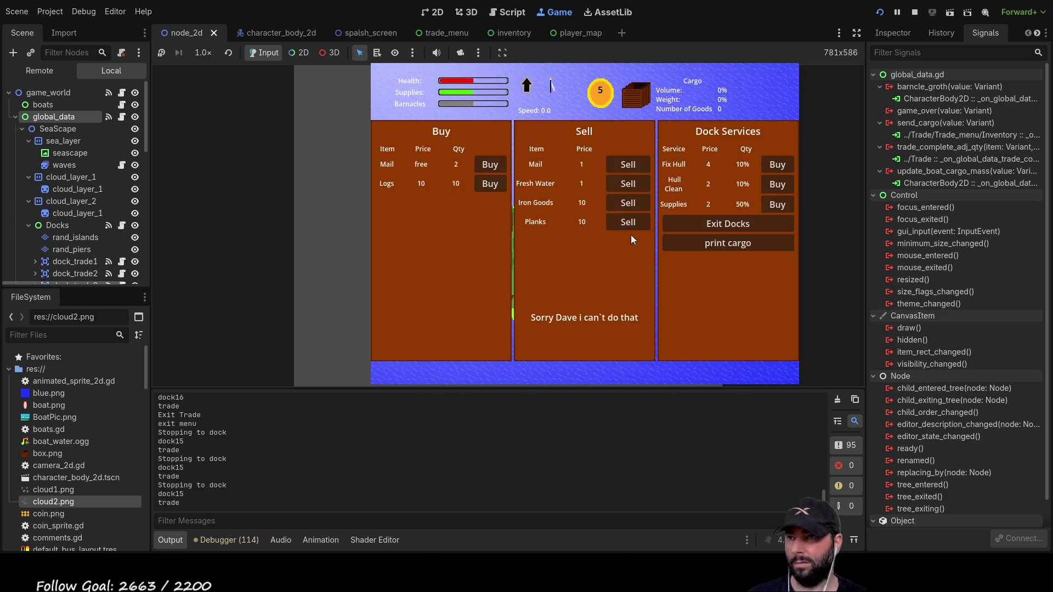
{"action": "left_click", "coordinate": [487, 168]}
{"action": "left_click", "coordinate": [487, 168]}
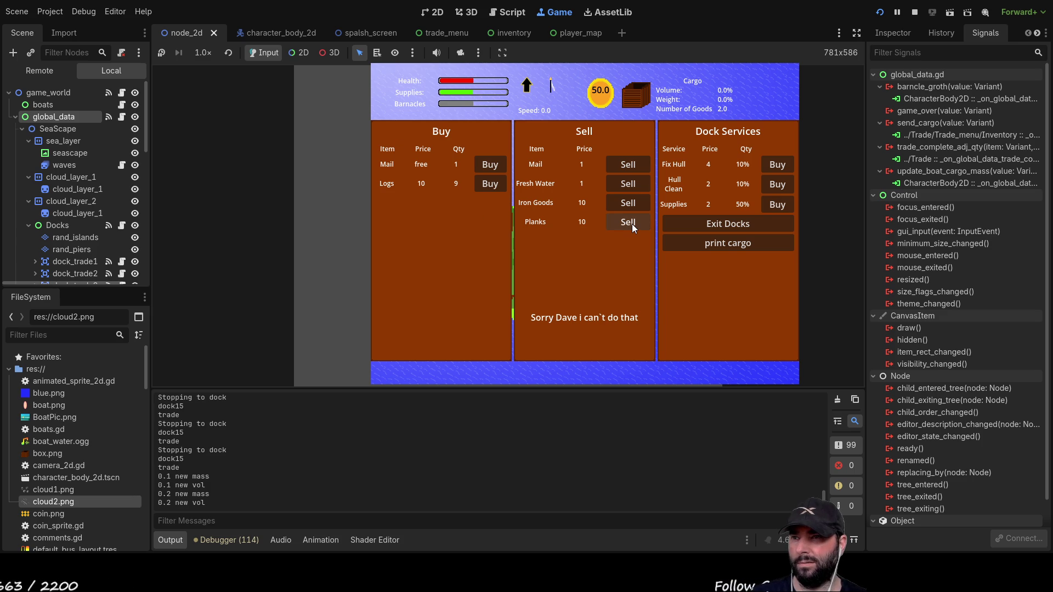
{"action": "left_click", "coordinate": [723, 225]}
- Re-dock, try selling Planks three times with none aboard, then leave it and the Food dock
{"action": "key", "text": "e"}
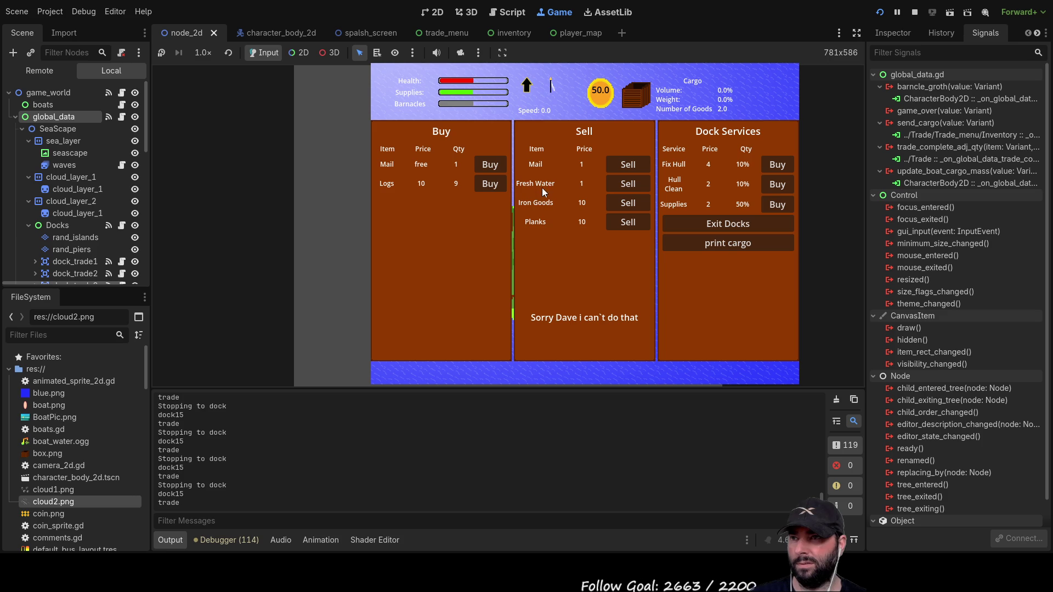
{"action": "left_click", "coordinate": [634, 225]}
{"action": "left_click", "coordinate": [634, 224]}
{"action": "left_click", "coordinate": [635, 224]}
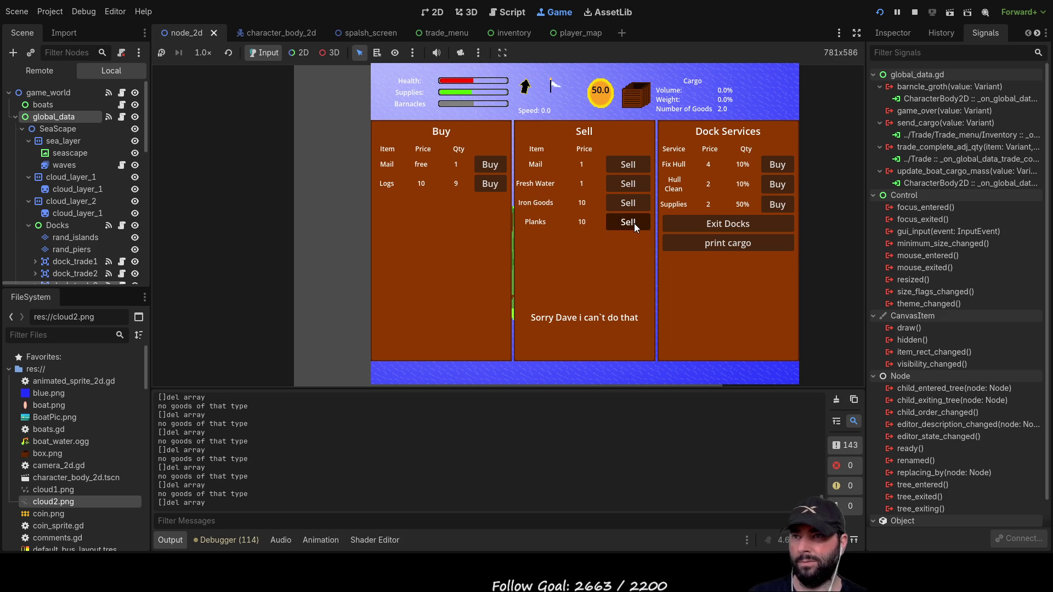
{"action": "left_click", "coordinate": [756, 230]}
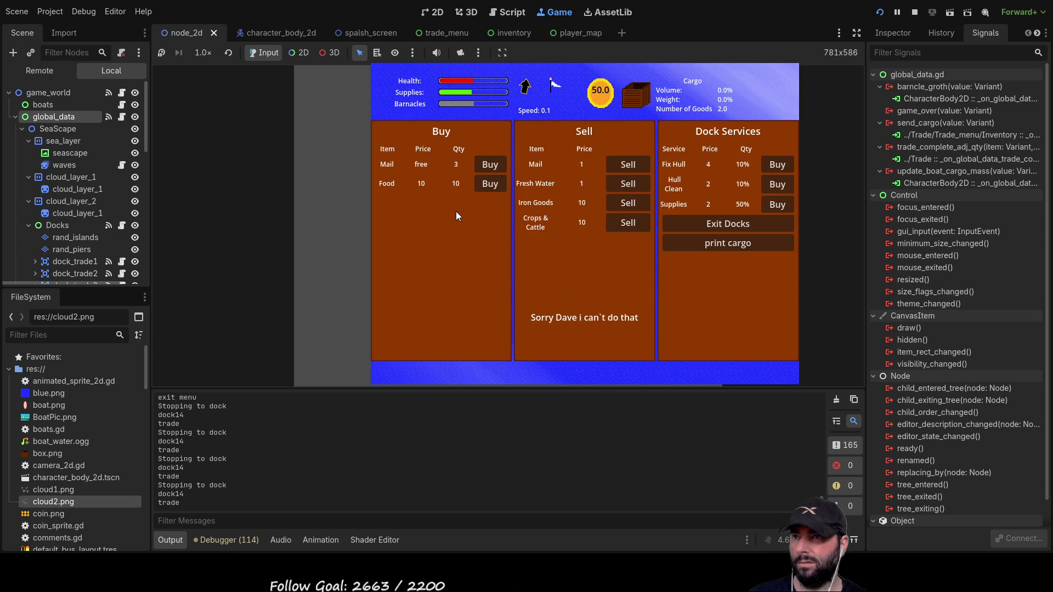
{"action": "left_click", "coordinate": [719, 224]}
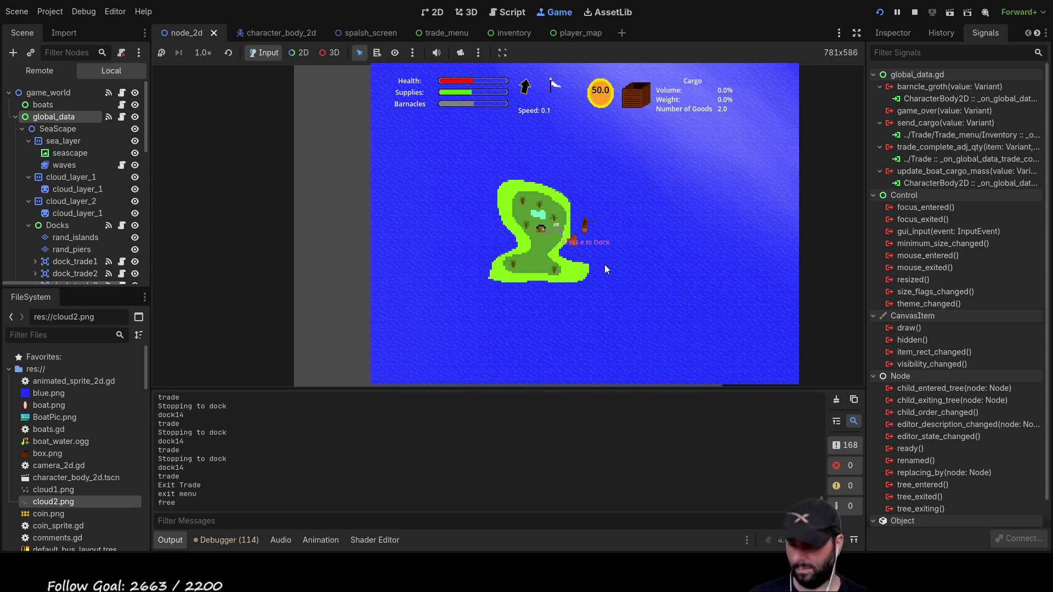
- At the thread island, buy out the remaining Mail, Fresh Water and Thread stock
{"action": "key", "text": "e"}
{"action": "left_click", "coordinate": [492, 164]}
{"action": "left_click", "coordinate": [491, 164]}
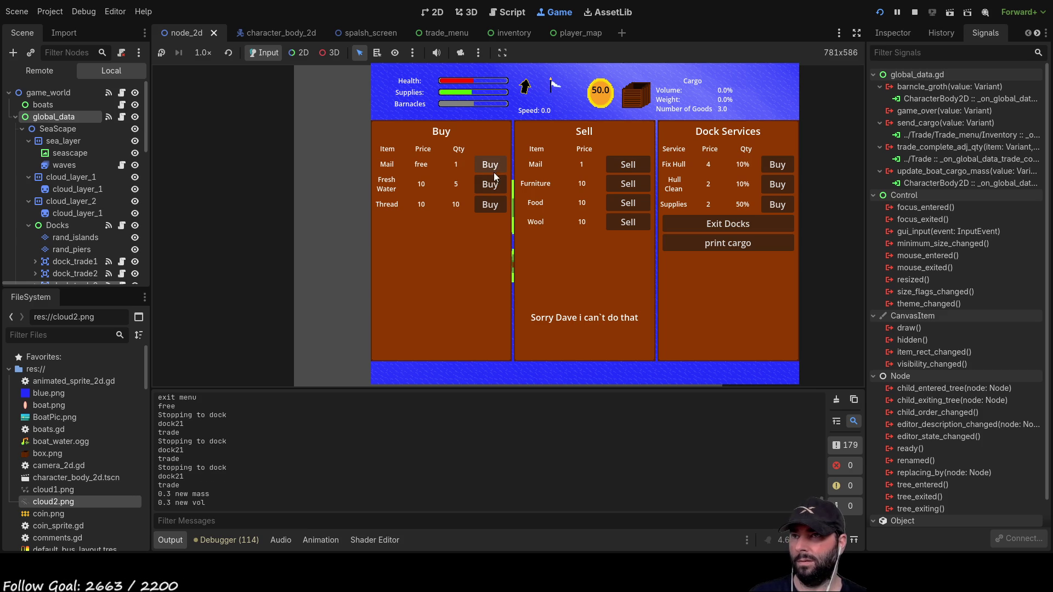
{"action": "left_click", "coordinate": [490, 164]}
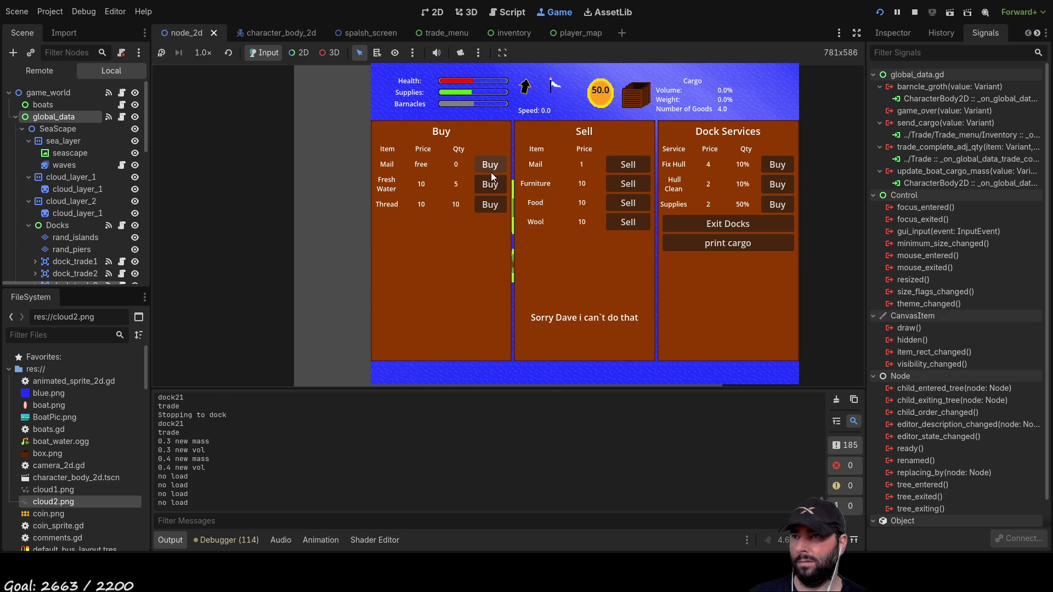
{"action": "left_click", "coordinate": [491, 186]}
{"action": "left_click", "coordinate": [491, 186]}
{"action": "left_click", "coordinate": [491, 187]}
{"action": "left_click", "coordinate": [489, 186]}
{"action": "left_click", "coordinate": [490, 186]}
{"action": "left_click", "coordinate": [482, 208]}
{"action": "left_click", "coordinate": [485, 207]}
{"action": "left_click", "coordinate": [487, 207]}
{"action": "left_click", "coordinate": [487, 206]}
{"action": "left_click", "coordinate": [487, 206]}
{"action": "left_click", "coordinate": [488, 206]}
{"action": "left_click", "coordinate": [487, 207]}
{"action": "left_click", "coordinate": [487, 206]}
{"action": "left_click", "coordinate": [488, 206]}
{"action": "left_click", "coordinate": [489, 205]}
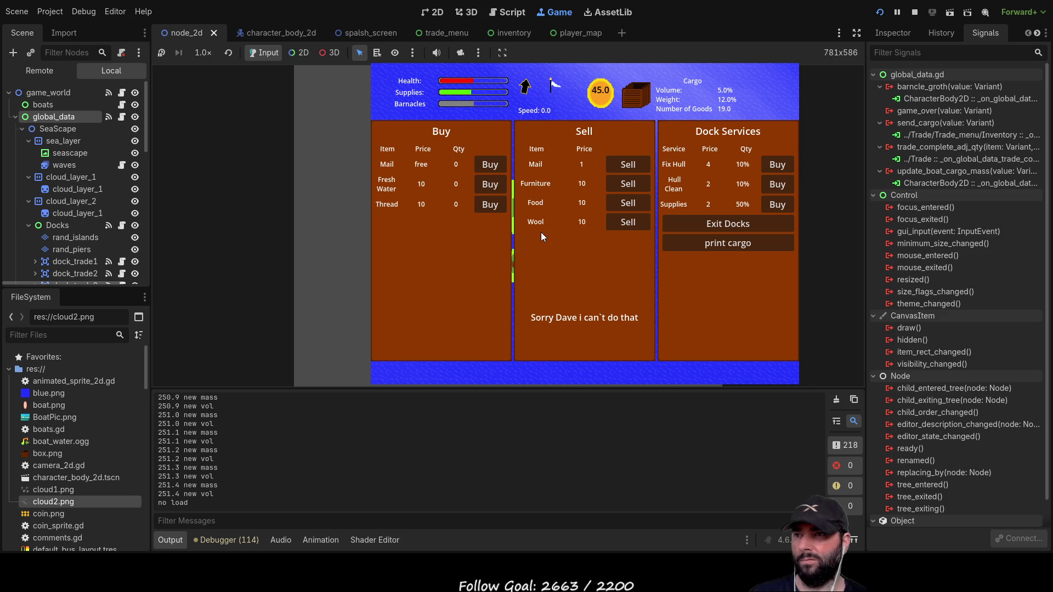
- Re-dock to see the emptied stock, sail south and back, and re-dock to confirm restocking
{"action": "left_click", "coordinate": [736, 227]}
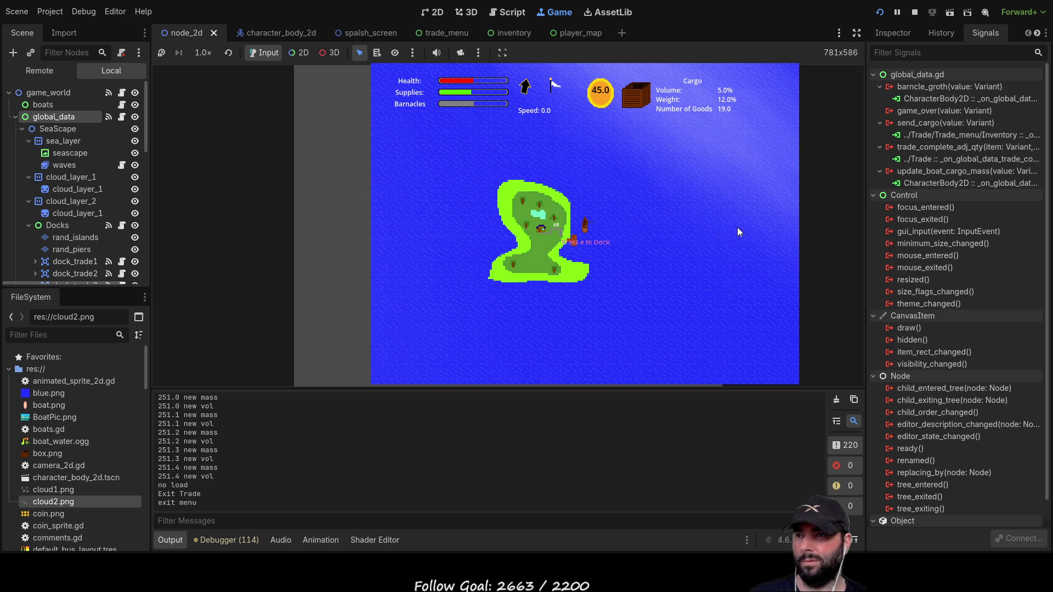
{"action": "key", "text": "e"}
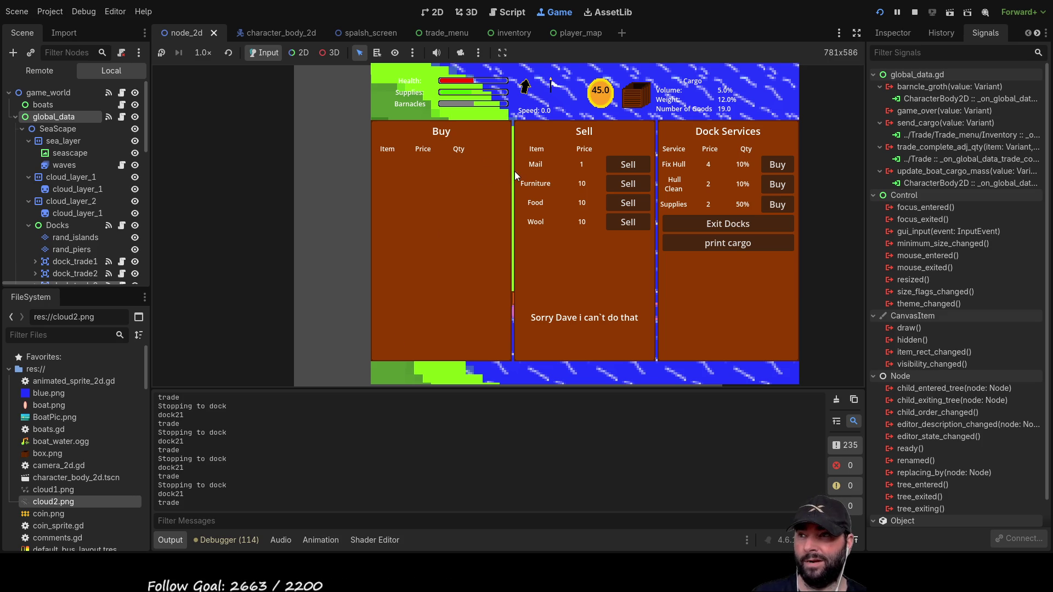
{"action": "left_click", "coordinate": [722, 224]}
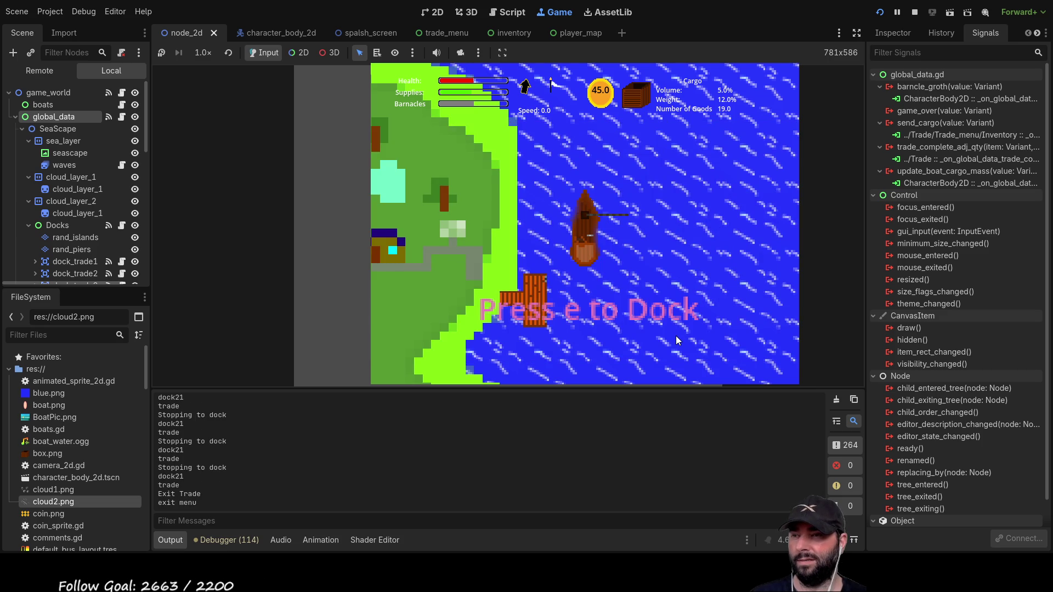
{"action": "key", "text": "Down"}
{"action": "key", "text": "Down"}
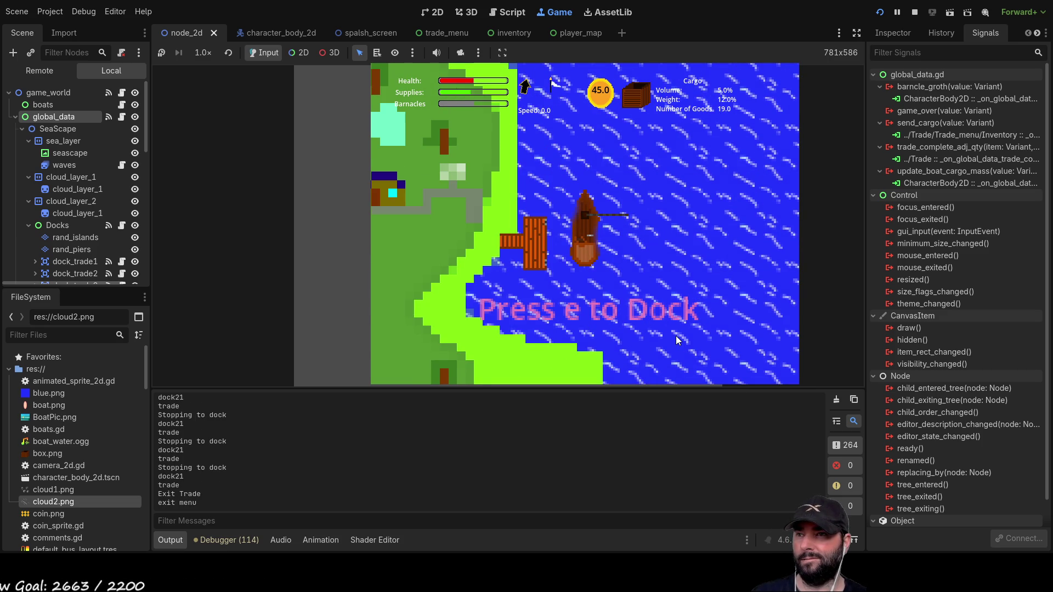
{"action": "key", "text": "Up"}
{"action": "key", "text": "Up"}
{"action": "key", "text": "Up"}
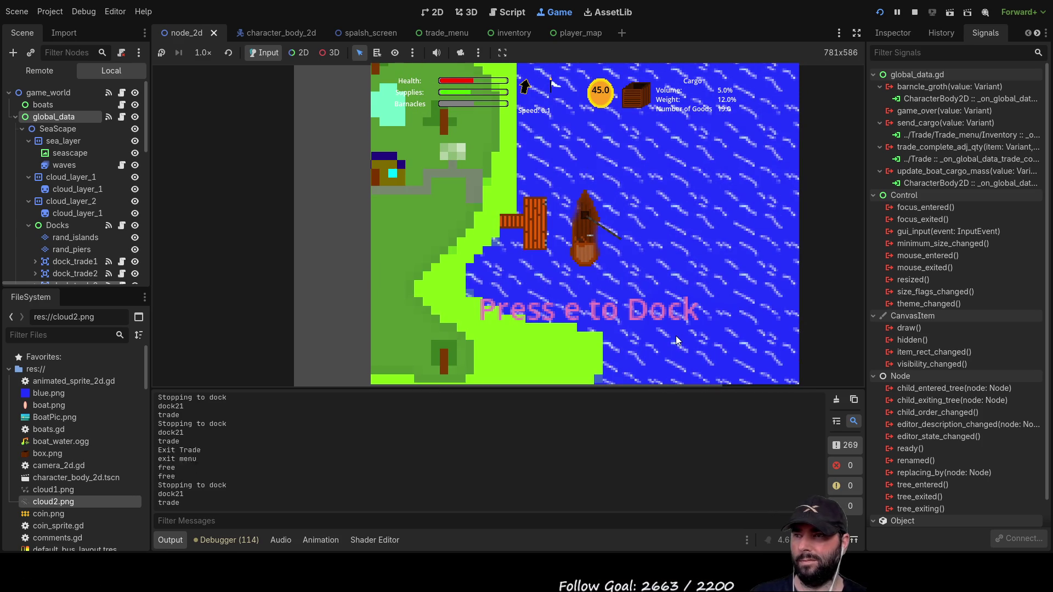
{"action": "key", "text": "e"}
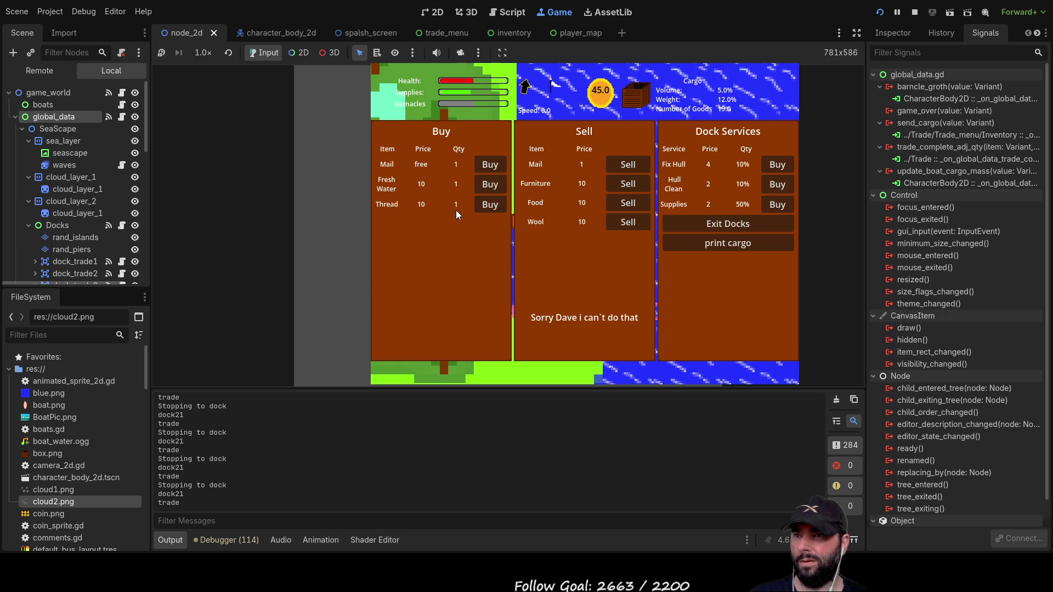
{"action": "left_click", "coordinate": [714, 224]}
{"action": "scroll", "coordinate": [664, 236], "scroll_direction": "down", "scroll_amount": 5}
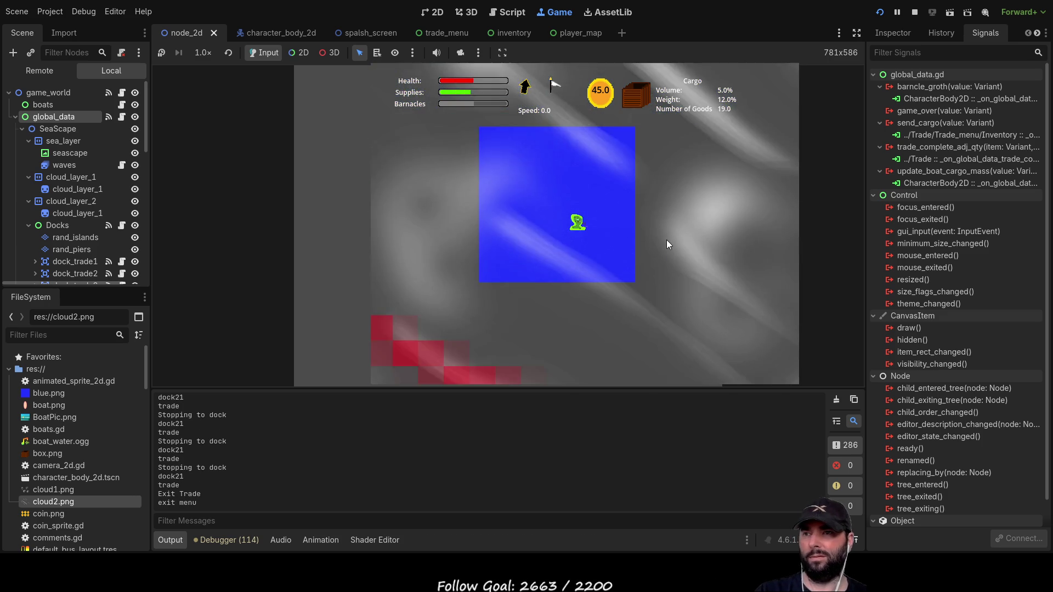
- Zoom the camera, steer to the island dock, buy three Wool, and exit the docks
{"action": "scroll", "coordinate": [667, 241], "scroll_direction": "down", "scroll_amount": 3}
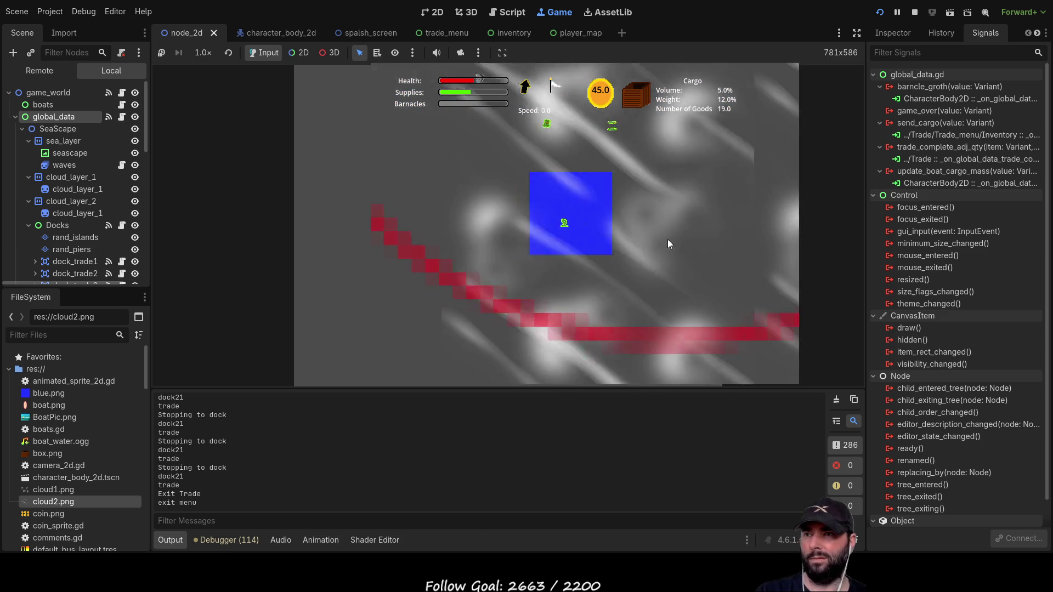
{"action": "scroll", "coordinate": [657, 228], "scroll_direction": "down", "scroll_amount": 5}
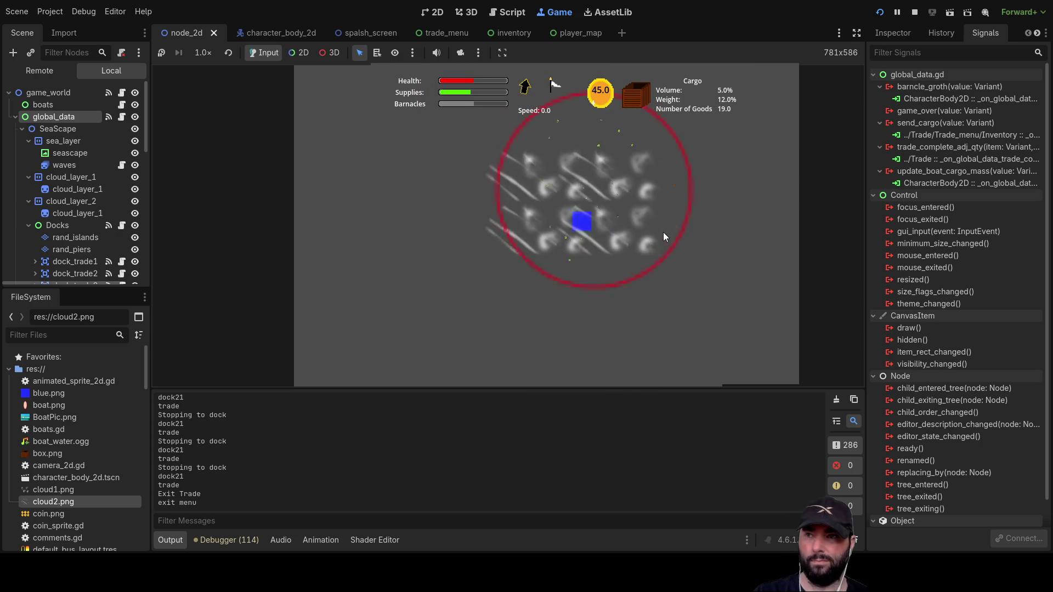
{"action": "scroll", "coordinate": [659, 235], "scroll_direction": "up", "scroll_amount": 4}
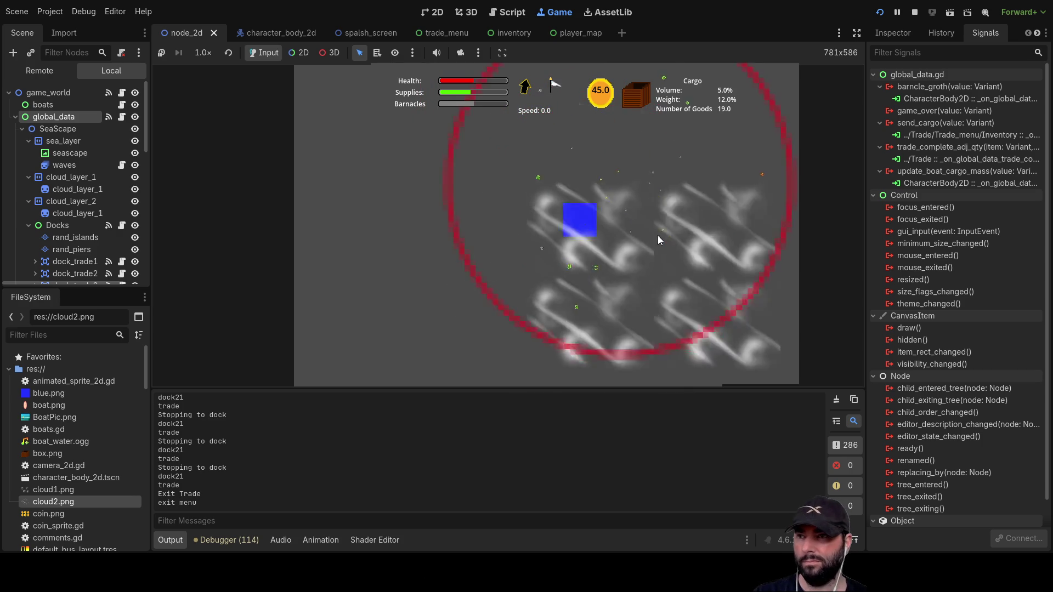
{"action": "scroll", "coordinate": [639, 230], "scroll_direction": "up", "scroll_amount": 5}
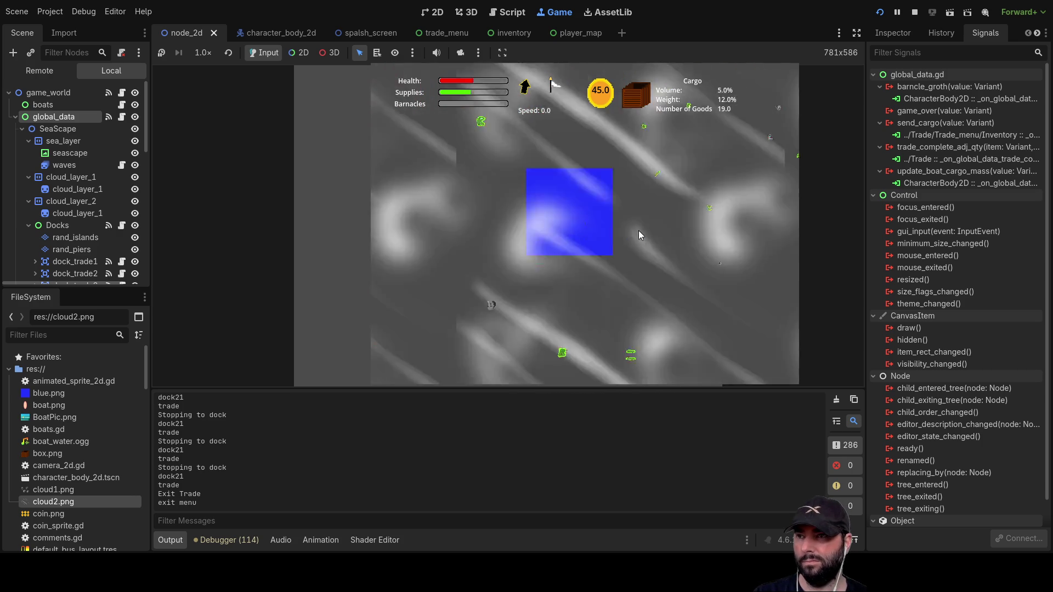
{"action": "scroll", "coordinate": [632, 228], "scroll_direction": "down", "scroll_amount": 2}
{"action": "scroll", "coordinate": [631, 228], "scroll_direction": "up", "scroll_amount": 5}
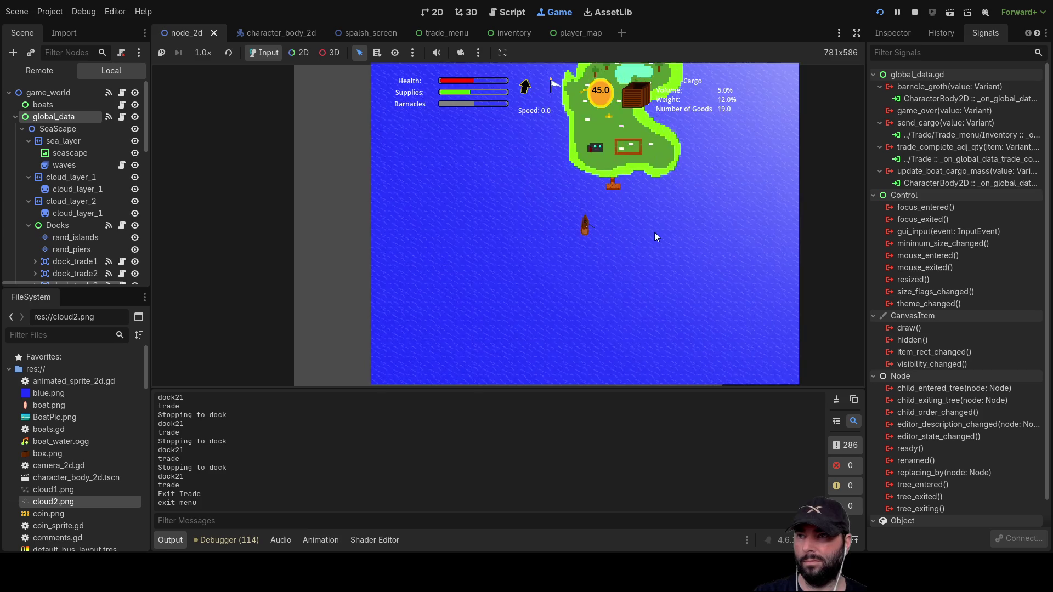
{"action": "key", "text": "w"}
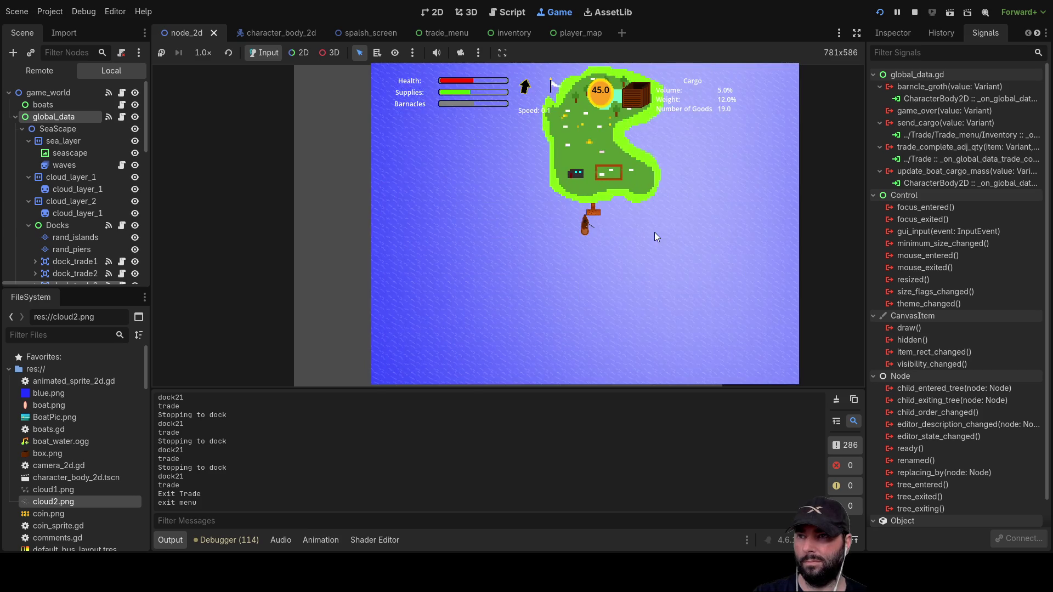
{"action": "key", "text": "e"}
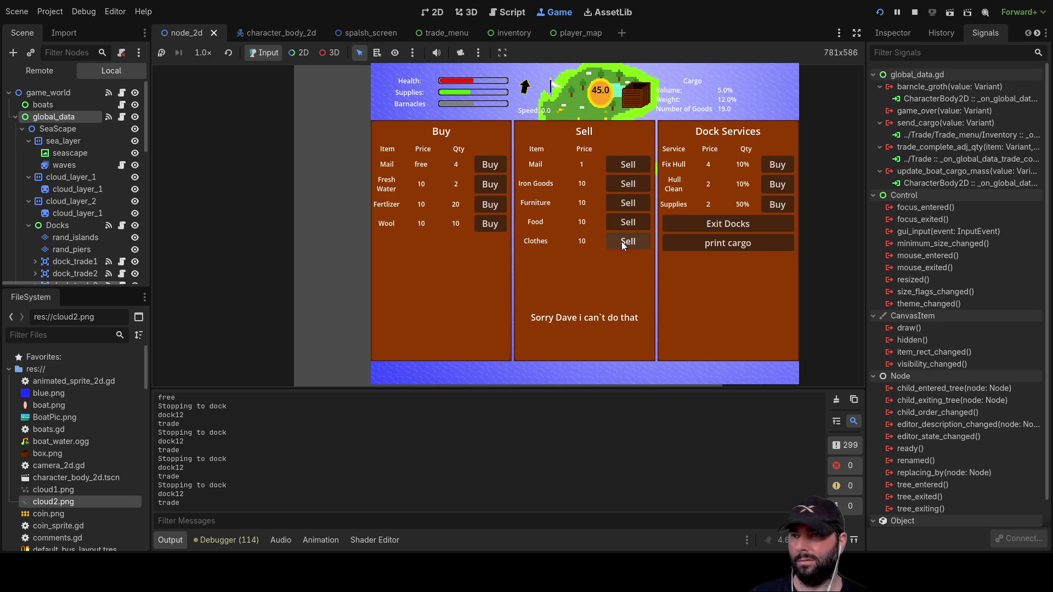
{"action": "left_click", "coordinate": [488, 223]}
{"action": "left_click", "coordinate": [488, 223]}
{"action": "left_click", "coordinate": [489, 224]}
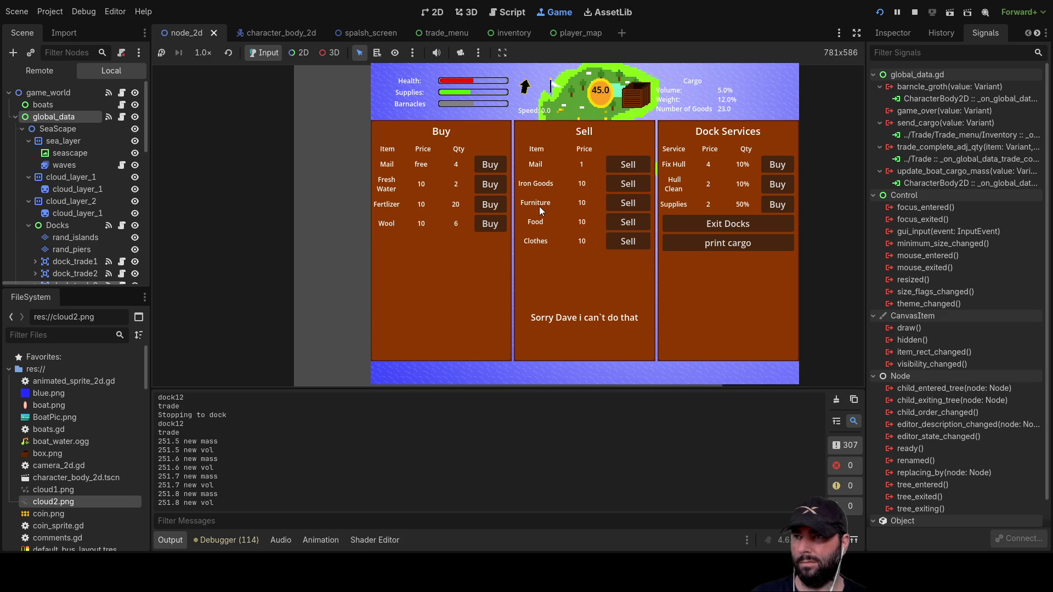
{"action": "left_click", "coordinate": [732, 223]}
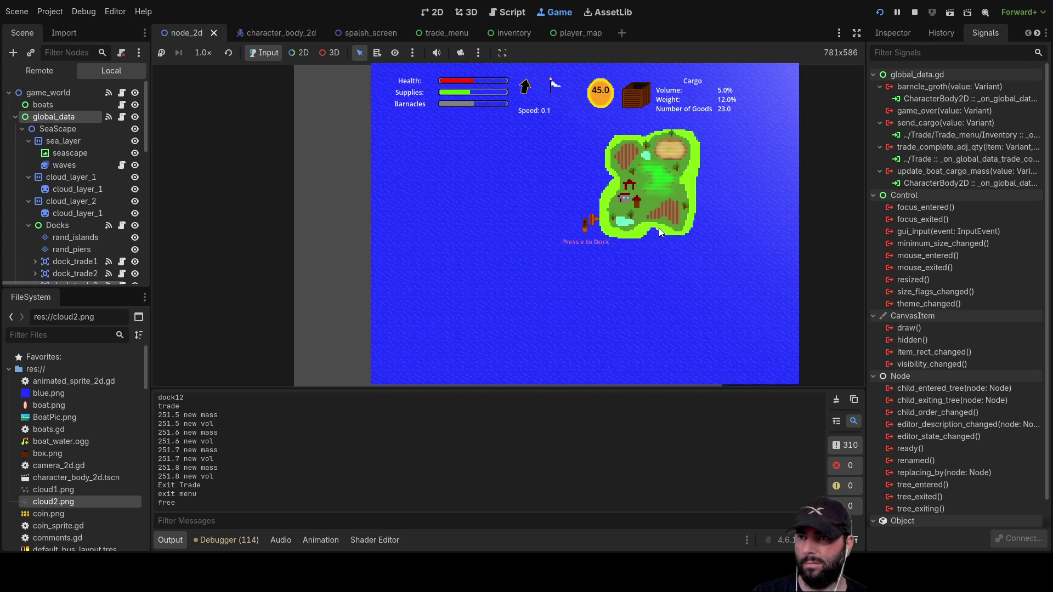
- Dock and buy three lots of Crops & Cattle
{"action": "key", "text": "e"}
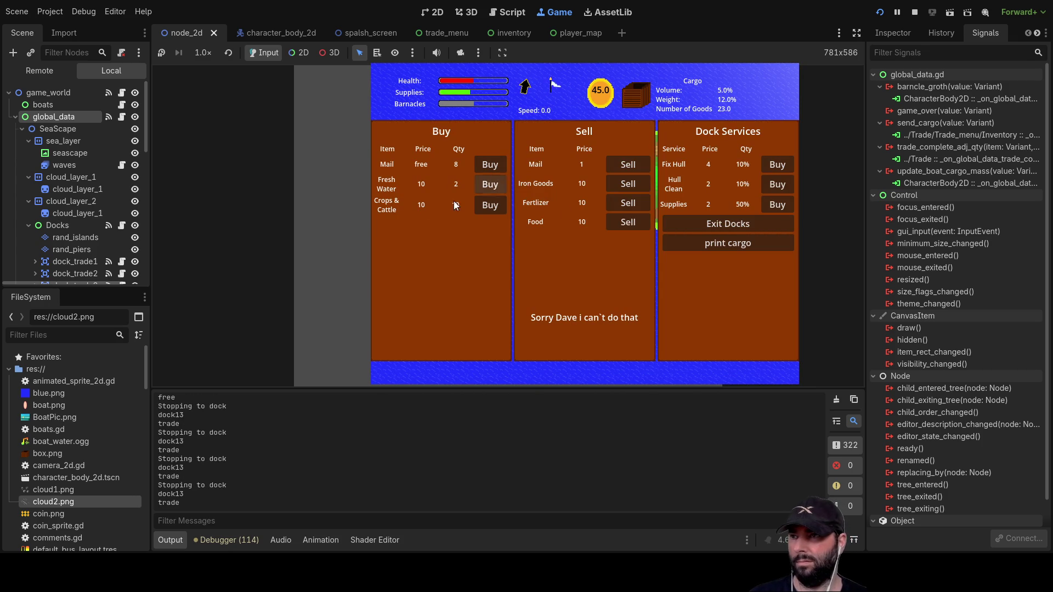
{"action": "left_click", "coordinate": [493, 207]}
{"action": "left_click", "coordinate": [492, 207]}
{"action": "left_click", "coordinate": [495, 206]}
{"action": "left_click", "coordinate": [494, 206]}
{"action": "left_click", "coordinate": [495, 207]}
{"action": "left_click", "coordinate": [495, 206]}
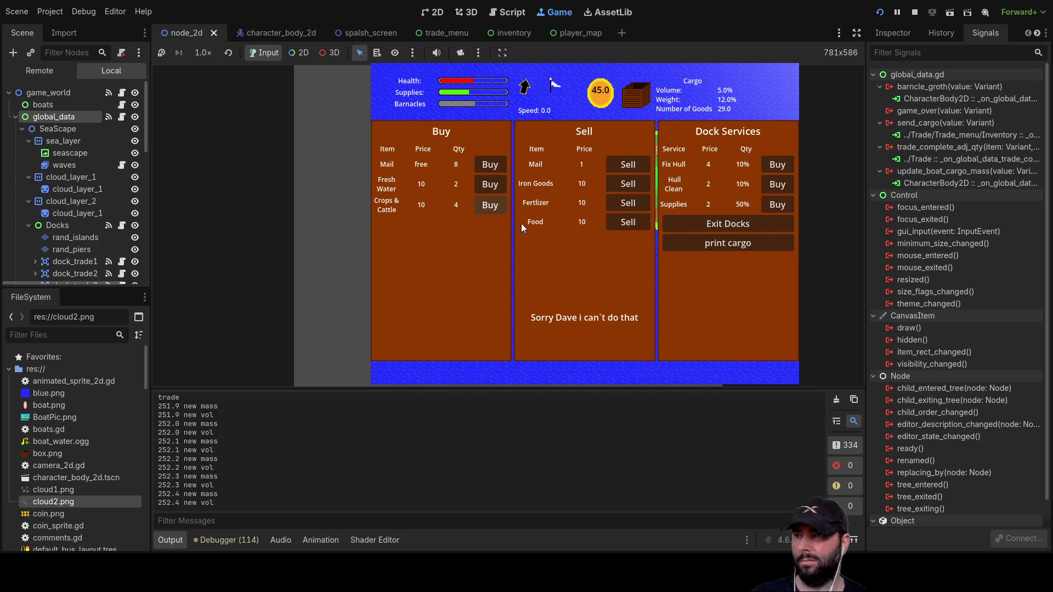
- Sell Mail for coins, test selling an absent good, print the cargo, and leave
{"action": "left_click", "coordinate": [634, 170]}
{"action": "left_click", "coordinate": [634, 170]}
{"action": "left_click", "coordinate": [633, 170]}
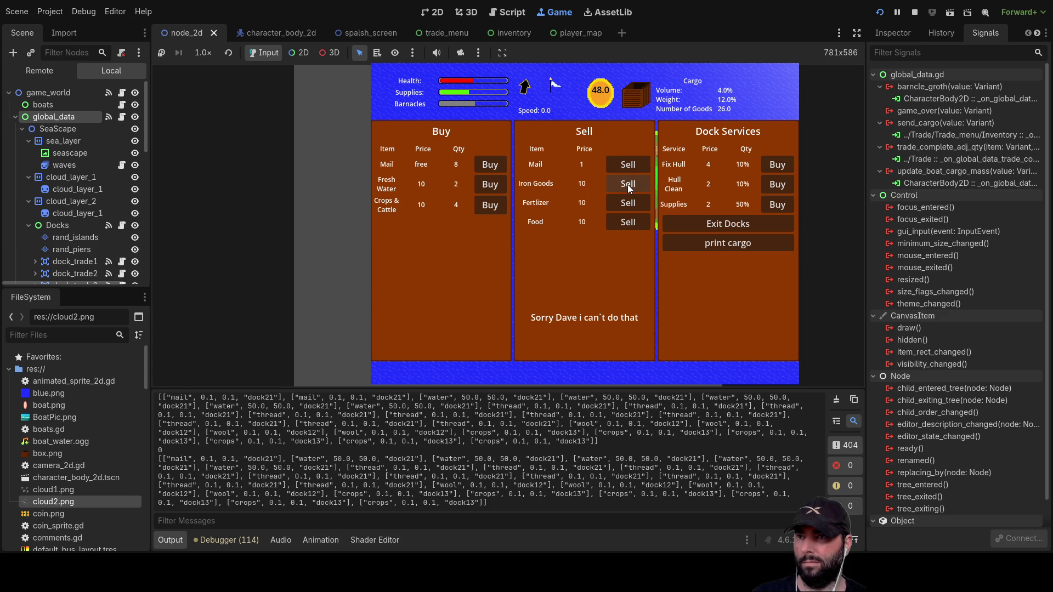
{"action": "left_click", "coordinate": [627, 184]}
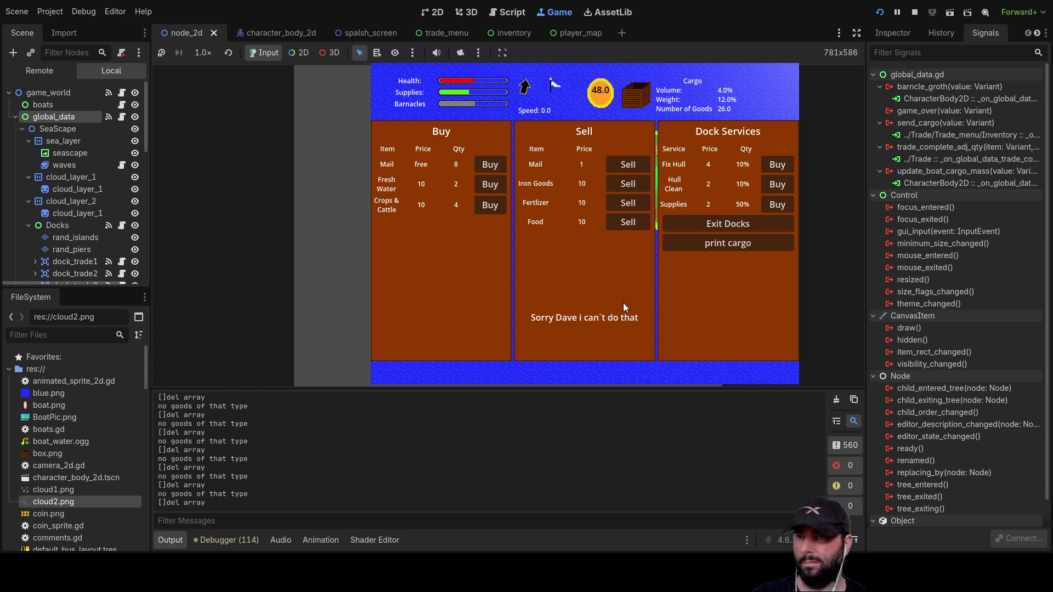
{"action": "left_click", "coordinate": [724, 243]}
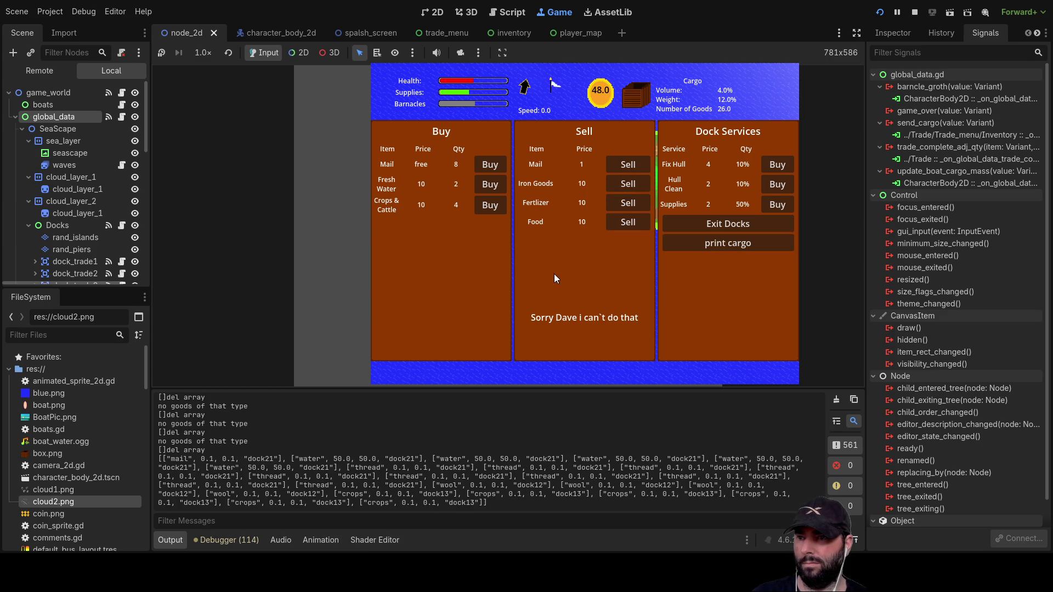
{"action": "left_click", "coordinate": [750, 223]}
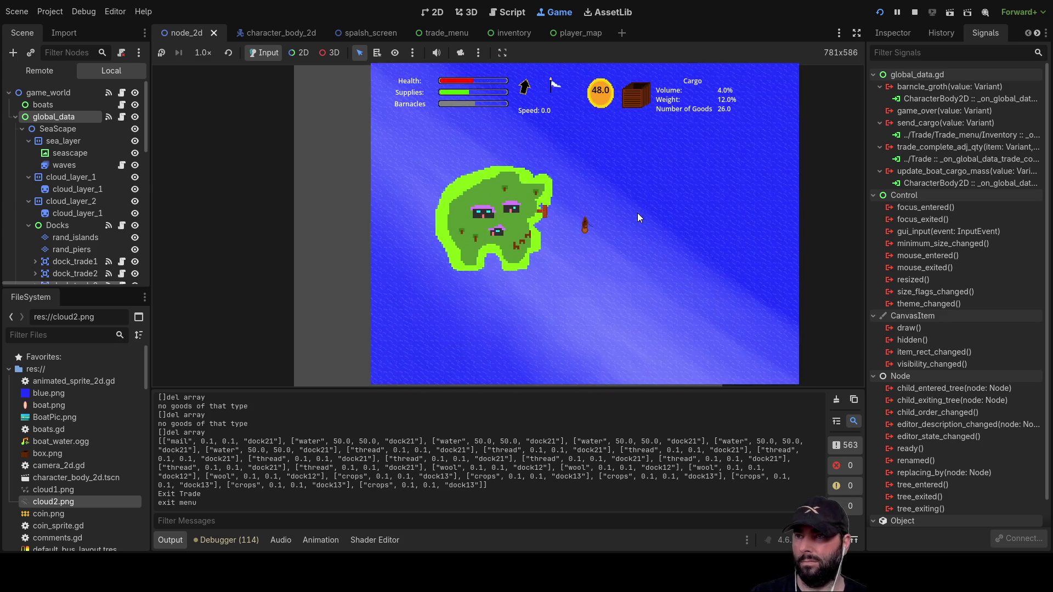
- Dock at the next port, try selling Planks the boat lacks, and leave
{"action": "key", "text": "e"}
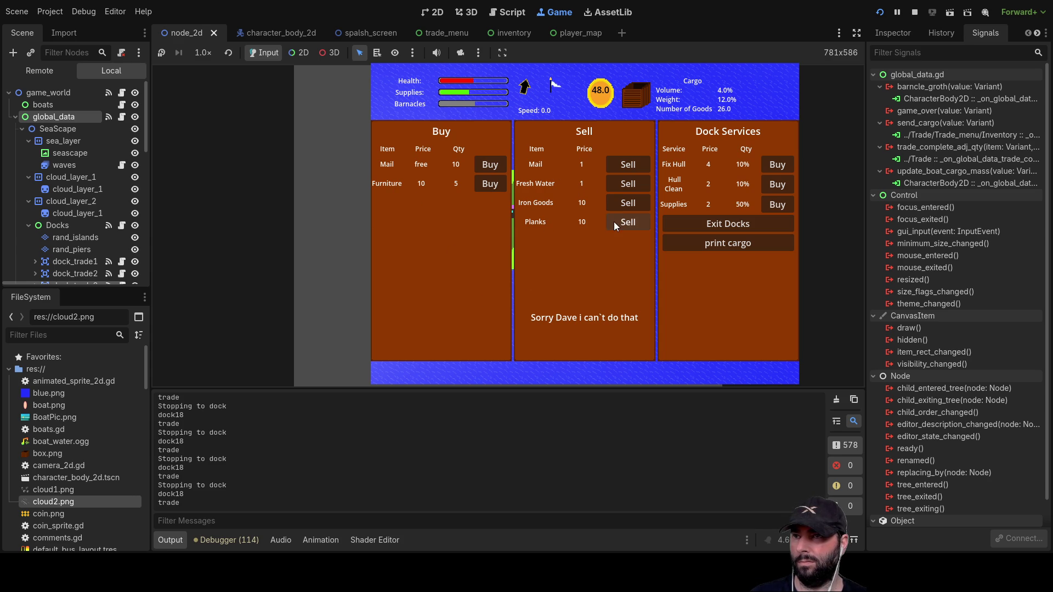
{"action": "left_click", "coordinate": [633, 222]}
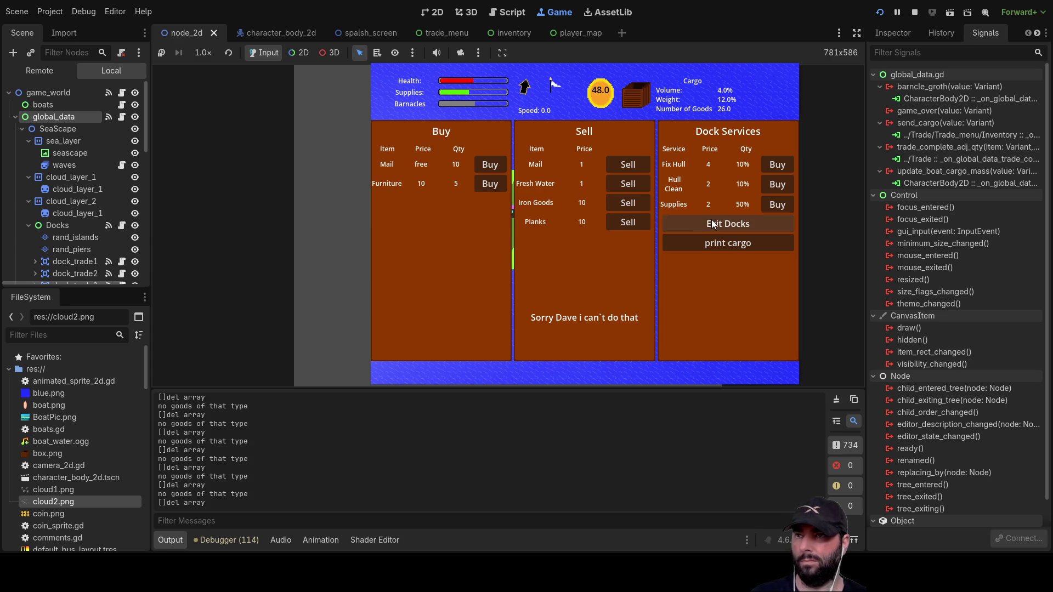
{"action": "left_click", "coordinate": [713, 224]}
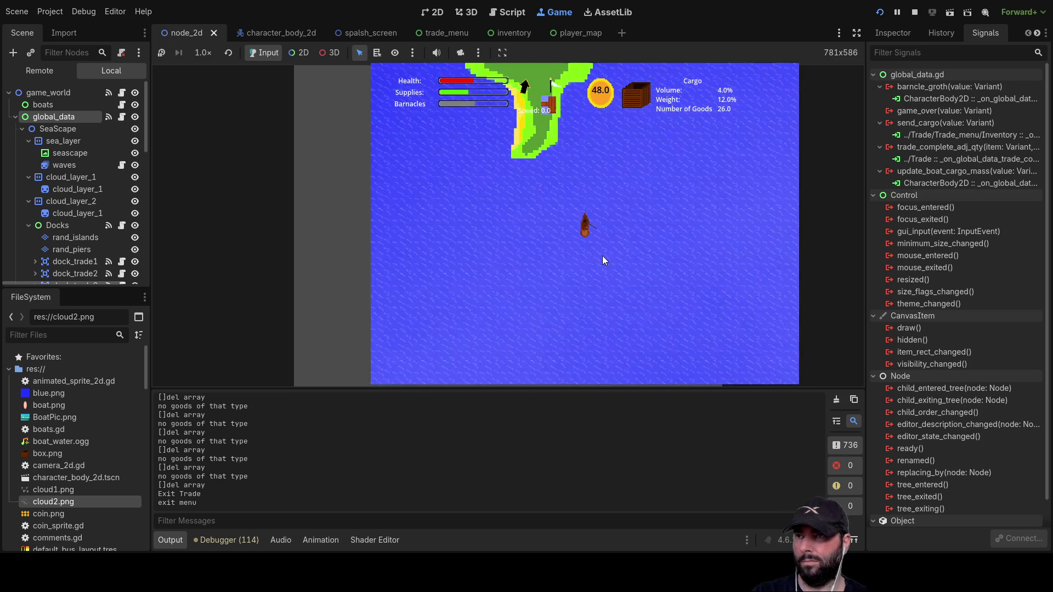
- At the following dock sell one Mail and three Fresh Water, printing cargo before and after
{"action": "key", "text": "e"}
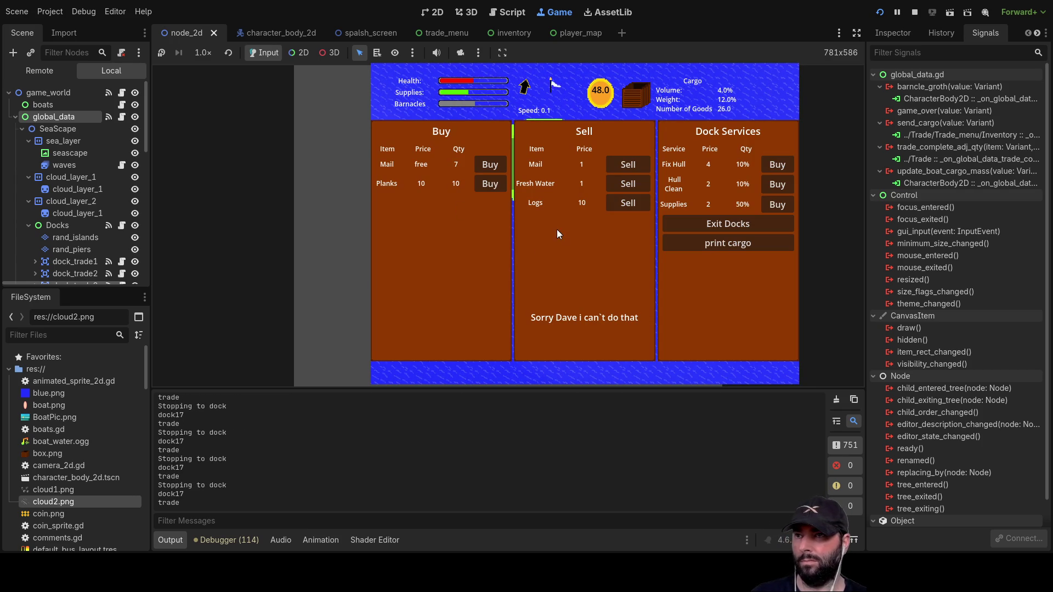
{"action": "left_click", "coordinate": [634, 203]}
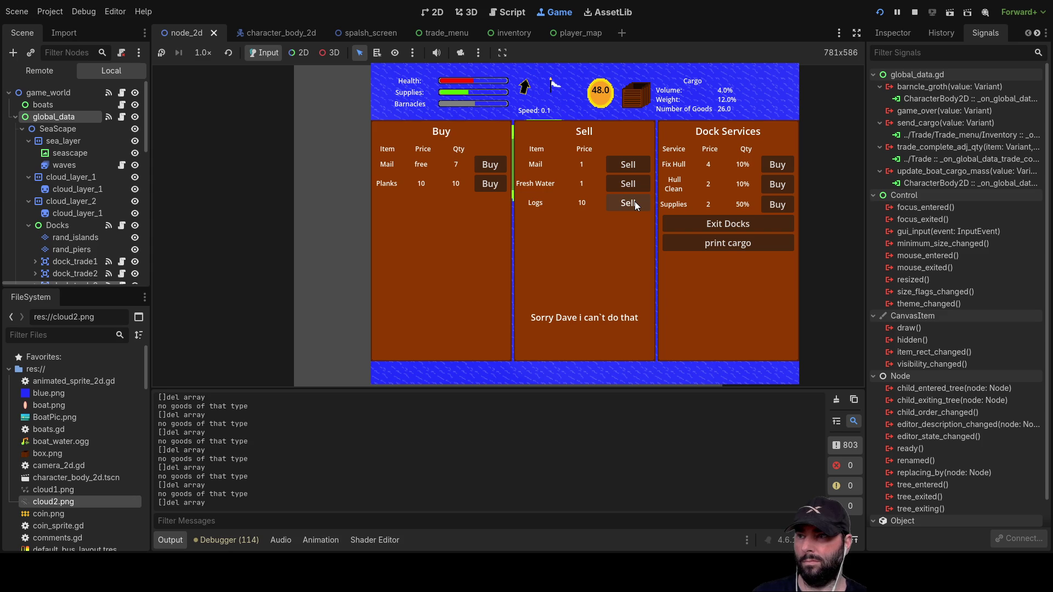
{"action": "left_click", "coordinate": [729, 243]}
{"action": "left_click", "coordinate": [646, 167]}
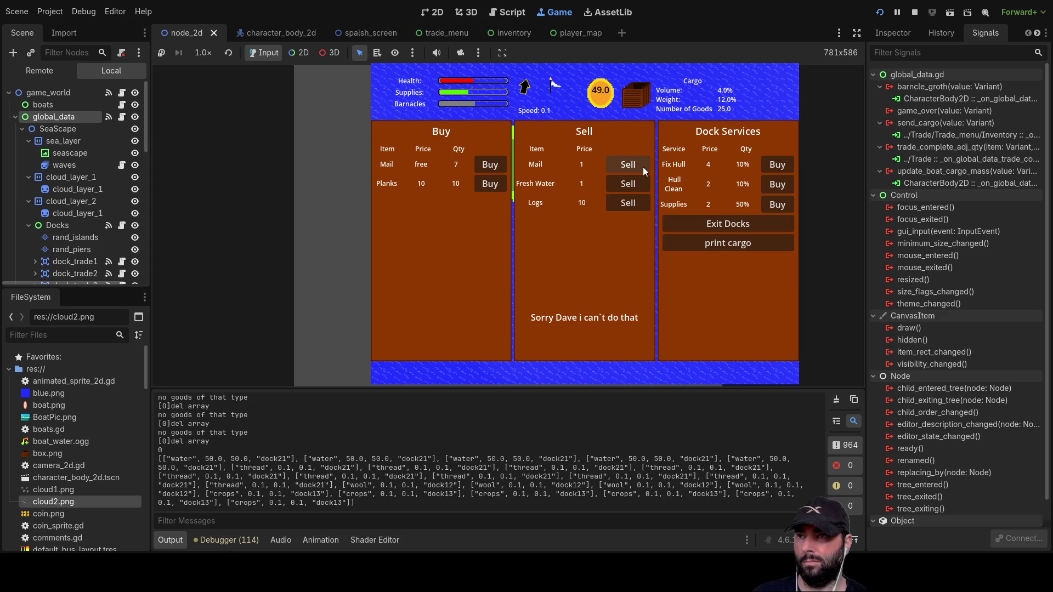
{"action": "left_click", "coordinate": [632, 182]}
{"action": "left_click", "coordinate": [632, 182]}
{"action": "left_click", "coordinate": [632, 182]}
{"action": "left_click", "coordinate": [726, 243]}
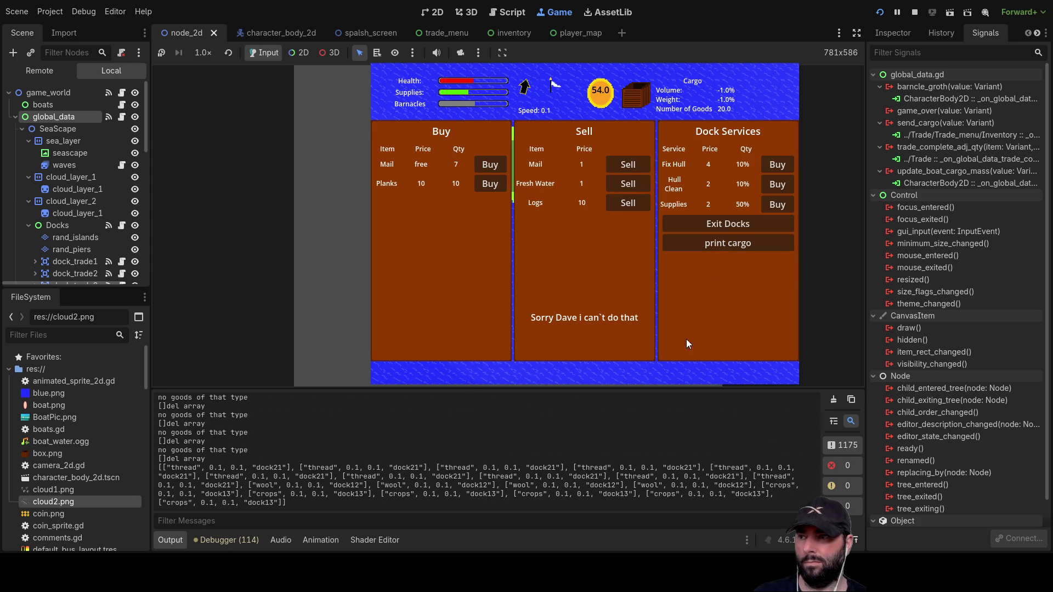
{"action": "left_click", "coordinate": [760, 225]}
{"action": "key", "text": "i"}
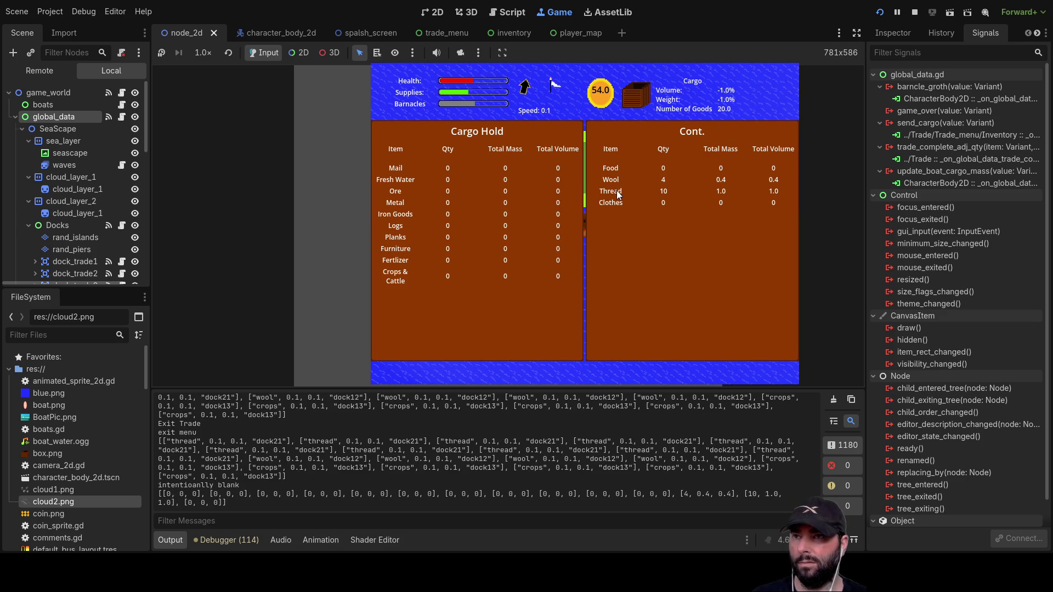
{"action": "key", "text": "i"}
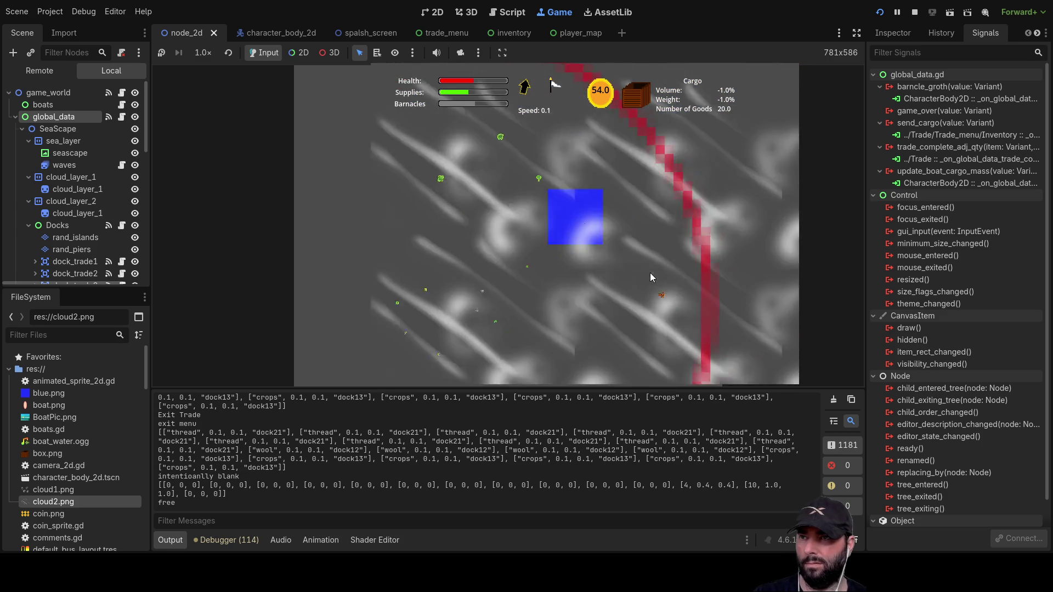
- Dock and buy Fix Hull and Hull Clean repeatedly to restore hull health
{"action": "scroll", "coordinate": [654, 272], "scroll_direction": "up", "scroll_amount": 3}
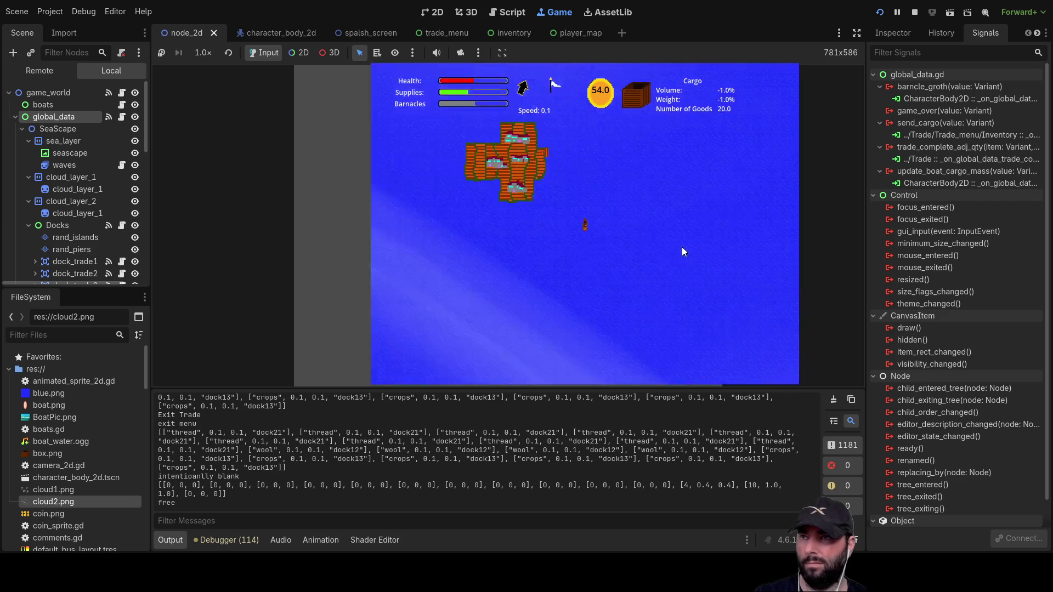
{"action": "scroll", "coordinate": [677, 247], "scroll_direction": "up", "scroll_amount": 3}
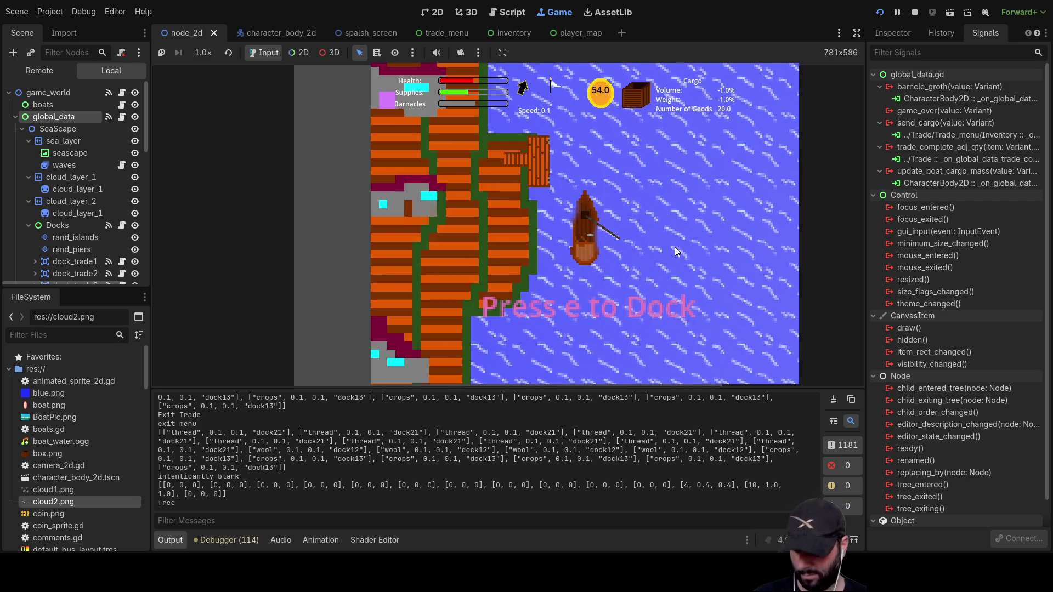
{"action": "key", "text": "e"}
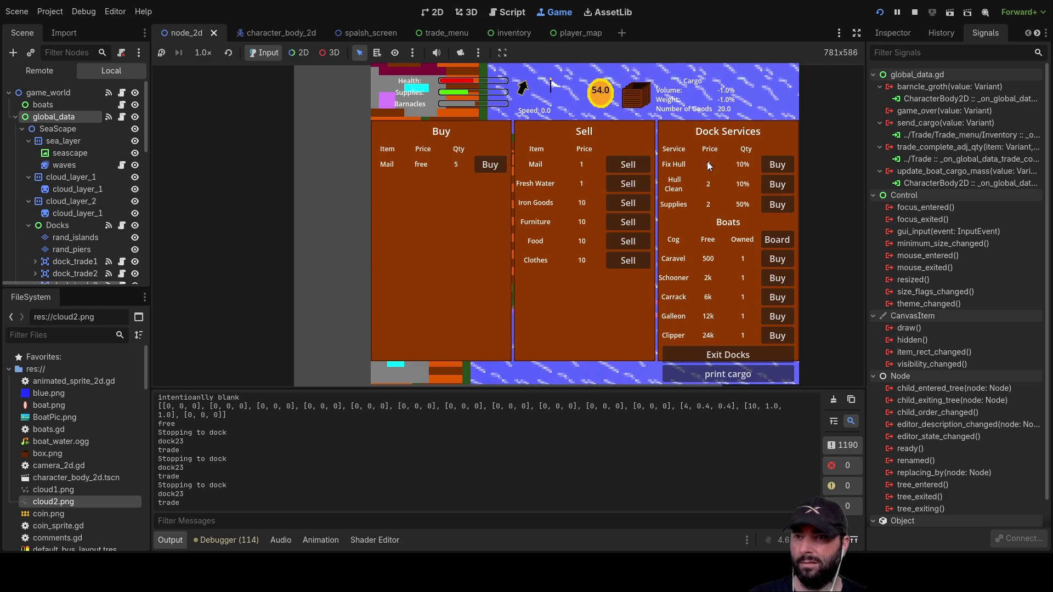
{"action": "triple_click", "coordinate": [786, 164]}
{"action": "triple_click", "coordinate": [786, 163]}
{"action": "double_click", "coordinate": [784, 185]}
{"action": "double_click", "coordinate": [784, 185]}
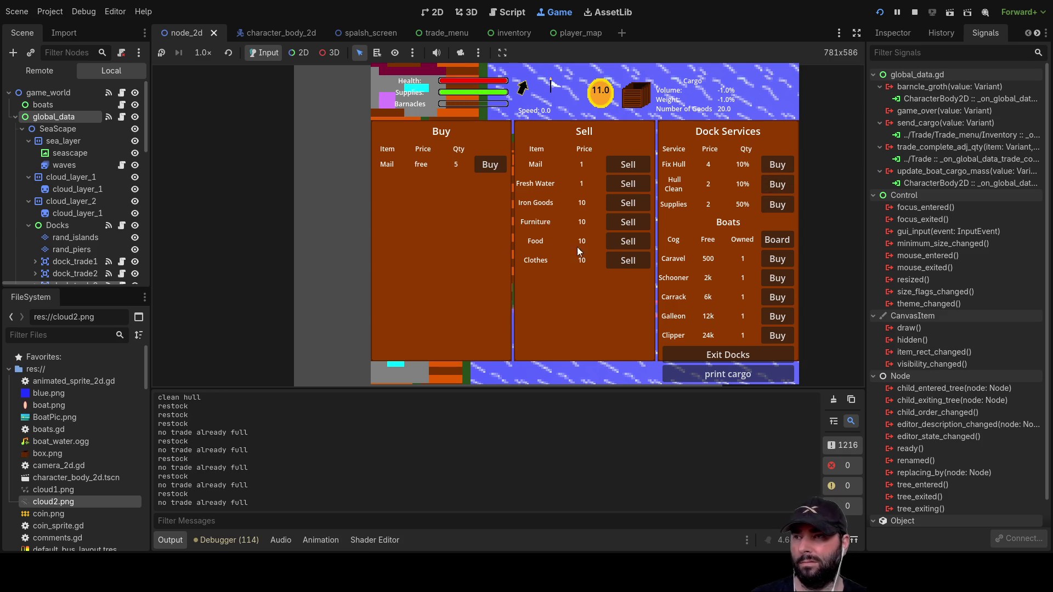
- Try selling a good not aboard, exit the docks, and show the Cargo Hold inventory
{"action": "left_click", "coordinate": [629, 184]}
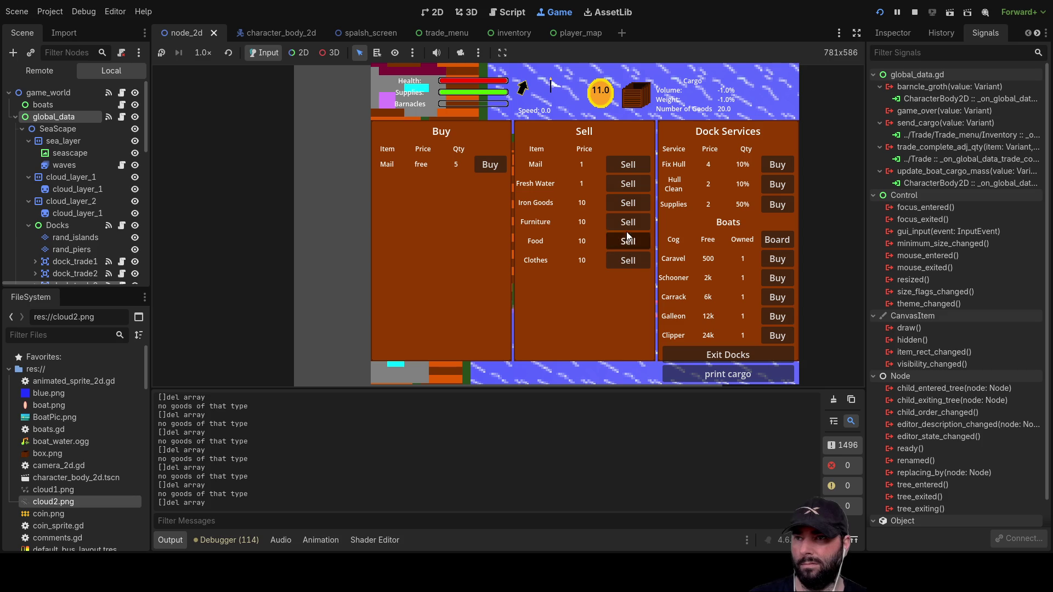
{"action": "left_click", "coordinate": [749, 353]}
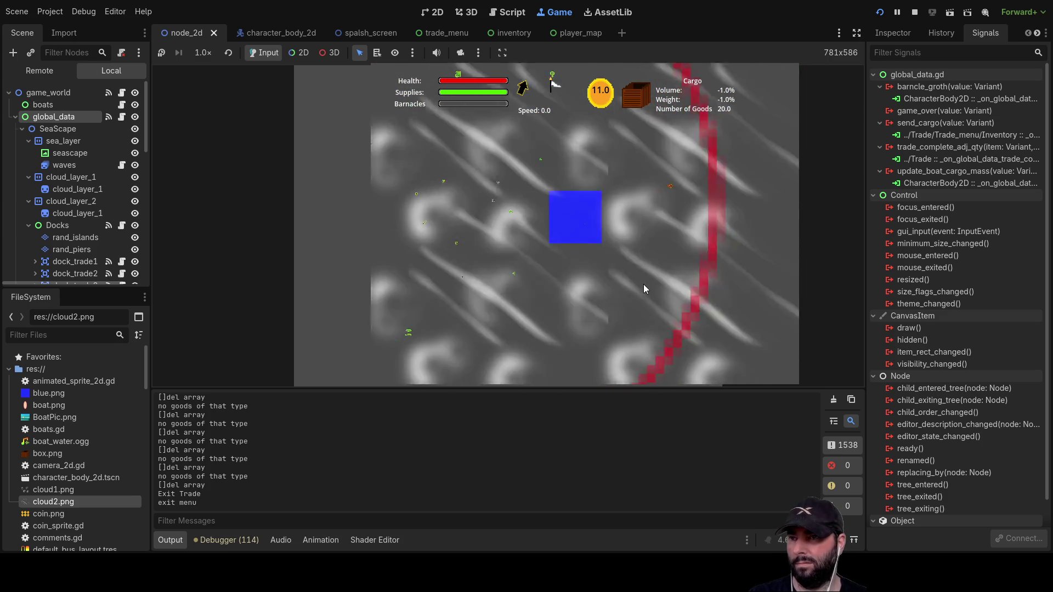
{"action": "key", "text": "i"}
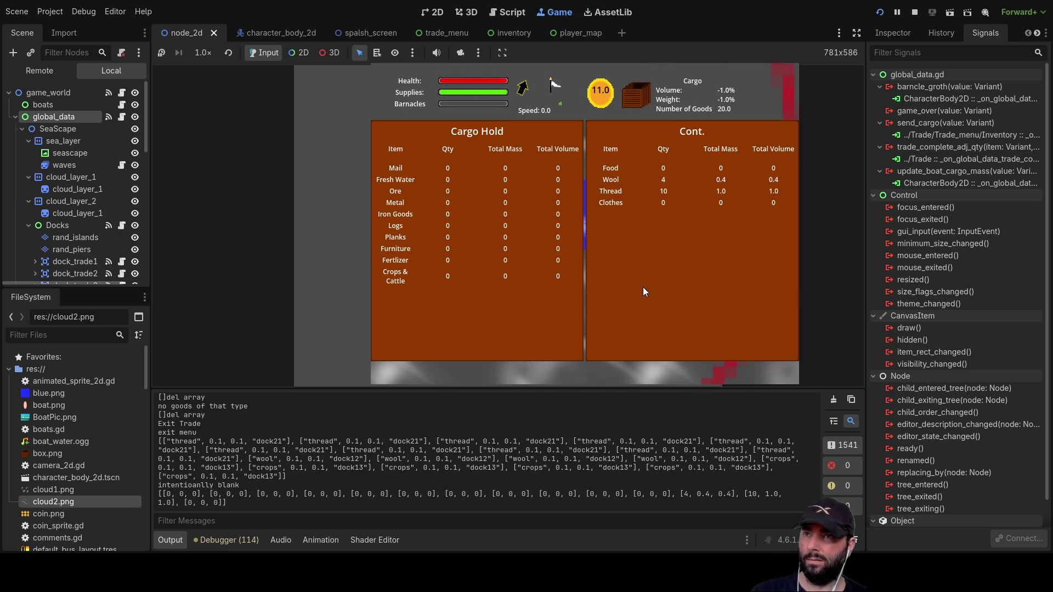
- Sell three lots of Crops & Cattle for 211 coins and zero goods, then exit two docks
{"action": "key", "text": "i"}
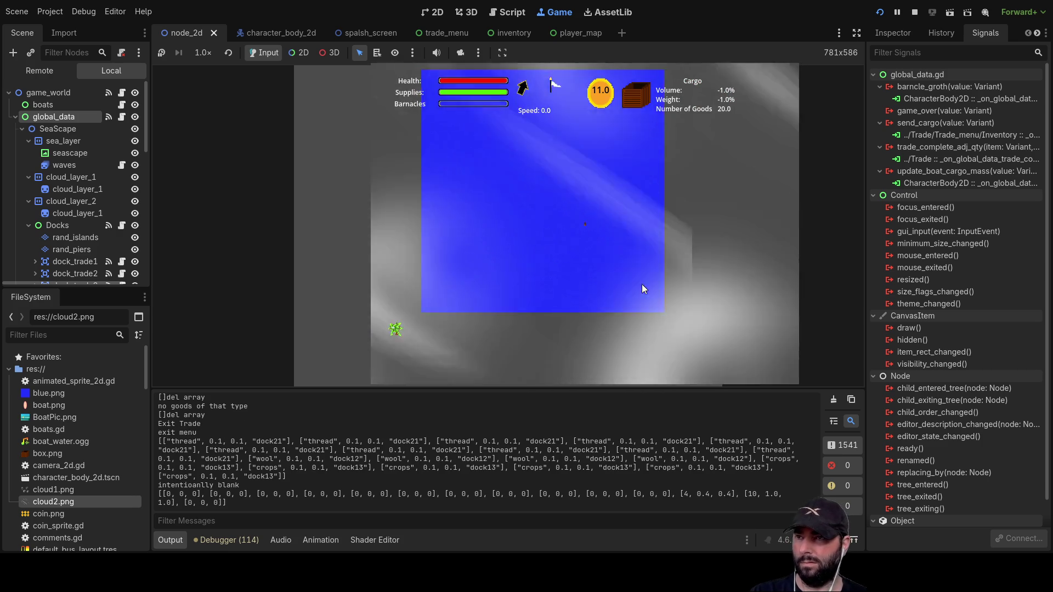
{"action": "scroll", "coordinate": [641, 285], "scroll_direction": "down", "scroll_amount": 3}
{"action": "scroll", "coordinate": [642, 283], "scroll_direction": "up", "scroll_amount": 3}
{"action": "scroll", "coordinate": [646, 294], "scroll_direction": "down", "scroll_amount": 2}
{"action": "scroll", "coordinate": [639, 275], "scroll_direction": "up", "scroll_amount": 3}
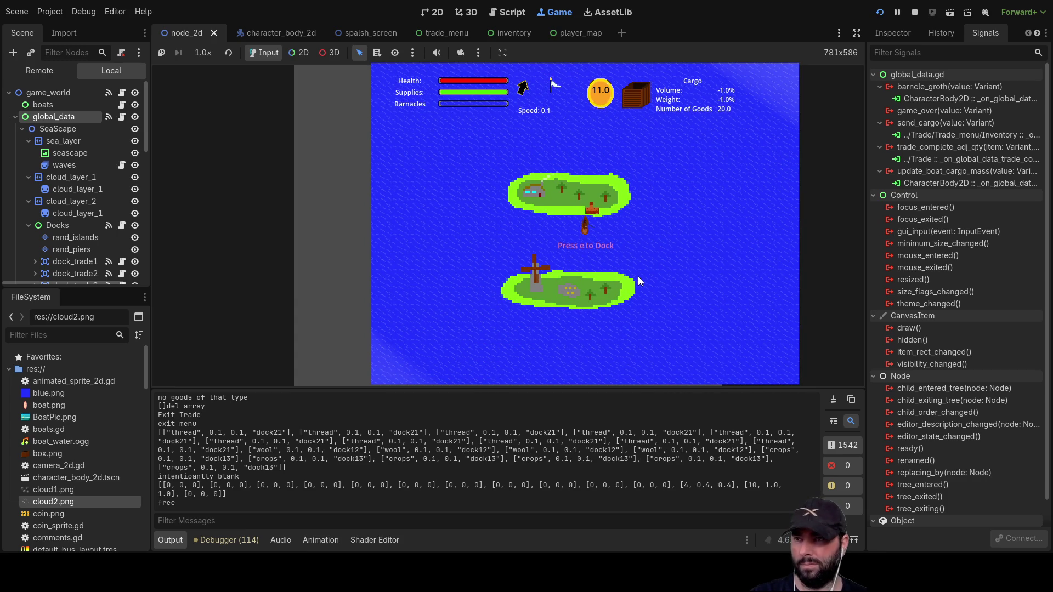
{"action": "key", "text": "e"}
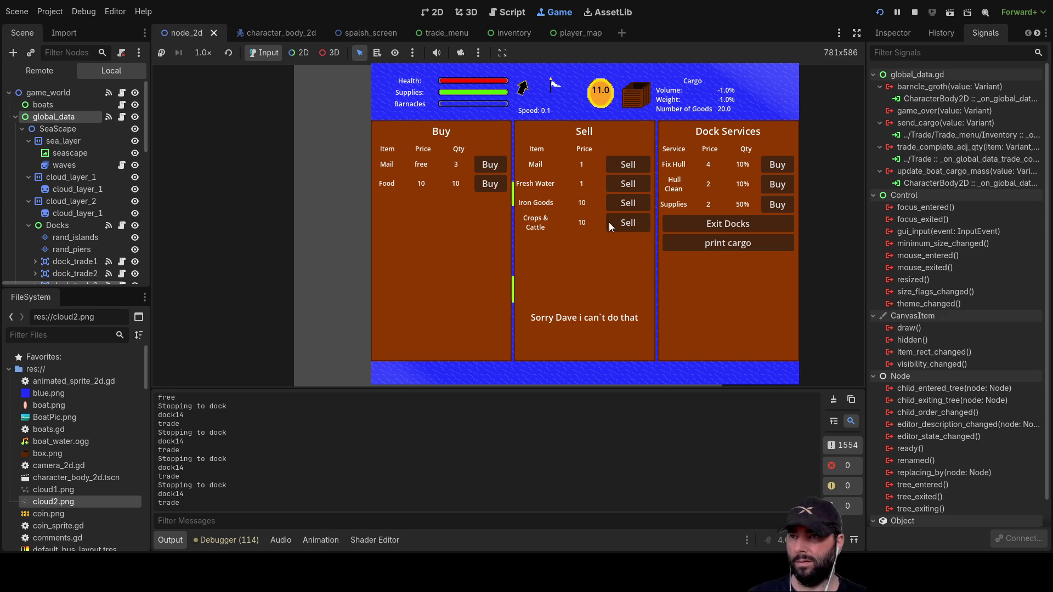
{"action": "left_click", "coordinate": [627, 223]}
{"action": "left_click", "coordinate": [627, 222]}
{"action": "left_click", "coordinate": [627, 222]}
{"action": "left_click", "coordinate": [627, 223]}
{"action": "left_click", "coordinate": [627, 221]}
{"action": "left_click", "coordinate": [626, 222]}
{"action": "left_click", "coordinate": [627, 222]}
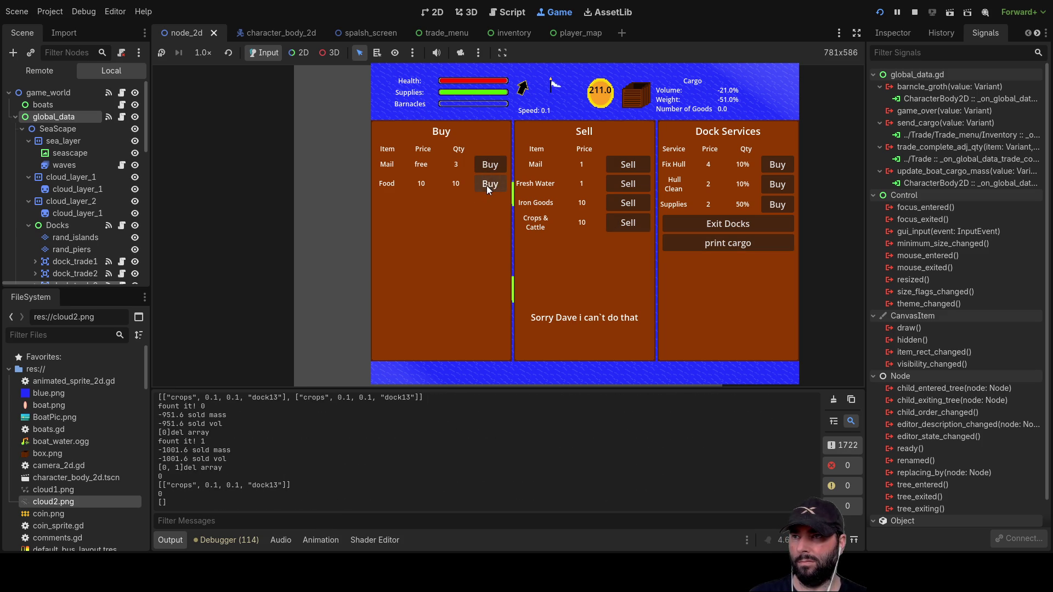
{"action": "left_click", "coordinate": [711, 228]}
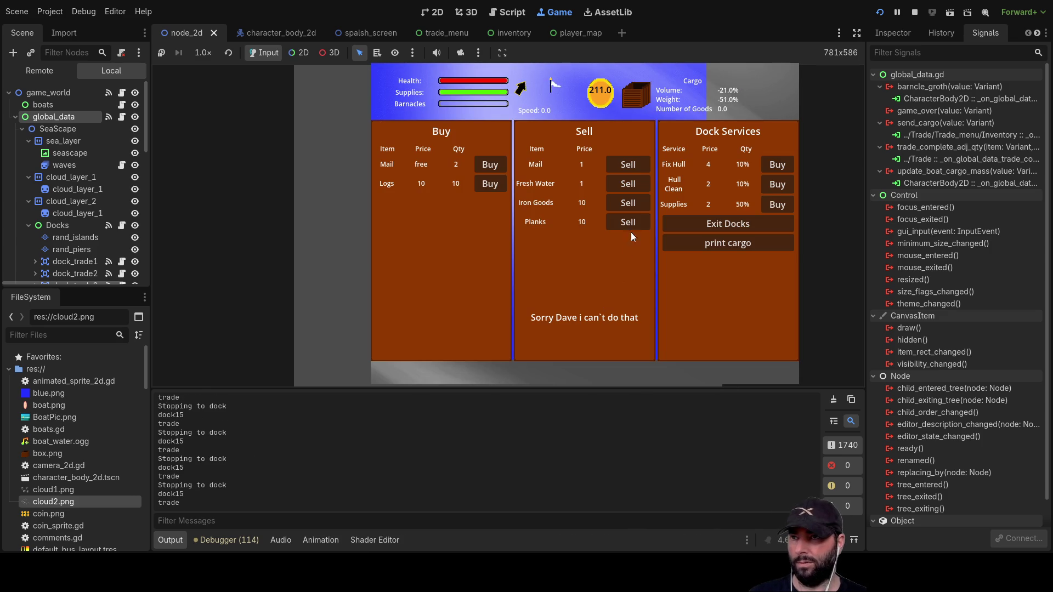
{"action": "left_click", "coordinate": [744, 222]}
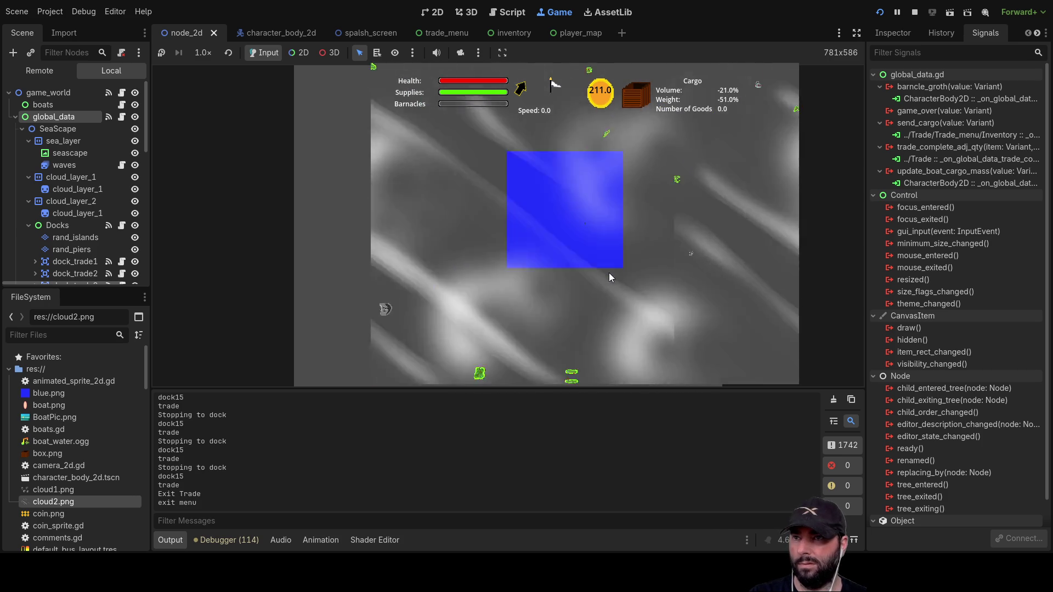
- Sail to a new island, dock there, and exit the docks
{"action": "scroll", "coordinate": [608, 280], "scroll_direction": "down", "scroll_amount": 2}
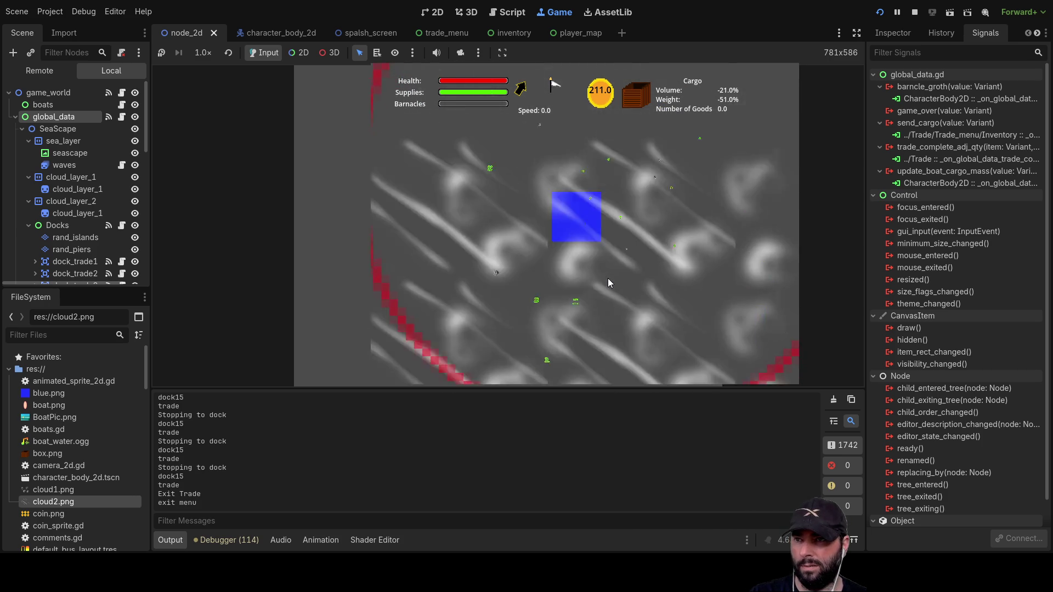
{"action": "scroll", "coordinate": [608, 278], "scroll_direction": "down", "scroll_amount": 2}
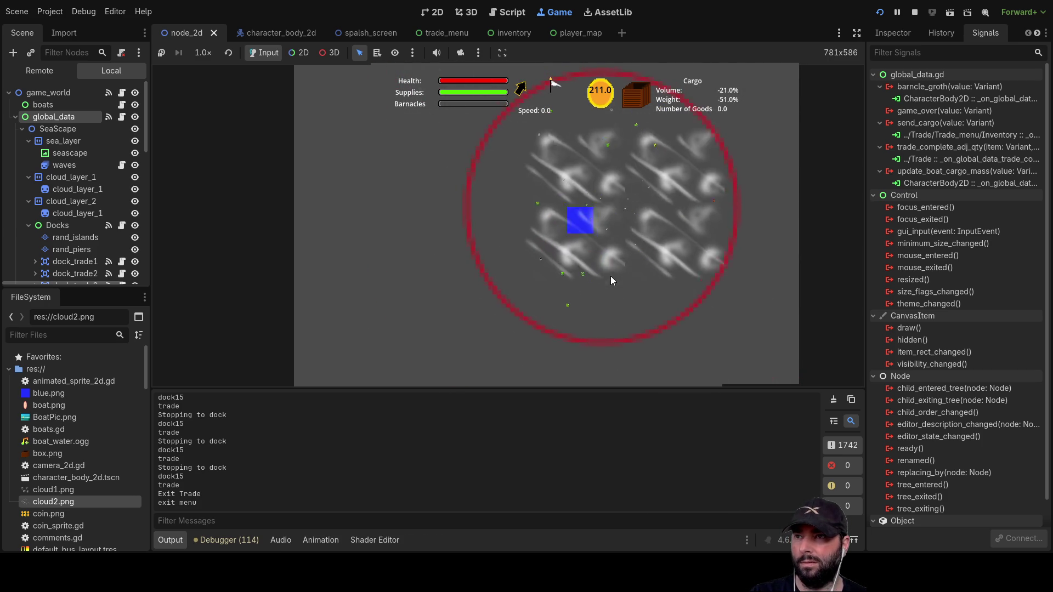
{"action": "scroll", "coordinate": [604, 274], "scroll_direction": "up", "scroll_amount": 5}
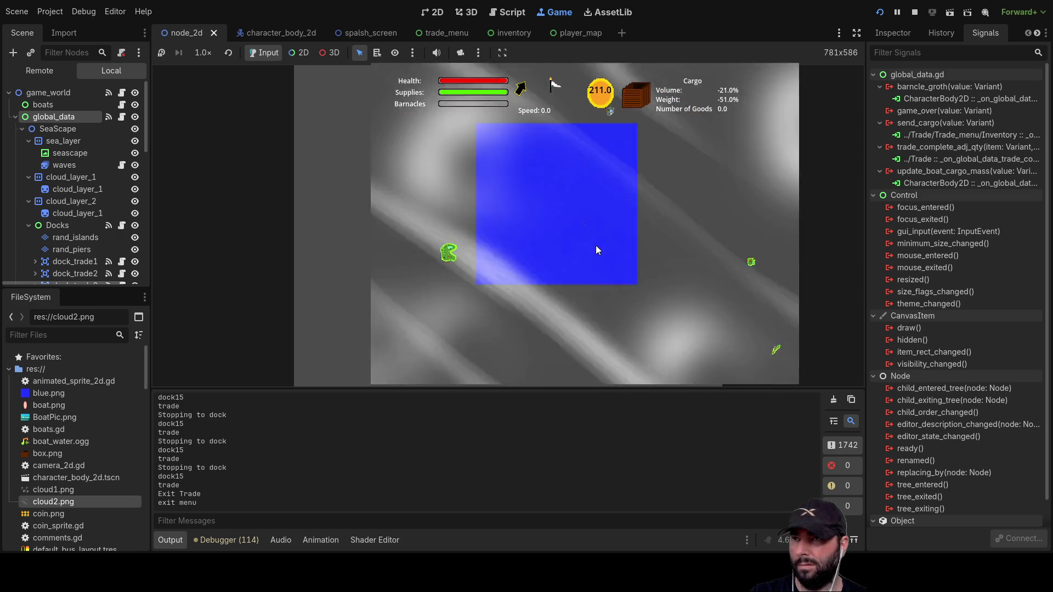
{"action": "scroll", "coordinate": [596, 246], "scroll_direction": "up", "scroll_amount": 3}
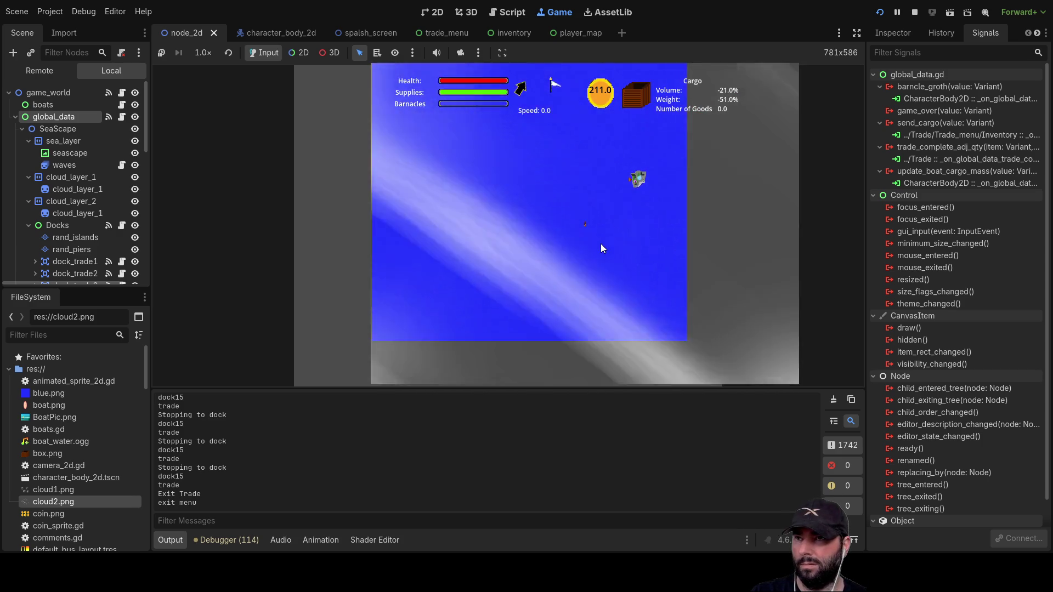
{"action": "scroll", "coordinate": [601, 244], "scroll_direction": "down", "scroll_amount": 2}
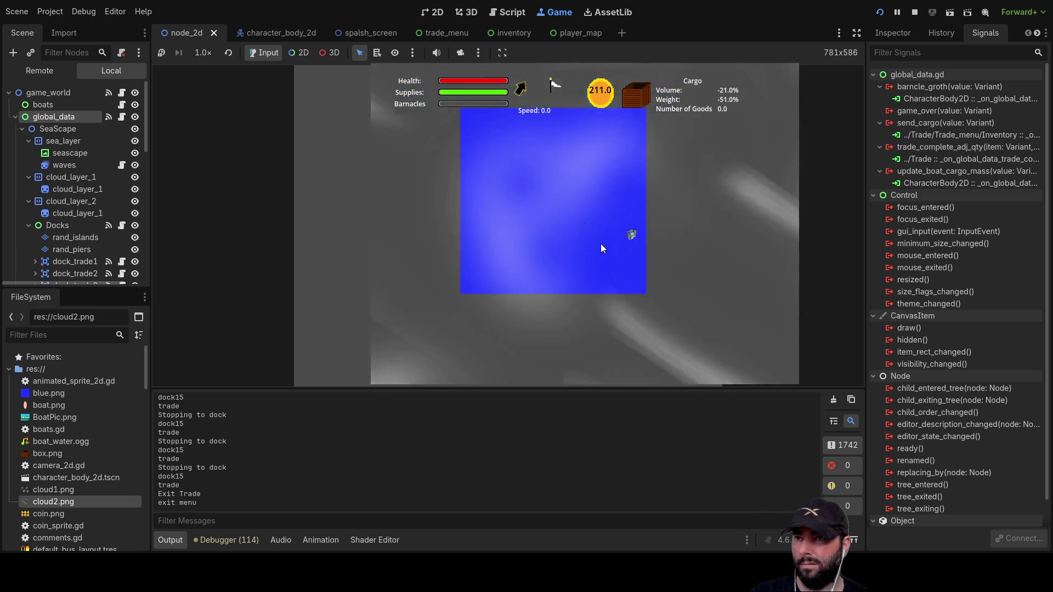
{"action": "scroll", "coordinate": [601, 245], "scroll_direction": "down", "scroll_amount": 2}
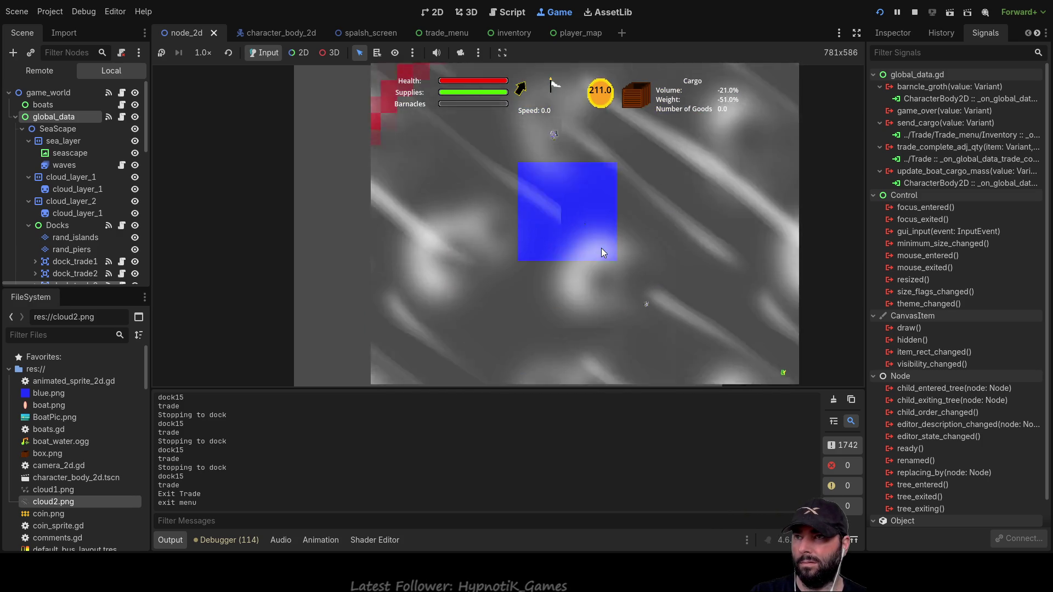
{"action": "scroll", "coordinate": [604, 228], "scroll_direction": "up", "scroll_amount": 4}
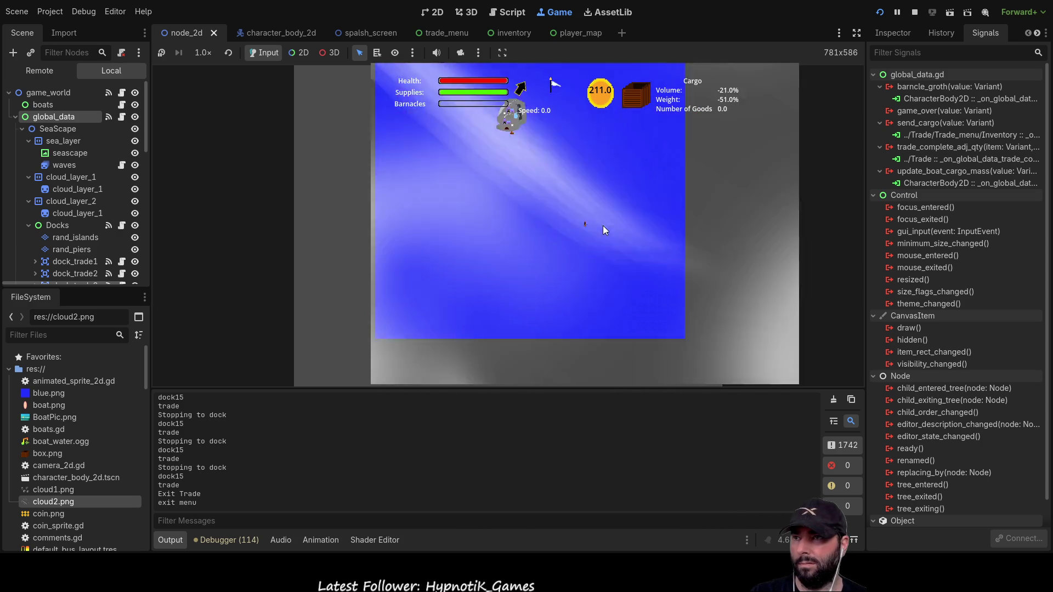
{"action": "scroll", "coordinate": [603, 226], "scroll_direction": "up", "scroll_amount": 3}
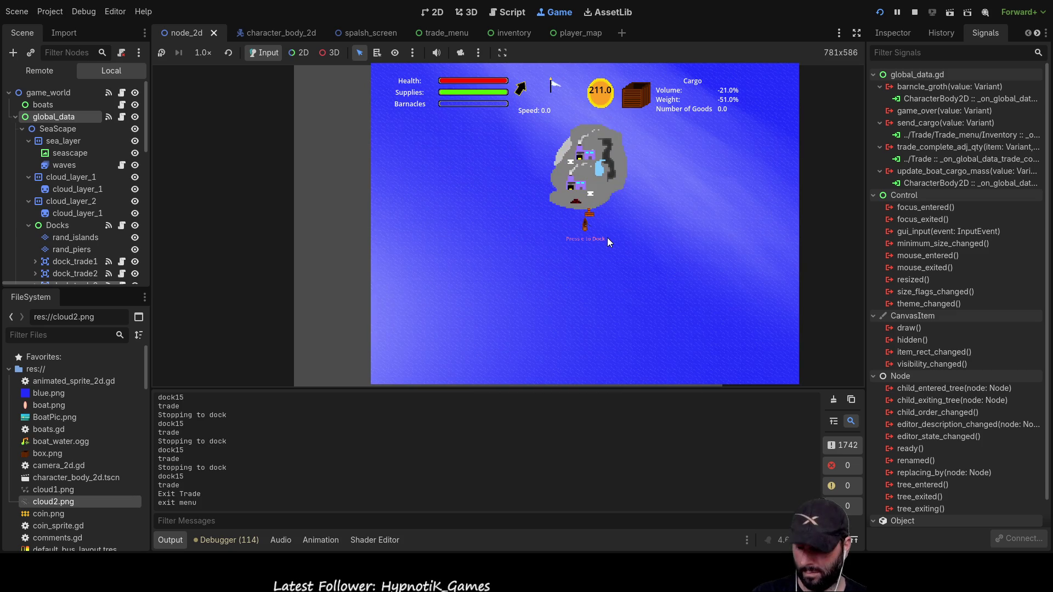
{"action": "key", "text": "e"}
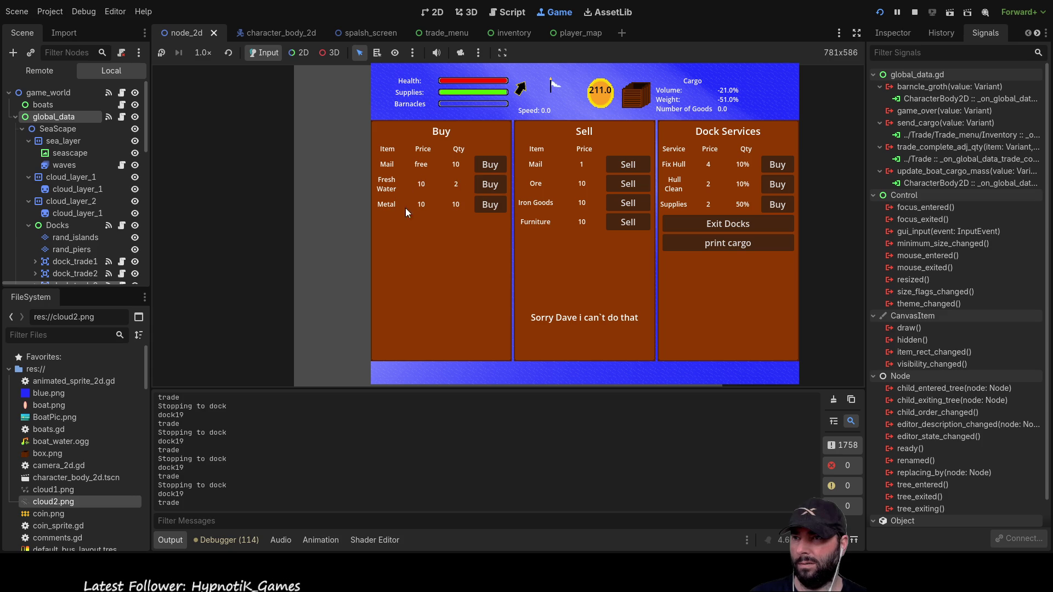
{"action": "left_click", "coordinate": [708, 225]}
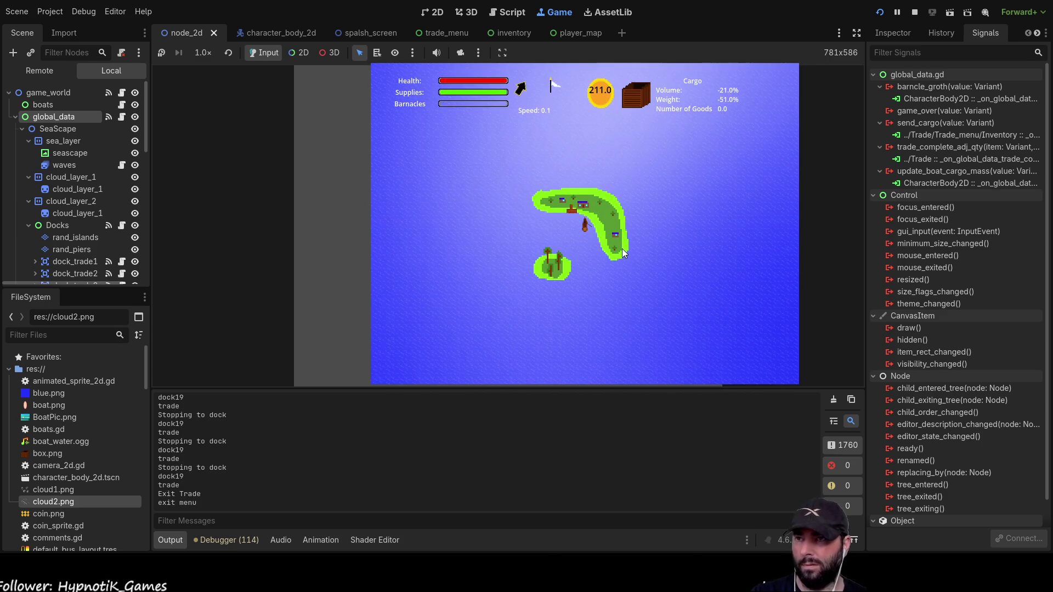
- Dock at the next island, confirm the Cargo Hold is empty, and stop the game with F8
{"action": "key", "text": "e"}
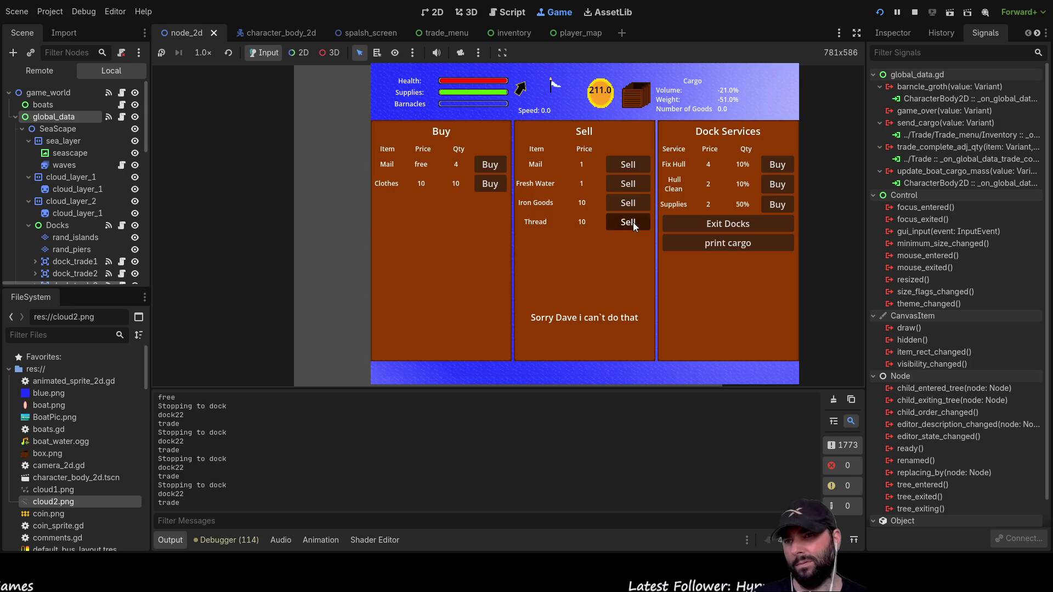
{"action": "left_click", "coordinate": [731, 225]}
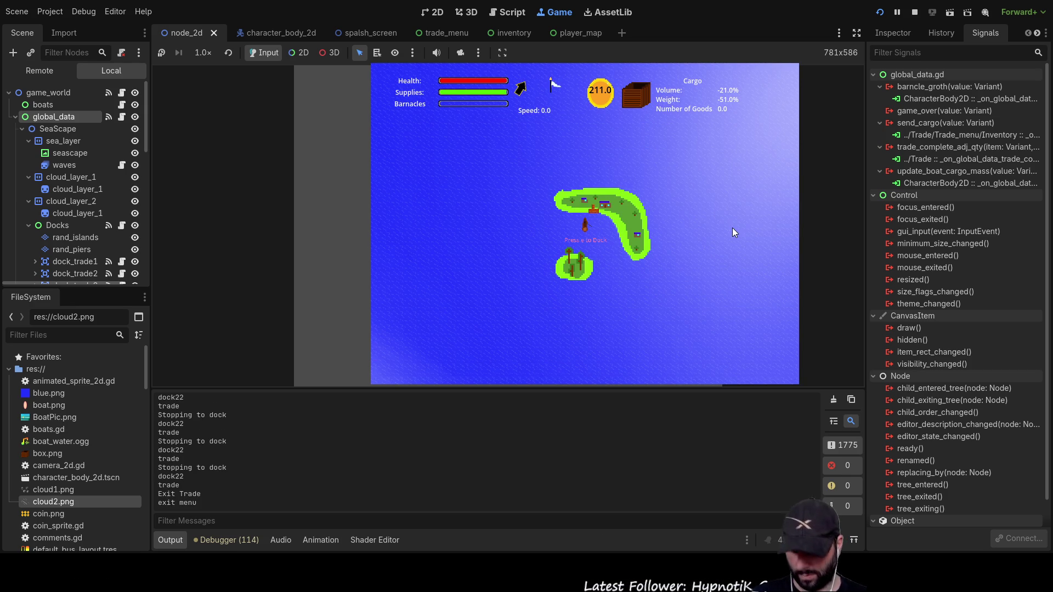
{"action": "key", "text": "i"}
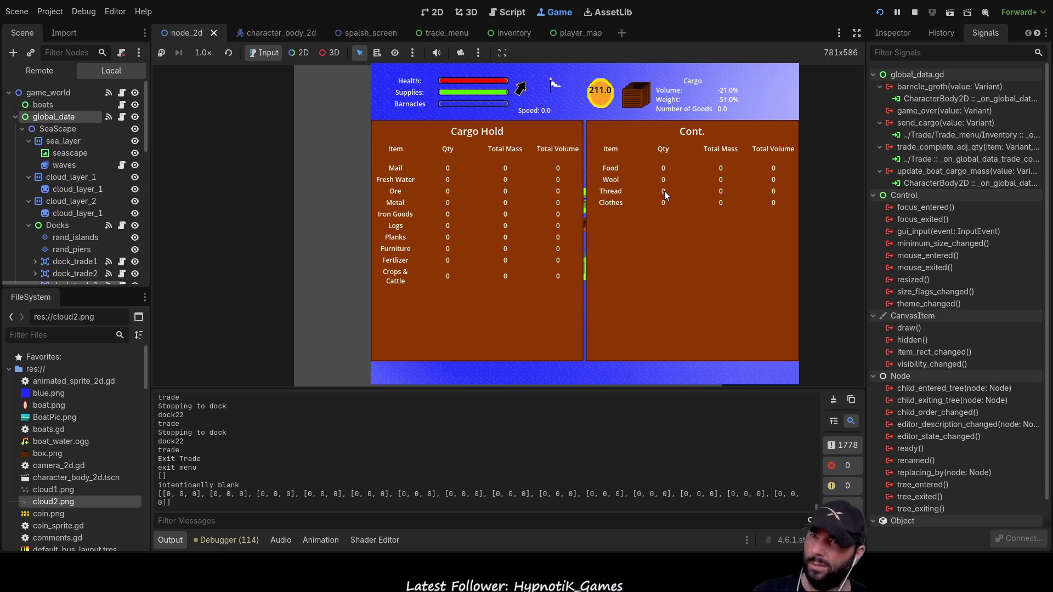
{"action": "key", "text": "F8"}
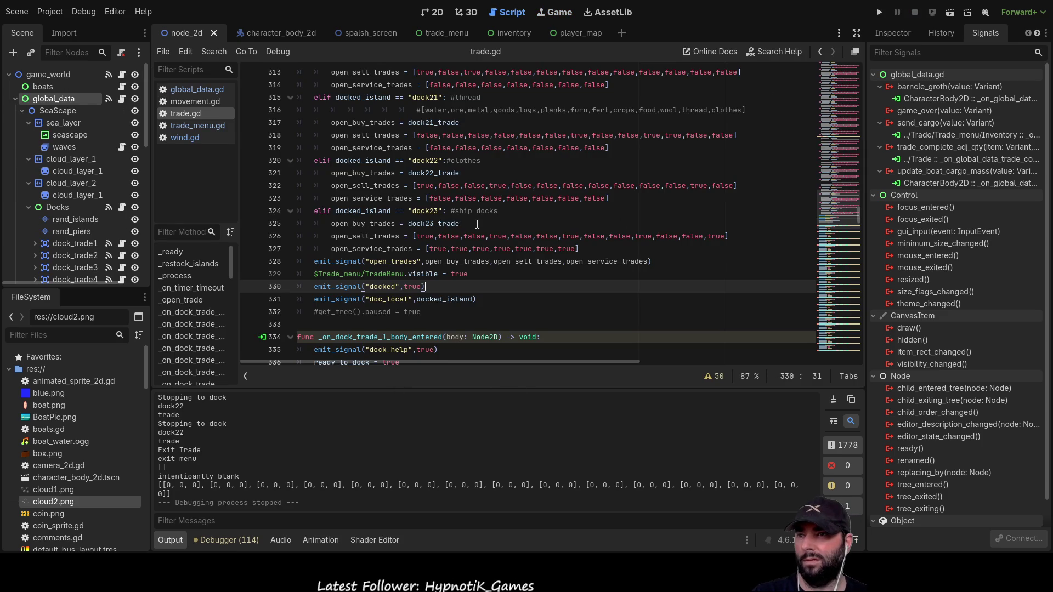
- Select the 'wood' comment on dock15's max-trade line in trade.gd
{"action": "scroll", "coordinate": [478, 223], "scroll_direction": "up", "scroll_amount": 20}
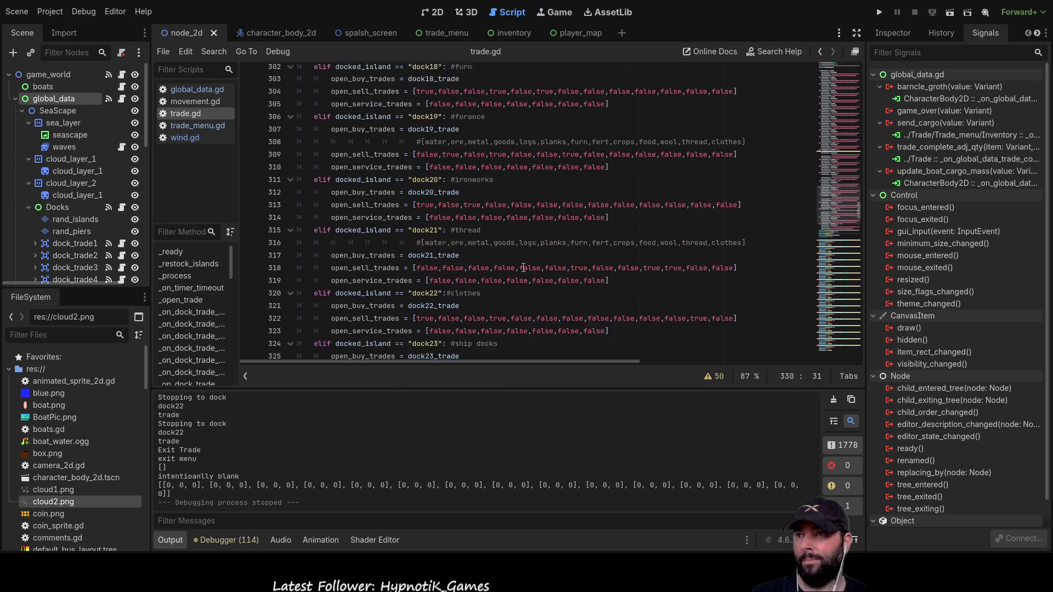
{"action": "scroll", "coordinate": [596, 279], "scroll_direction": "up", "scroll_amount": 20}
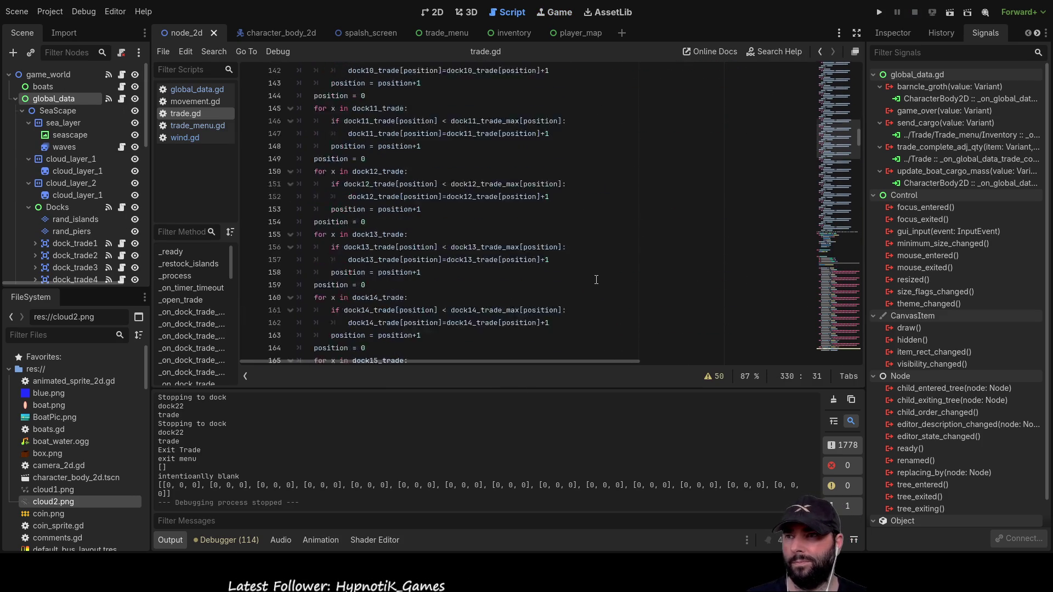
{"action": "scroll", "coordinate": [576, 257], "scroll_direction": "up", "scroll_amount": 15}
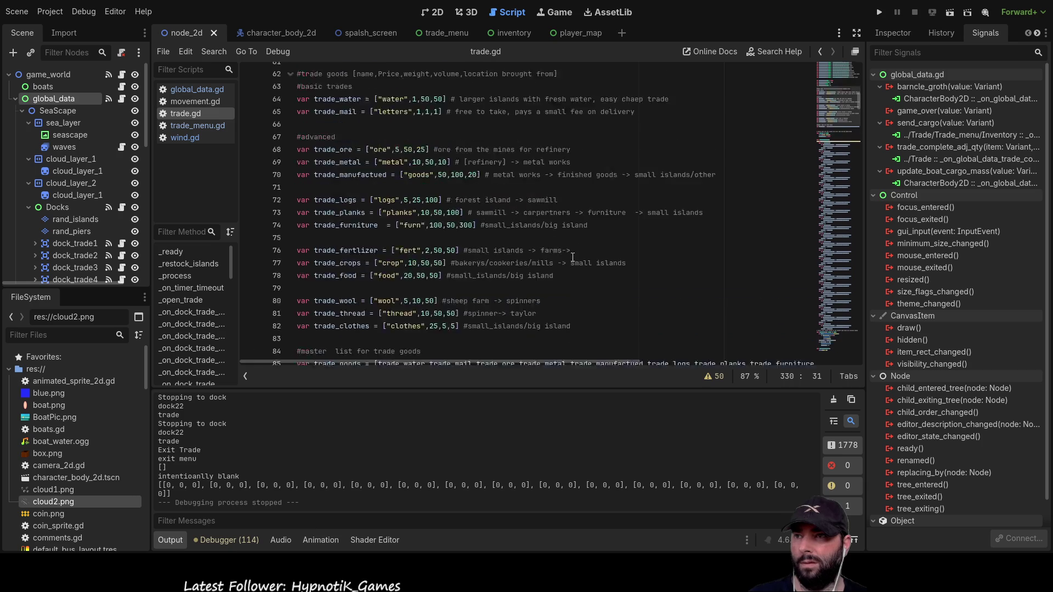
{"action": "scroll", "coordinate": [585, 226], "scroll_direction": "up", "scroll_amount": 3}
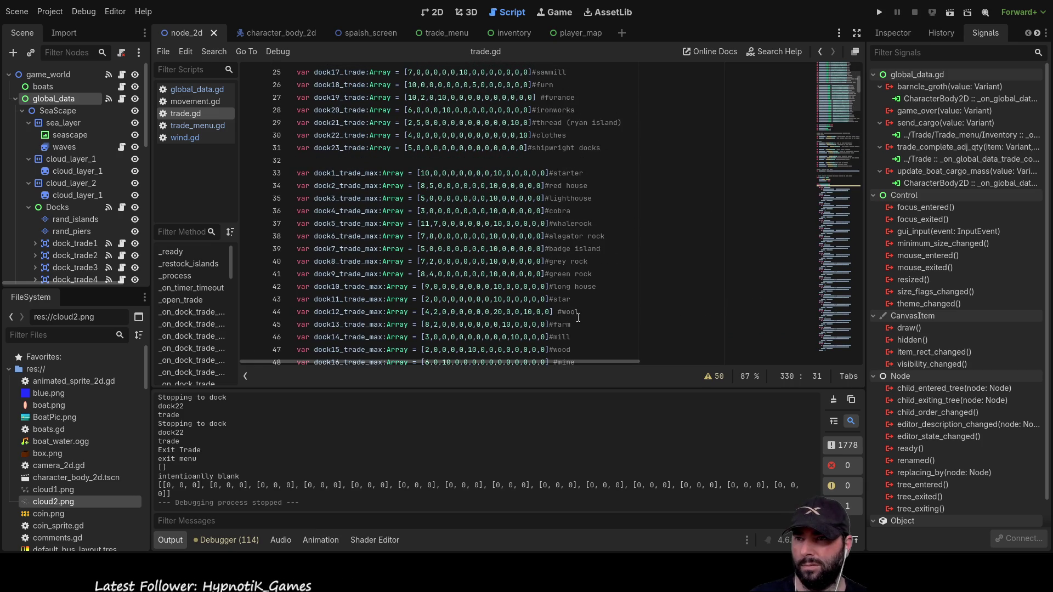
{"action": "double_click", "coordinate": [562, 349]}
- Go to the dock15 elif branch of _open_trade, where its sell list is set
{"action": "scroll", "coordinate": [527, 309], "scroll_direction": "down", "scroll_amount": 3}
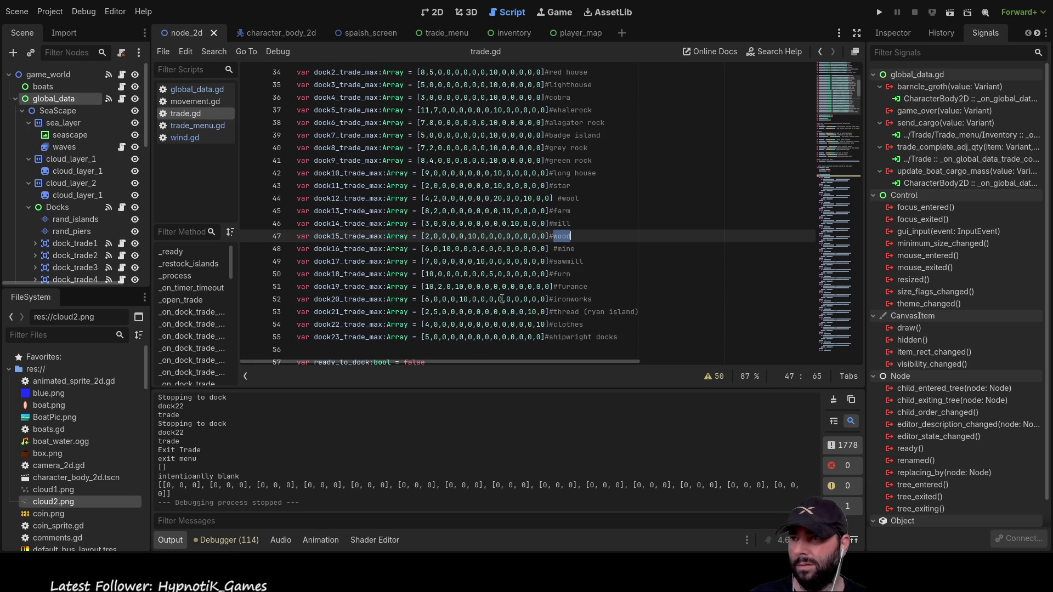
{"action": "scroll", "coordinate": [524, 291], "scroll_direction": "down", "scroll_amount": 20}
{"action": "scroll", "coordinate": [522, 271], "scroll_direction": "down", "scroll_amount": 20}
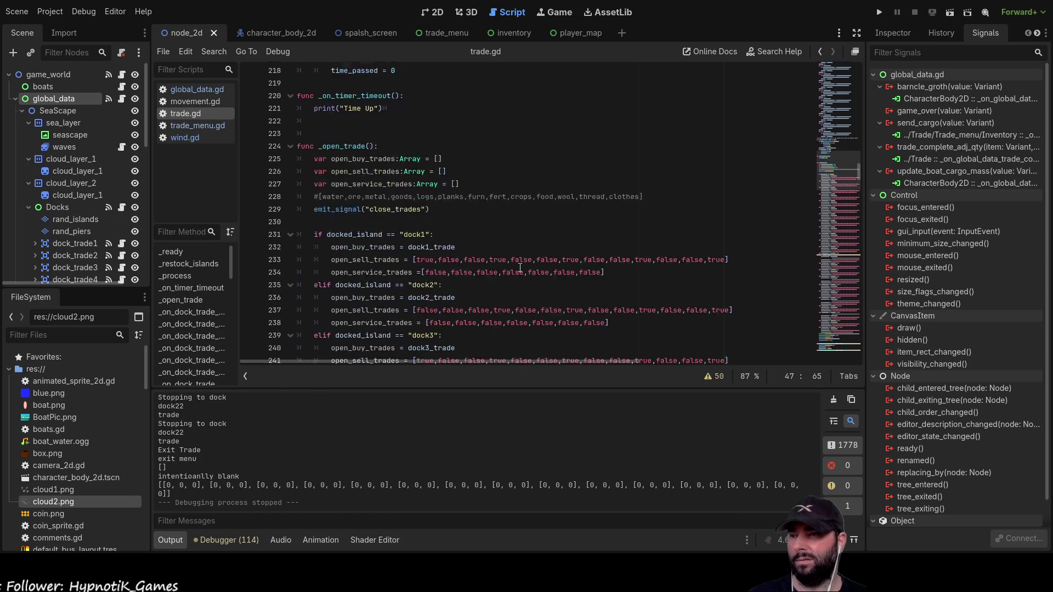
{"action": "scroll", "coordinate": [520, 267], "scroll_direction": "down", "scroll_amount": 6}
{"action": "scroll", "coordinate": [520, 267], "scroll_direction": "down", "scroll_amount": 6}
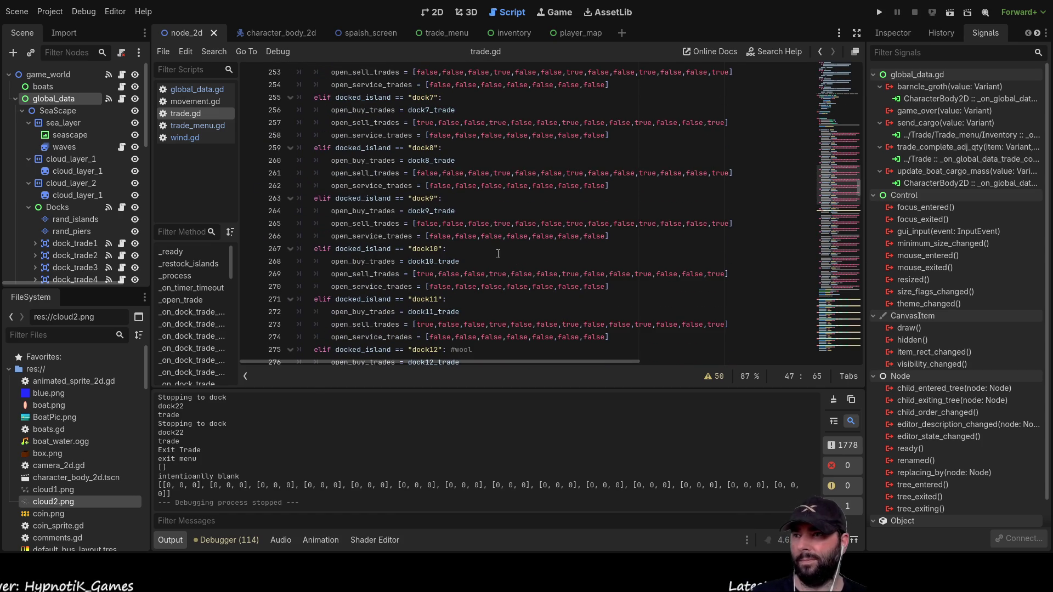
{"action": "scroll", "coordinate": [471, 246], "scroll_direction": "down", "scroll_amount": 3}
{"action": "scroll", "coordinate": [471, 246], "scroll_direction": "down", "scroll_amount": 2}
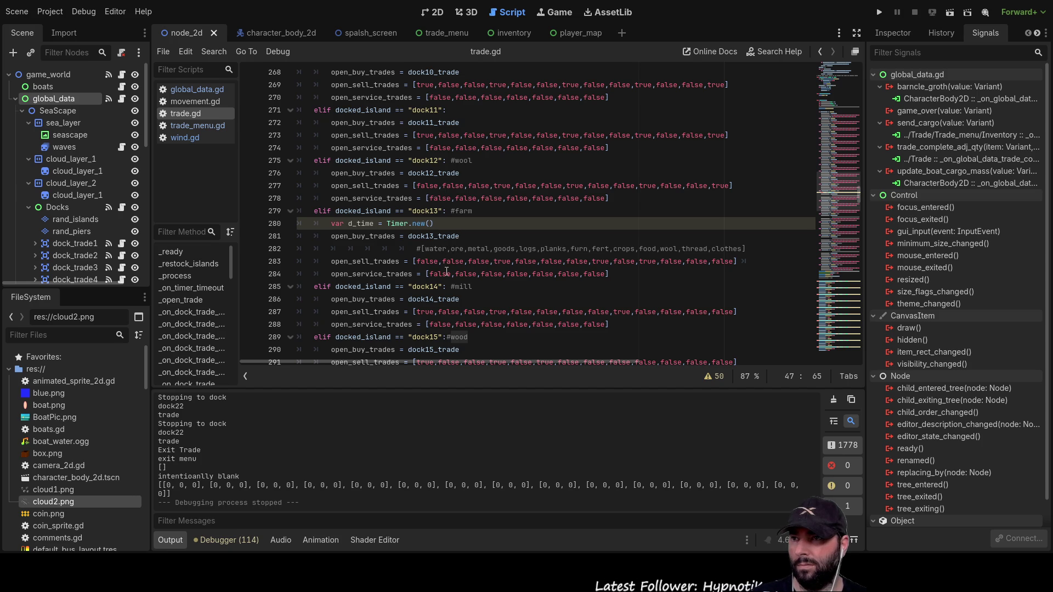
{"action": "scroll", "coordinate": [446, 272], "scroll_direction": "down", "scroll_amount": 2}
{"action": "left_click", "coordinate": [475, 265]}
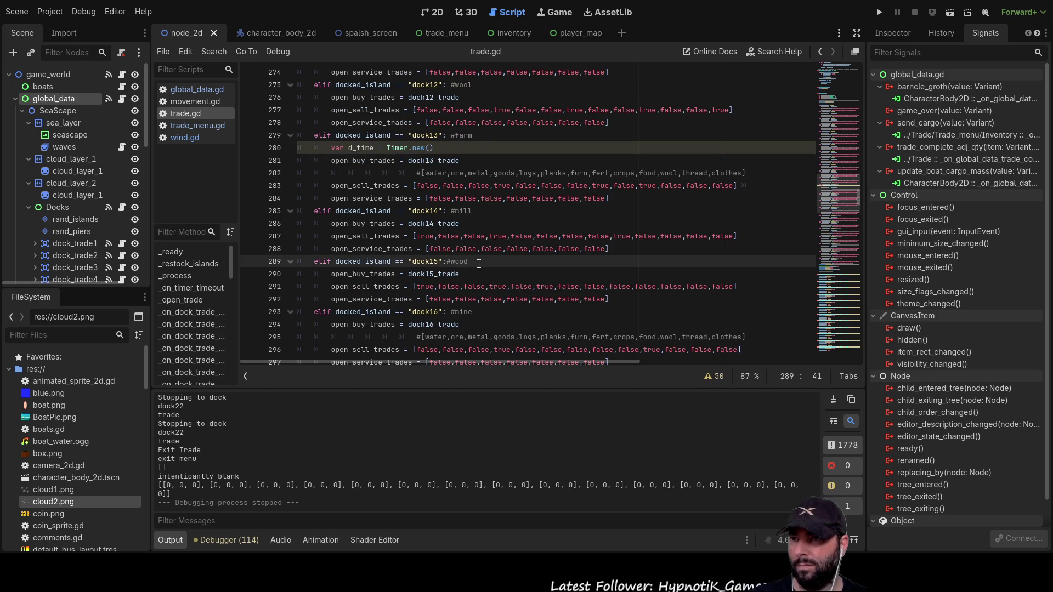
{"action": "scroll", "coordinate": [475, 265], "scroll_direction": "down", "scroll_amount": 2}
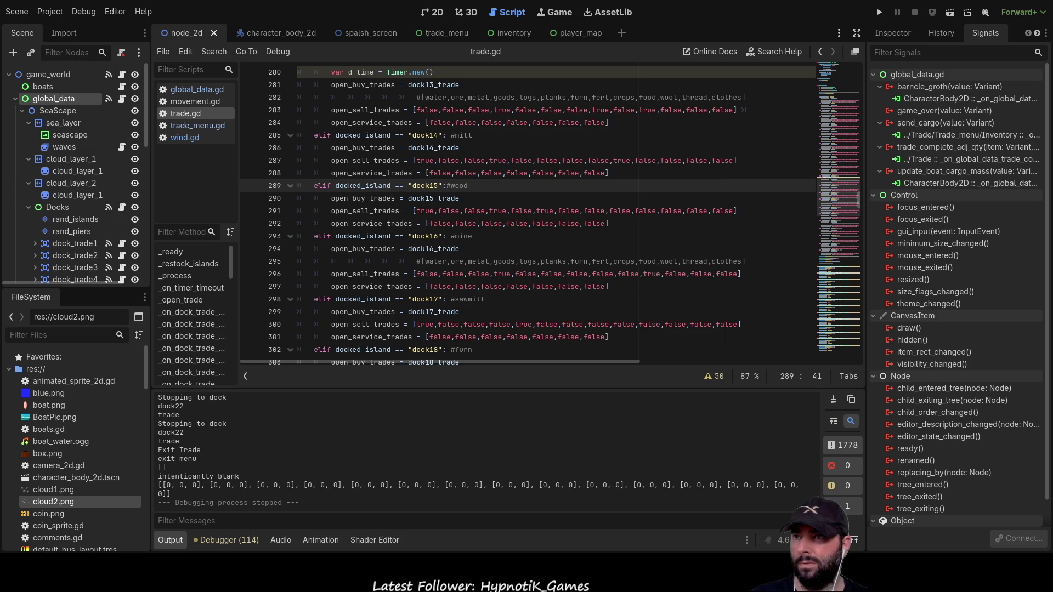
{"action": "double_click", "coordinate": [541, 211]}
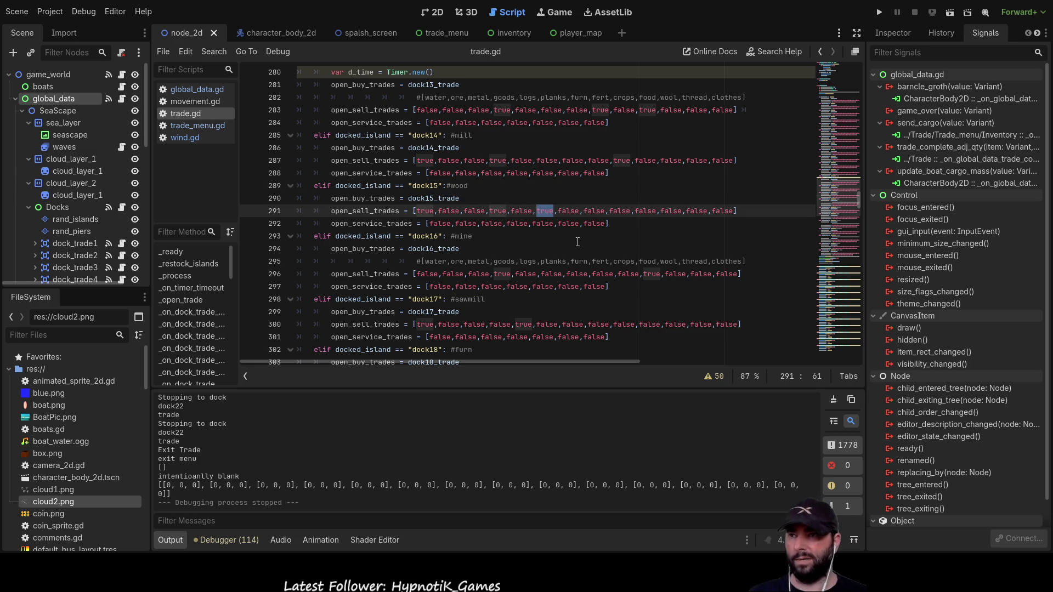
{"action": "type", "text": "false,false"}
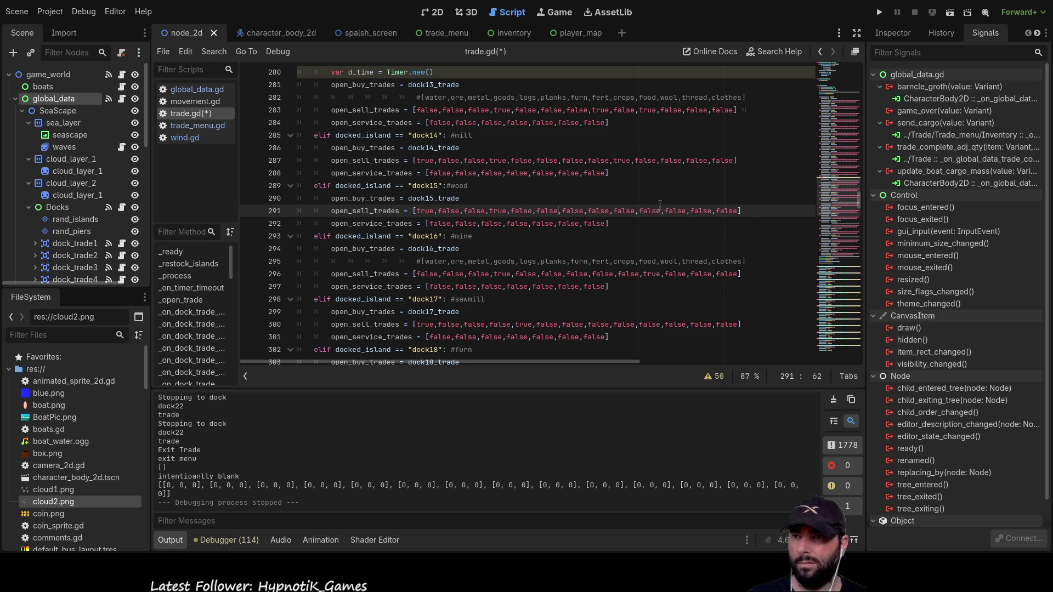
{"action": "double_click", "coordinate": [424, 211]}
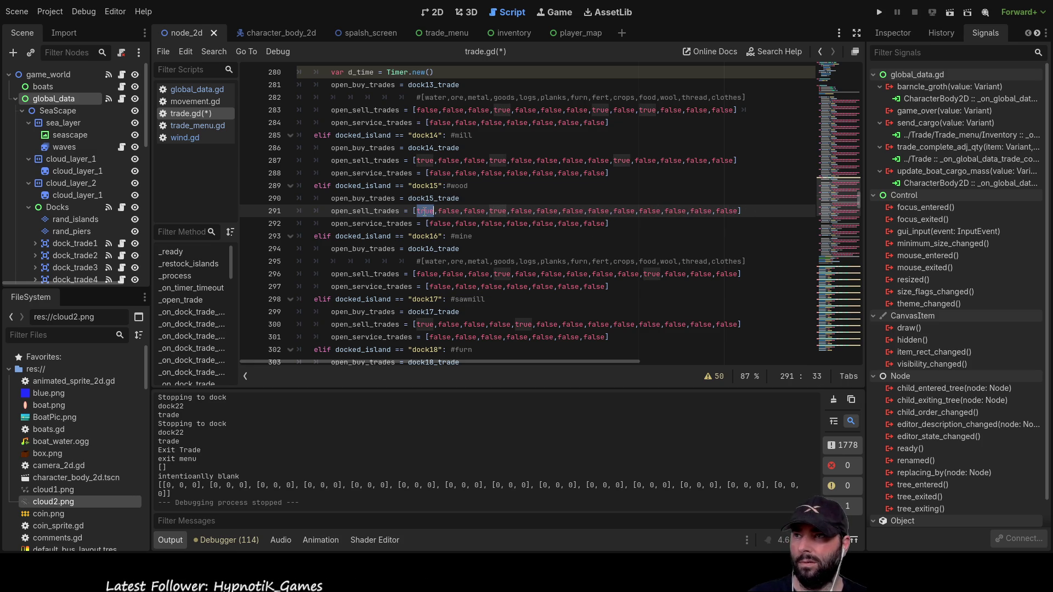
{"action": "double_click", "coordinate": [497, 211]}
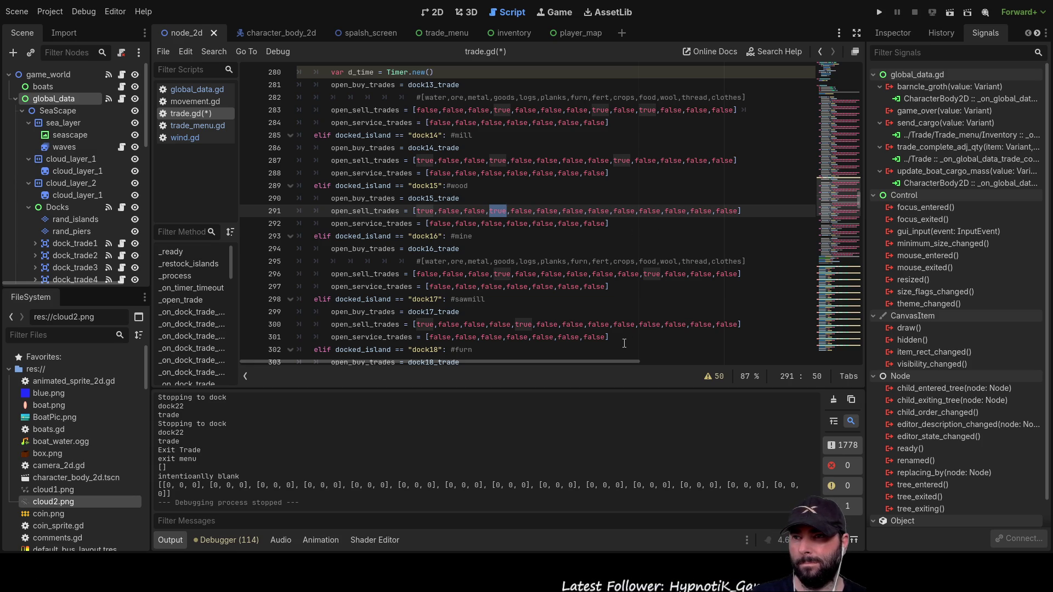
{"action": "scroll", "coordinate": [583, 313], "scroll_direction": "up", "scroll_amount": 20}
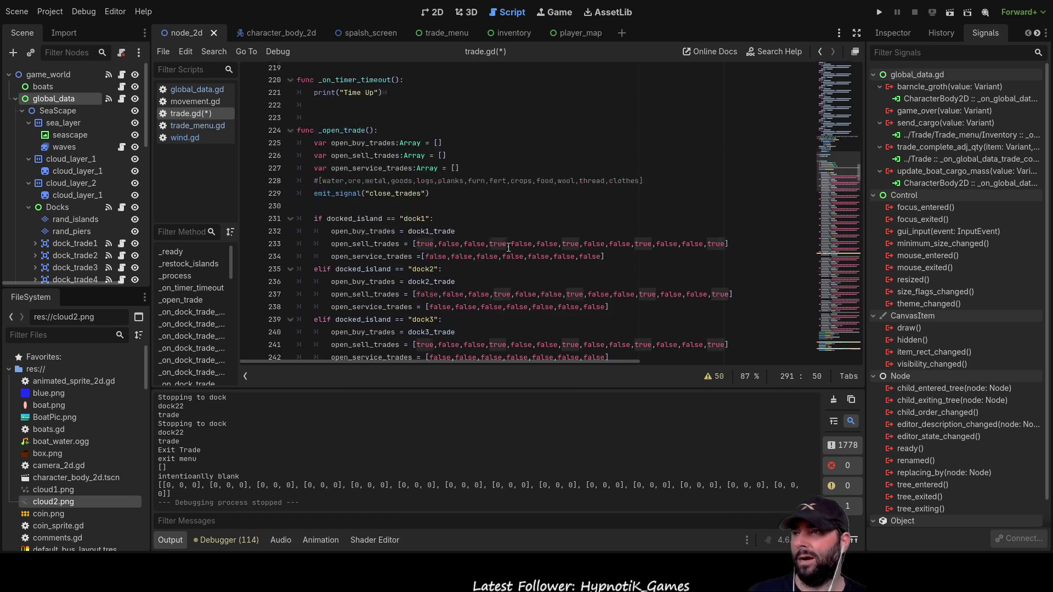
{"action": "scroll", "coordinate": [561, 311], "scroll_direction": "down", "scroll_amount": 5}
{"action": "left_click", "coordinate": [185, 89]}
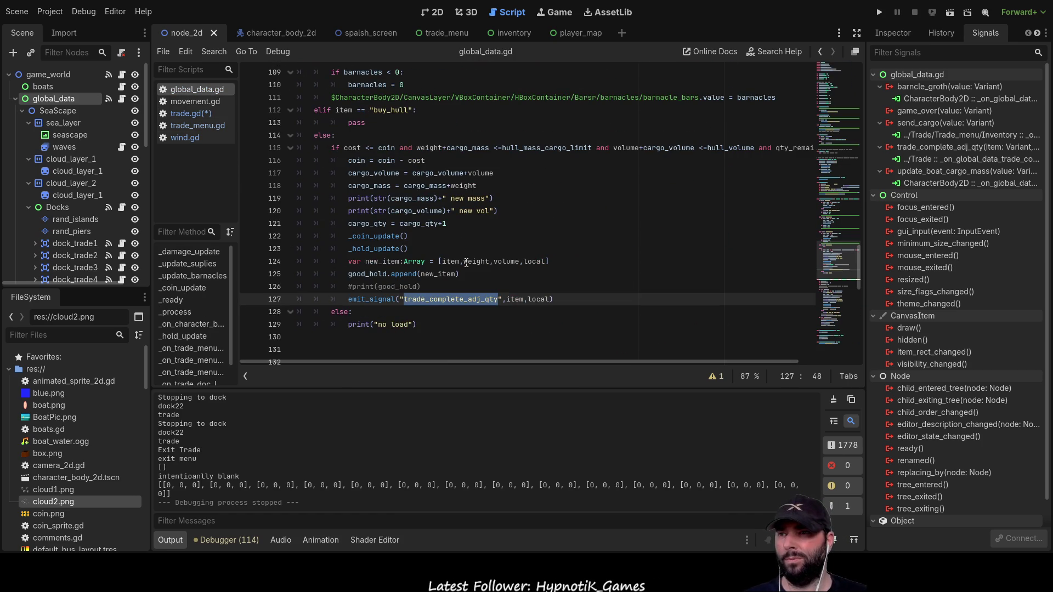
{"action": "scroll", "coordinate": [448, 295], "scroll_direction": "up", "scroll_amount": 4}
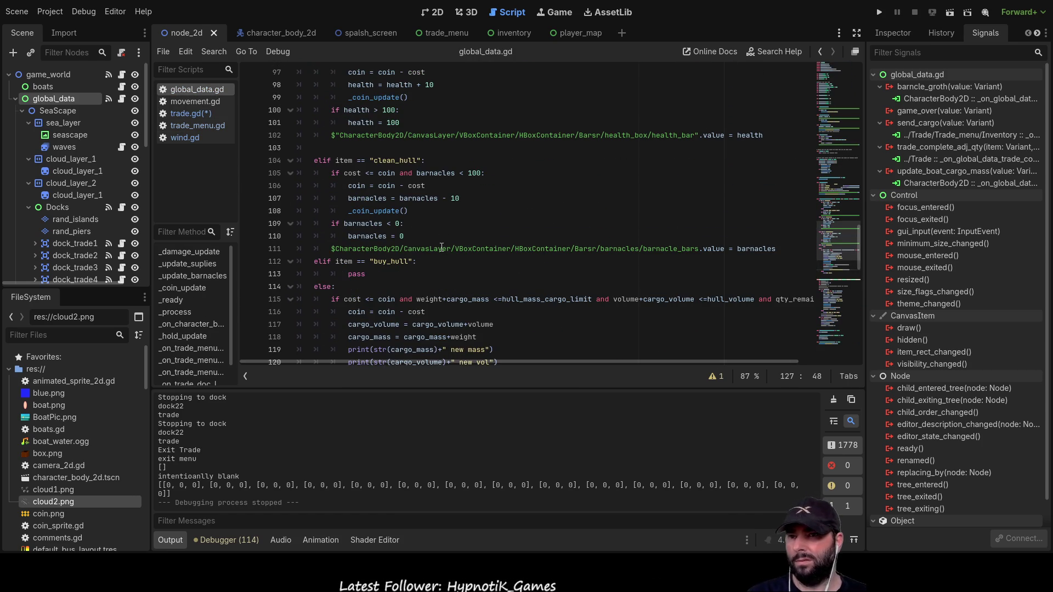
{"action": "scroll", "coordinate": [440, 248], "scroll_direction": "down", "scroll_amount": 6}
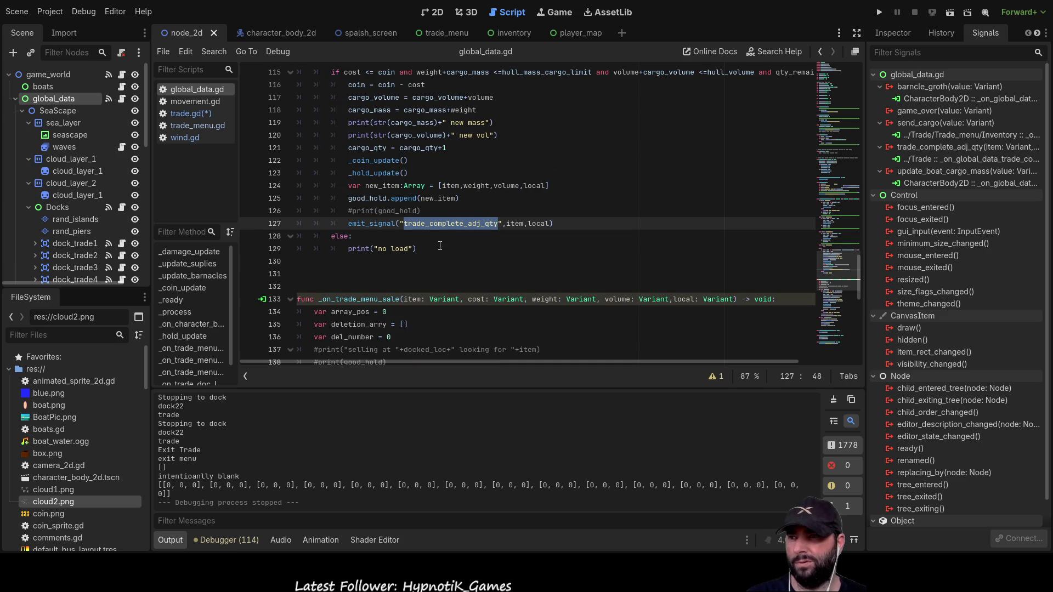
{"action": "scroll", "coordinate": [436, 250], "scroll_direction": "up", "scroll_amount": 5}
{"action": "scroll", "coordinate": [431, 253], "scroll_direction": "down", "scroll_amount": 6}
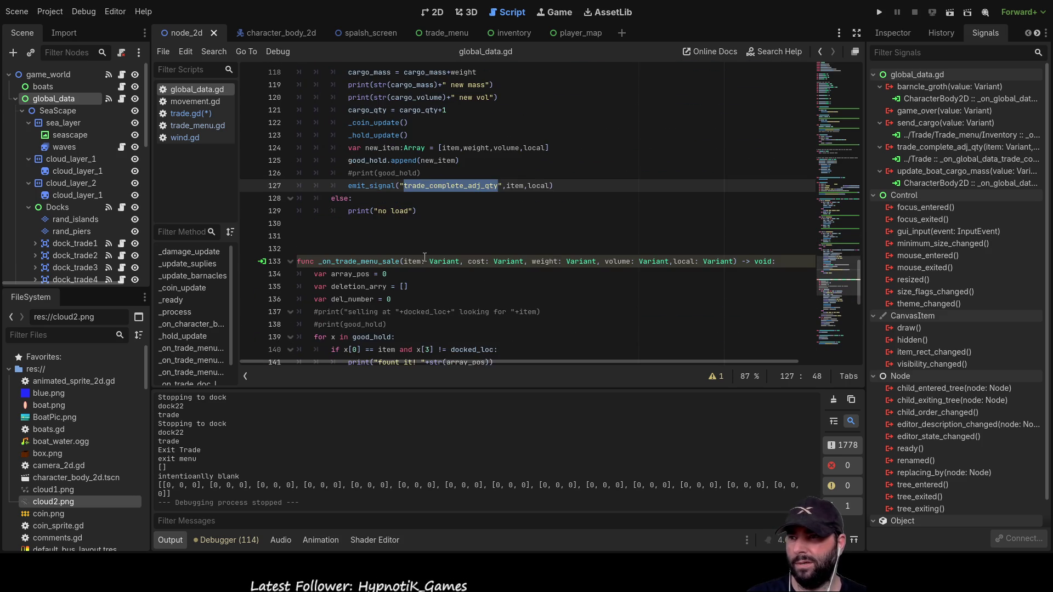
{"action": "scroll", "coordinate": [424, 258], "scroll_direction": "down", "scroll_amount": 3}
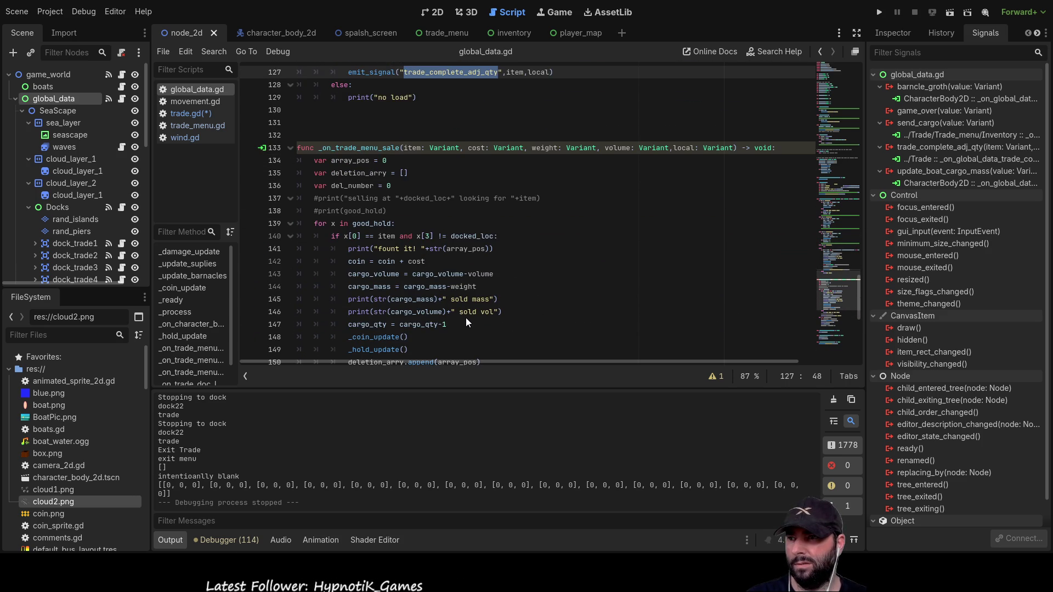
{"action": "double_click", "coordinate": [386, 261]}
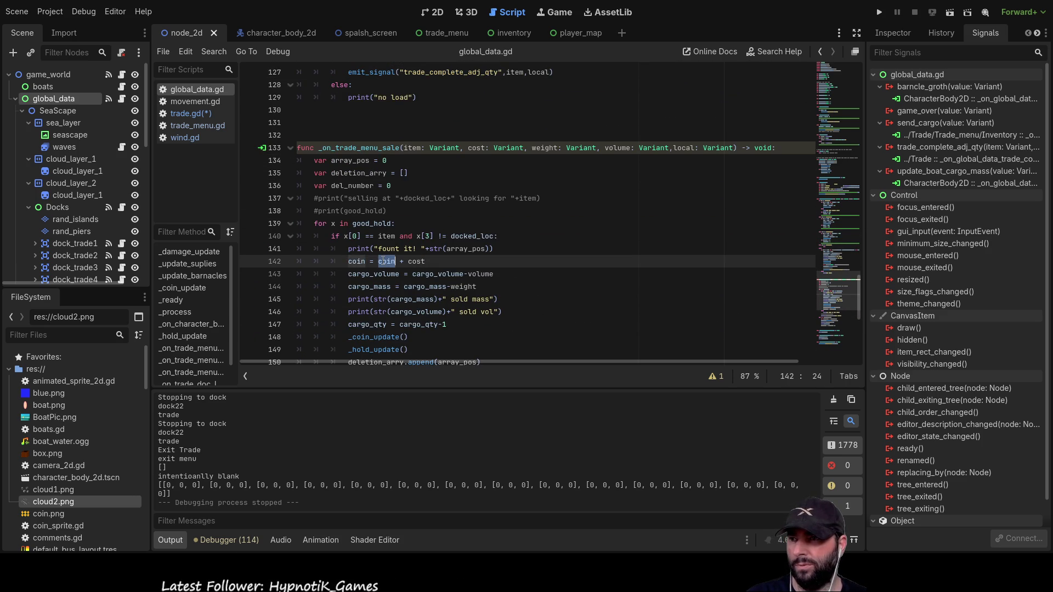
{"action": "double_click", "coordinate": [416, 261]}
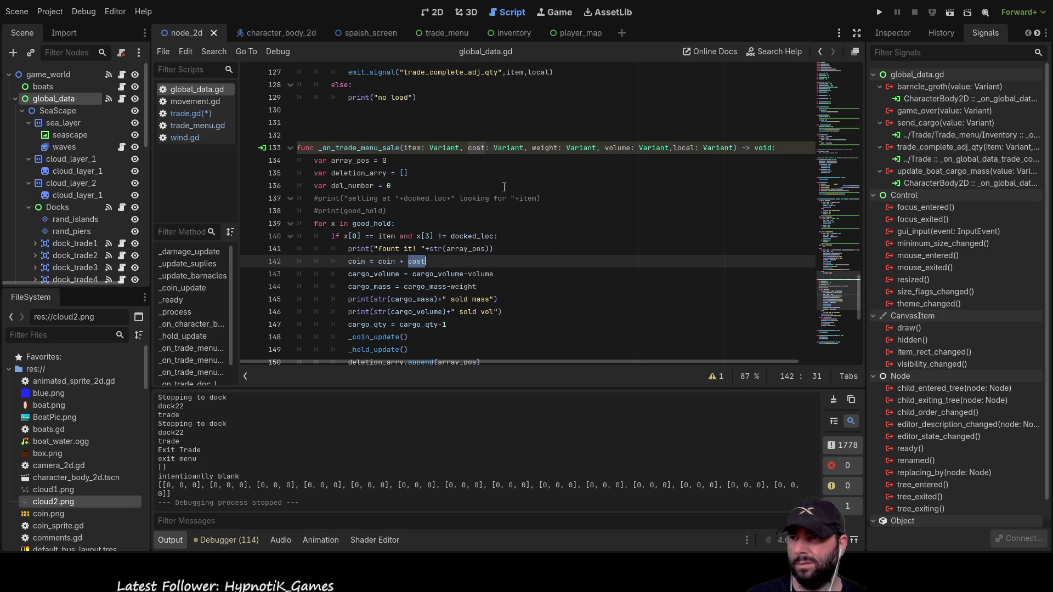
{"action": "left_click", "coordinate": [190, 114]}
{"action": "scroll", "coordinate": [526, 257], "scroll_direction": "down", "scroll_amount": 5}
{"action": "scroll", "coordinate": [526, 256], "scroll_direction": "down", "scroll_amount": 20}
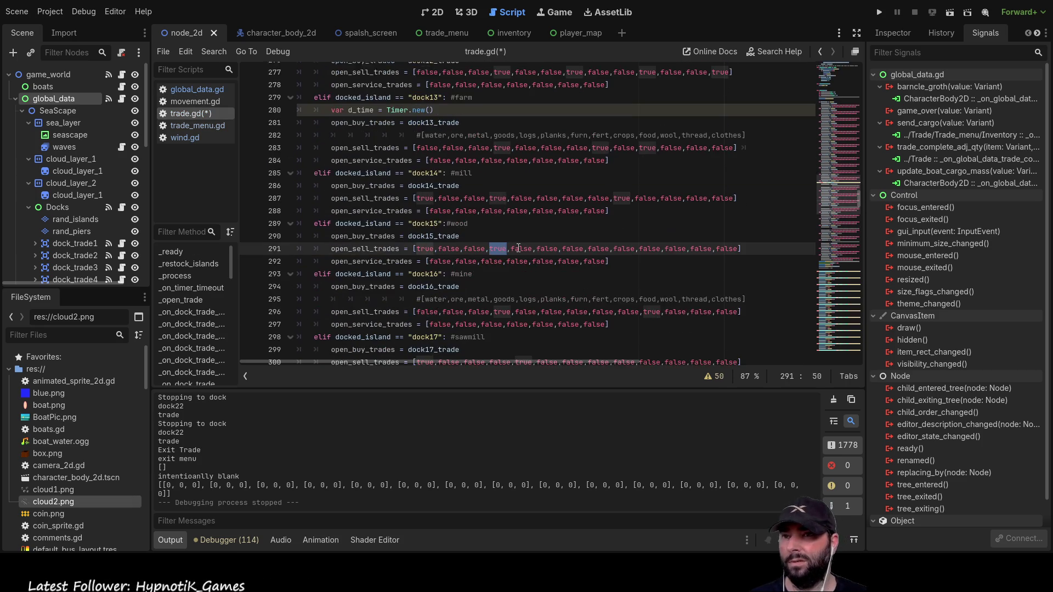
{"action": "scroll", "coordinate": [526, 250], "scroll_direction": "down", "scroll_amount": 4}
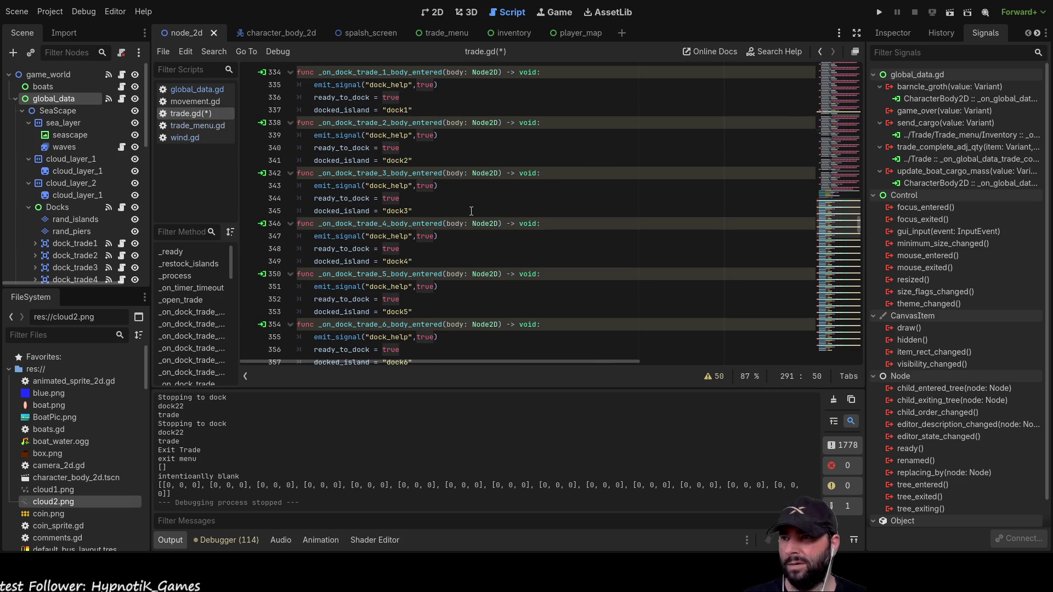
{"action": "scroll", "coordinate": [576, 286], "scroll_direction": "down", "scroll_amount": 20}
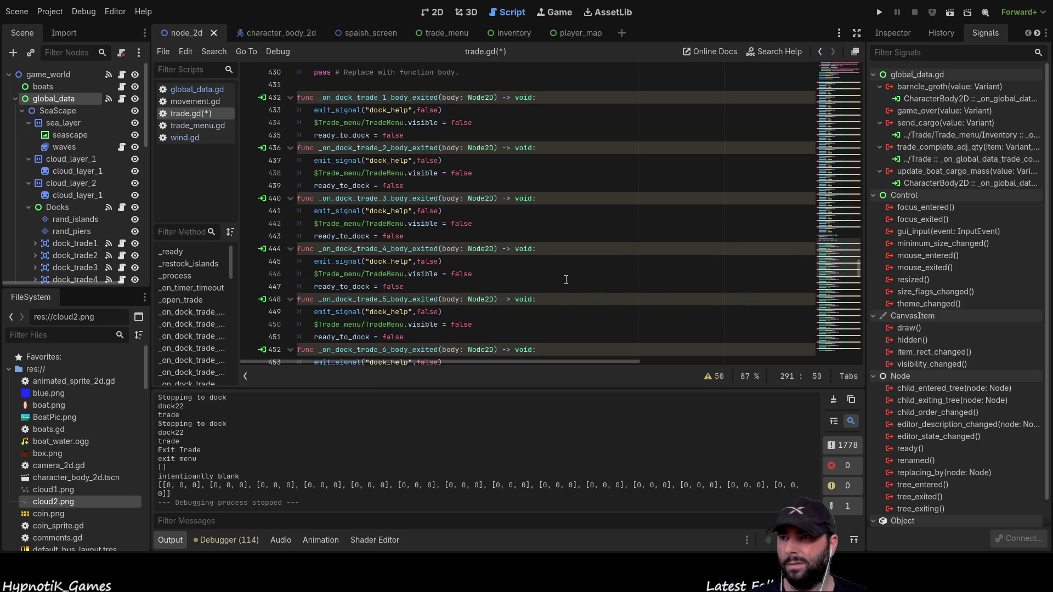
{"action": "scroll", "coordinate": [566, 279], "scroll_direction": "down", "scroll_amount": 20}
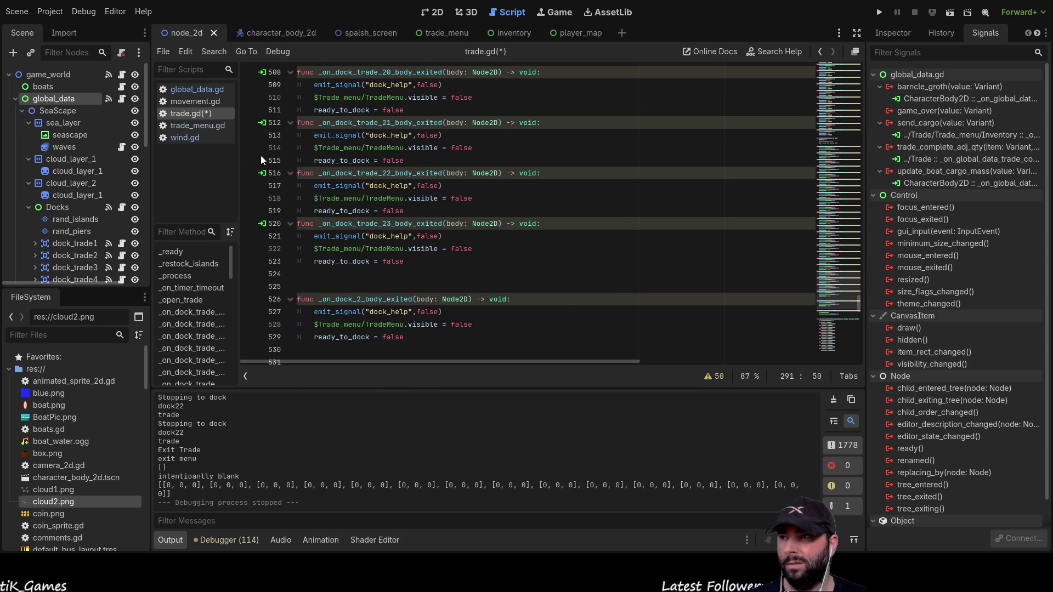
{"action": "left_click", "coordinate": [217, 127]}
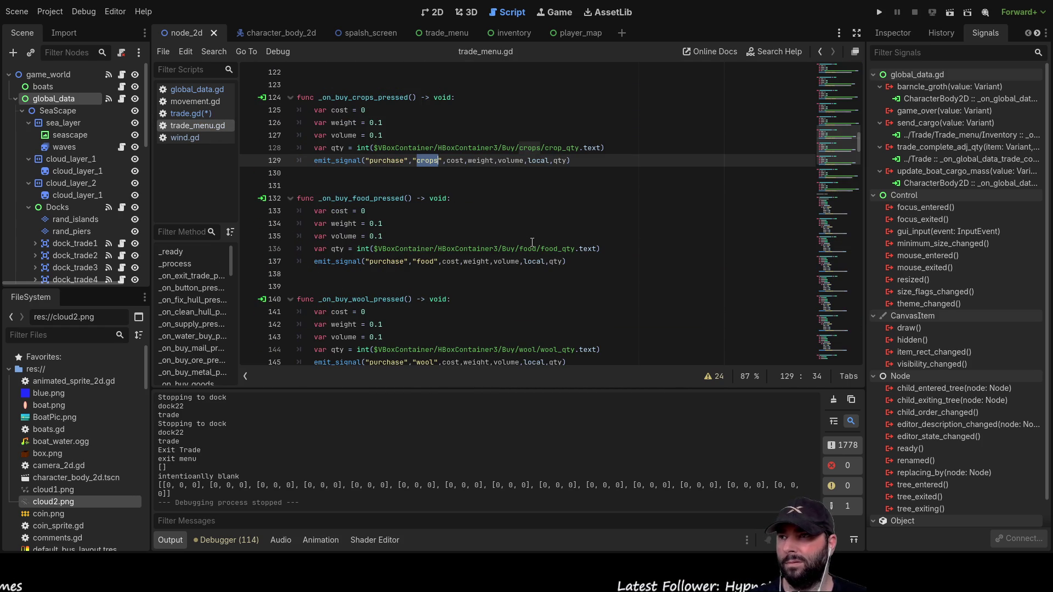
- Add print(x) above the logs cost lookup and copy that line
{"action": "scroll", "coordinate": [471, 234], "scroll_direction": "down", "scroll_amount": 20}
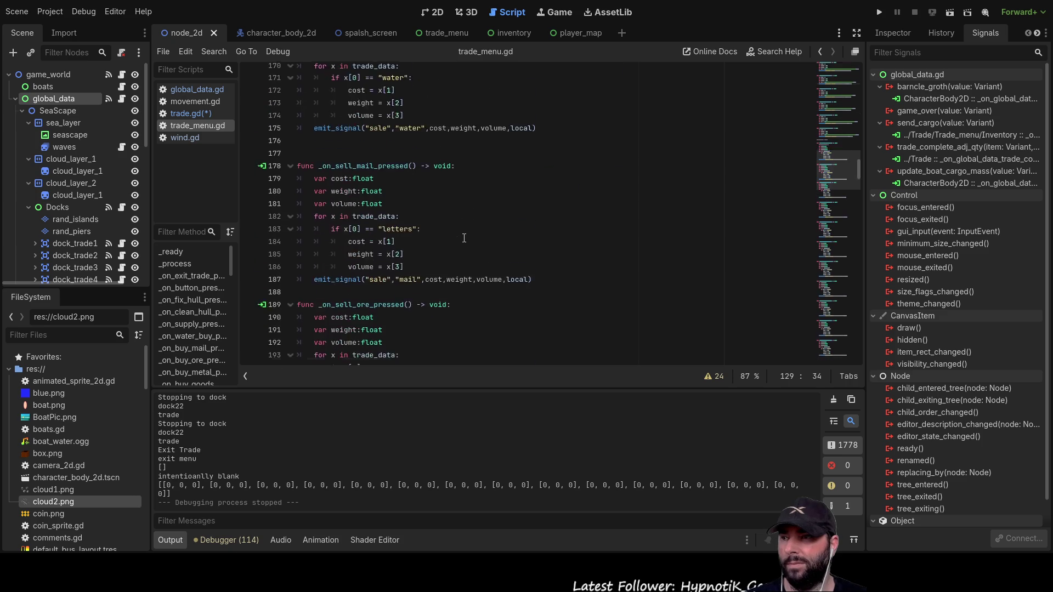
{"action": "scroll", "coordinate": [471, 235], "scroll_direction": "down", "scroll_amount": 2}
{"action": "scroll", "coordinate": [417, 217], "scroll_direction": "up", "scroll_amount": 6}
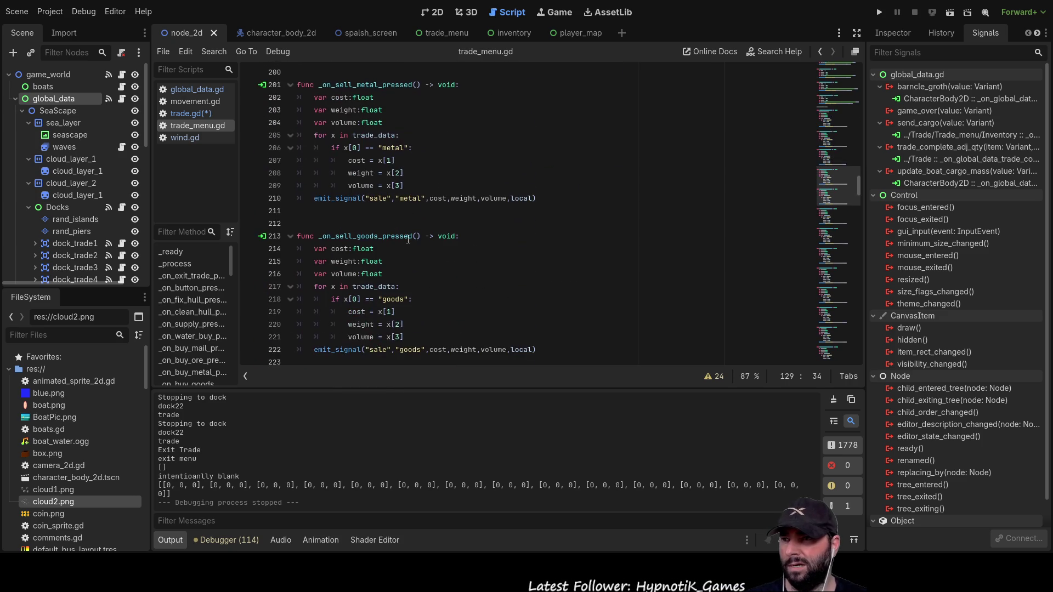
{"action": "scroll", "coordinate": [362, 198], "scroll_direction": "down", "scroll_amount": 4}
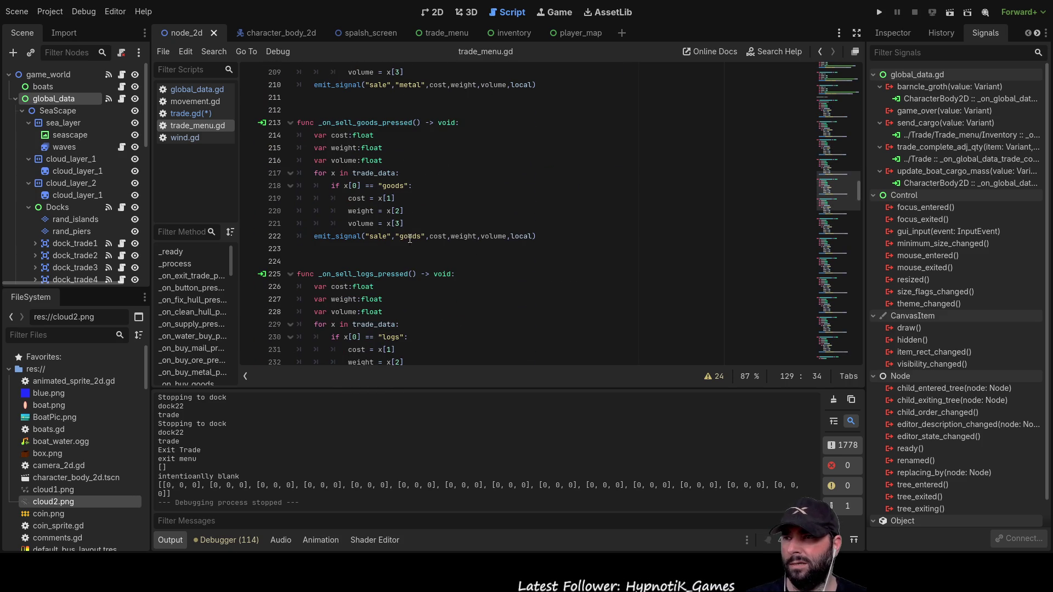
{"action": "left_click", "coordinate": [381, 199]}
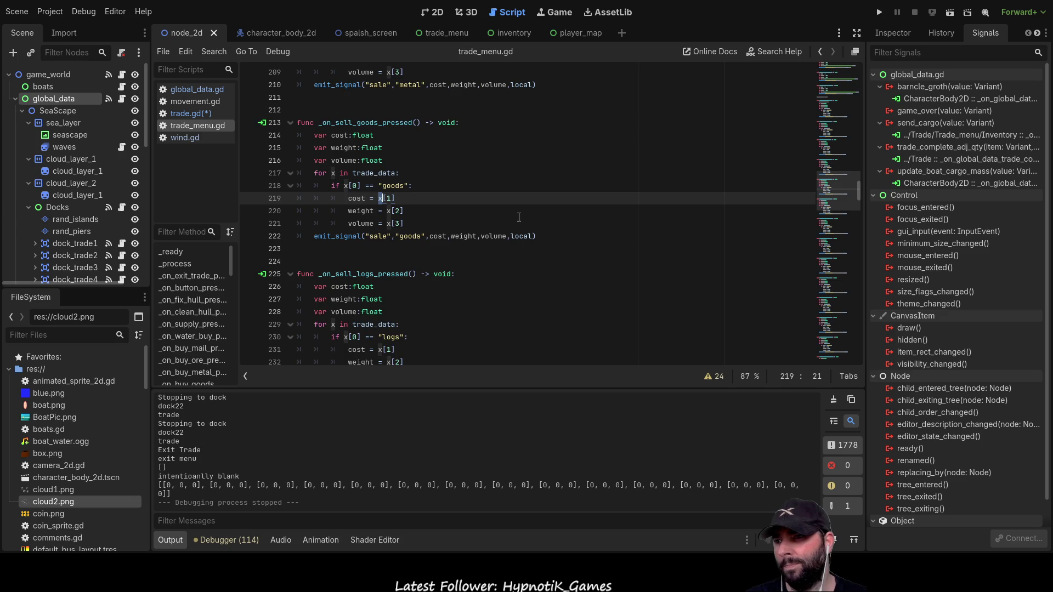
{"action": "scroll", "coordinate": [419, 198], "scroll_direction": "down", "scroll_amount": 5}
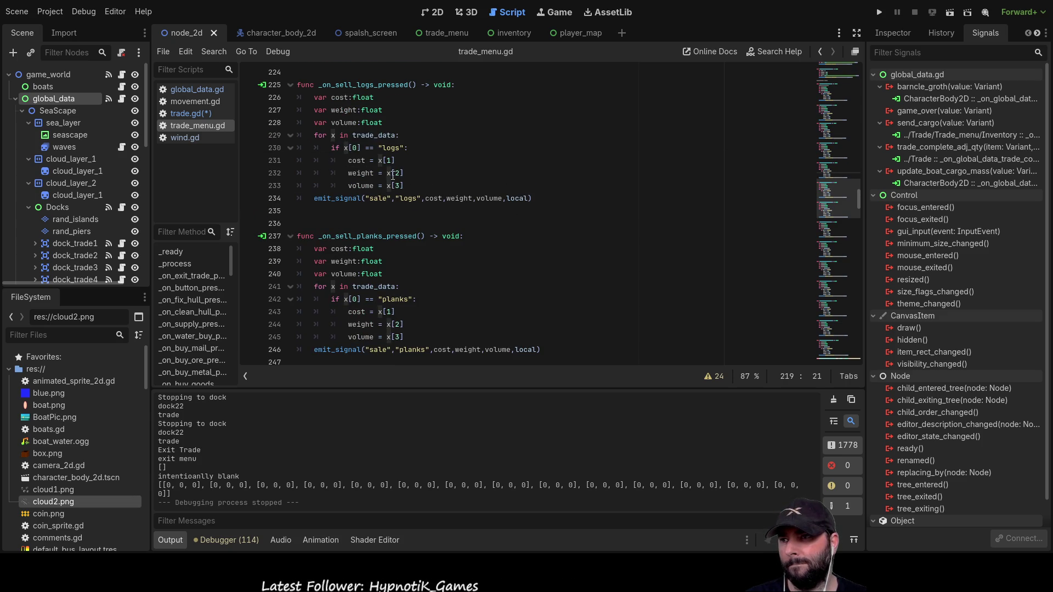
{"action": "left_click", "coordinate": [349, 160]}
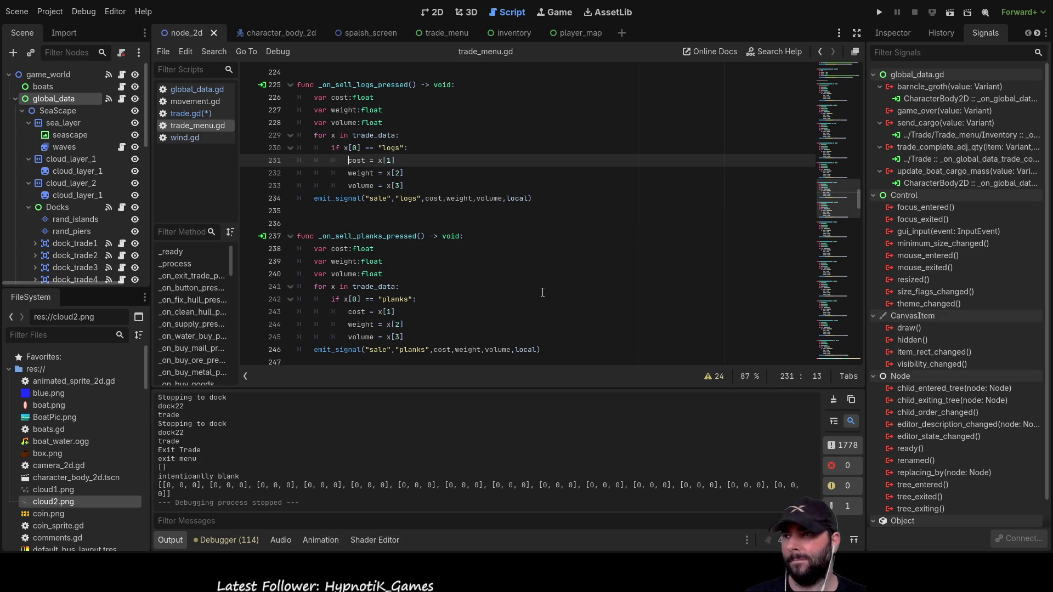
{"action": "key", "text": "Return"}
{"action": "key", "text": "Up"}
{"action": "type", "text": "print"}
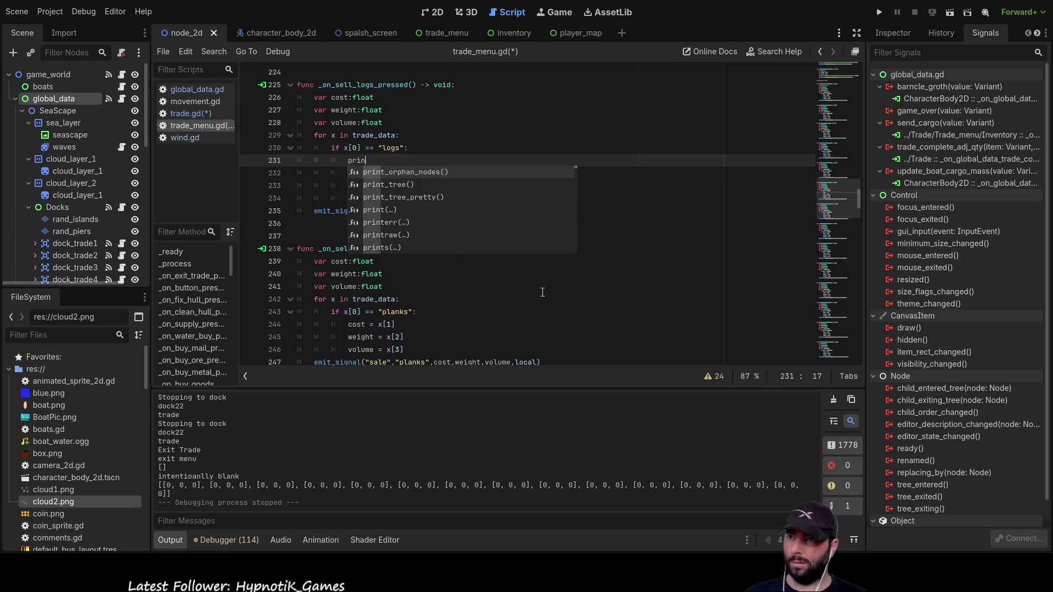
{"action": "type", "text": "("}
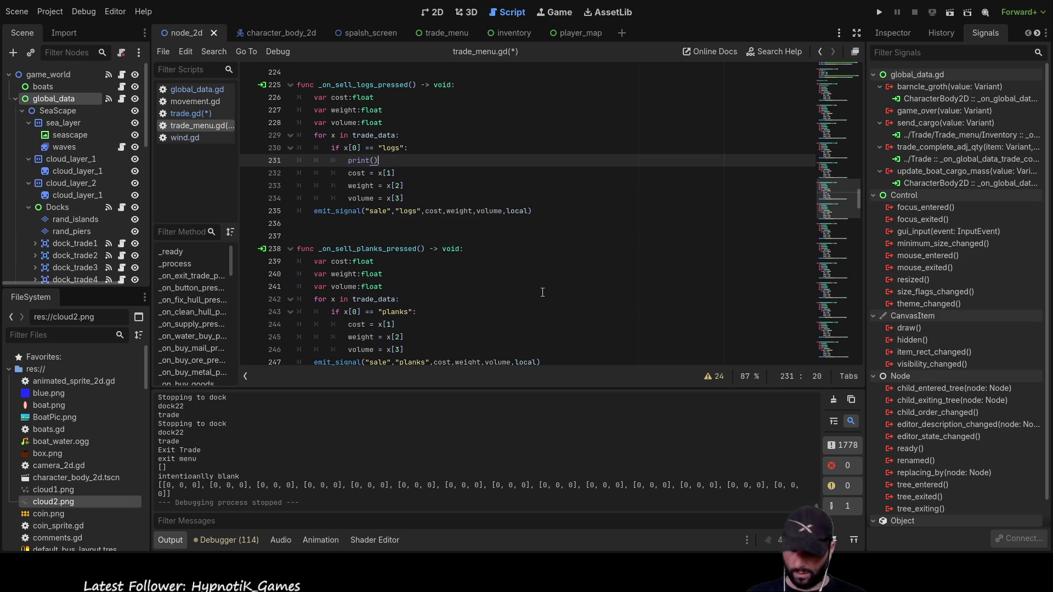
{"action": "type", "text": "x"}
{"action": "key", "text": "End"}
{"action": "key", "text": "shift+Home"}
- Paste print(x) above the planks cost lookup, removing the extra blank lines
{"action": "key", "text": "Down"}
{"action": "key", "text": "Down"}
{"action": "key", "text": "Down"}
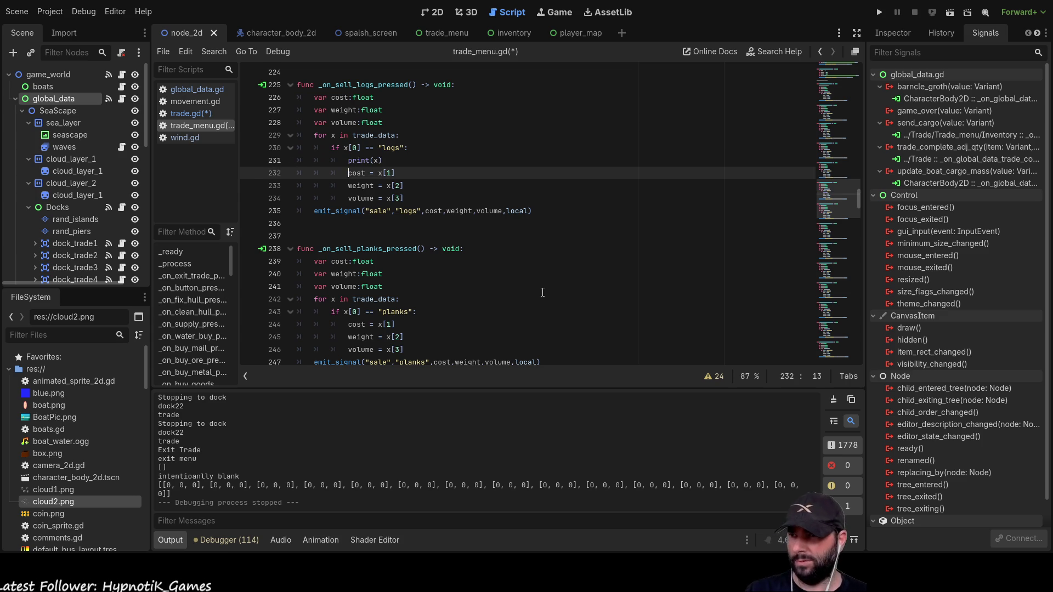
{"action": "key", "text": "Return"}
{"action": "key", "text": "Up"}
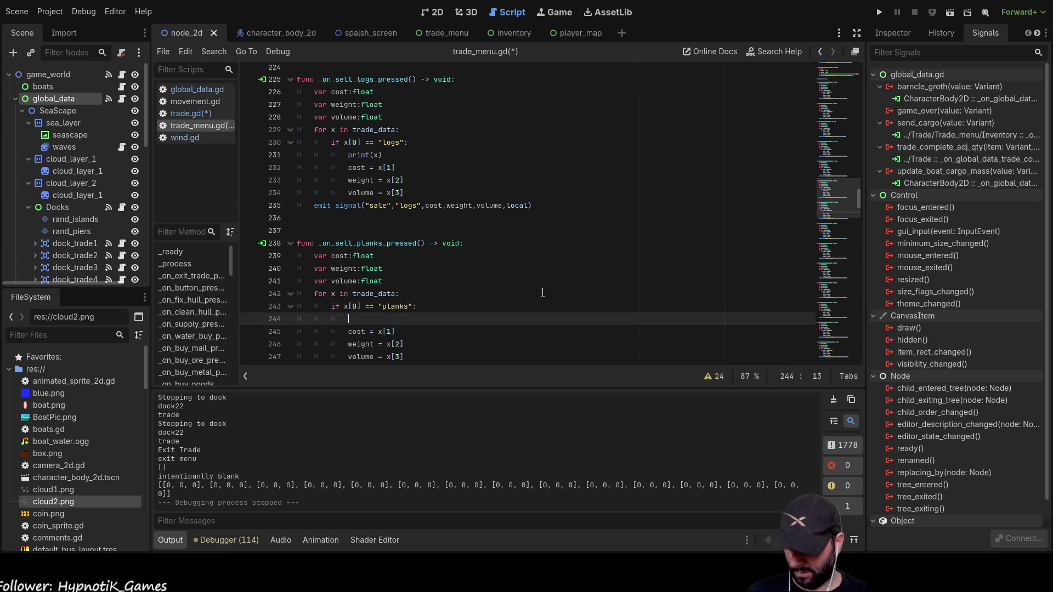
{"action": "key", "text": "Return"}
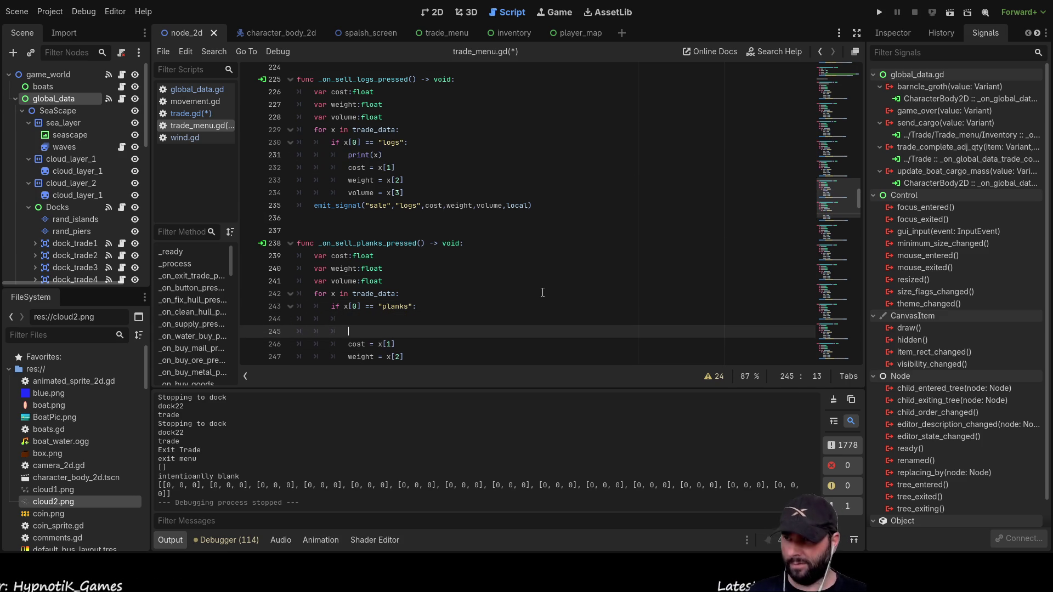
{"action": "key", "text": "ctrl+z"}
{"action": "key", "text": "ctrl+z"}
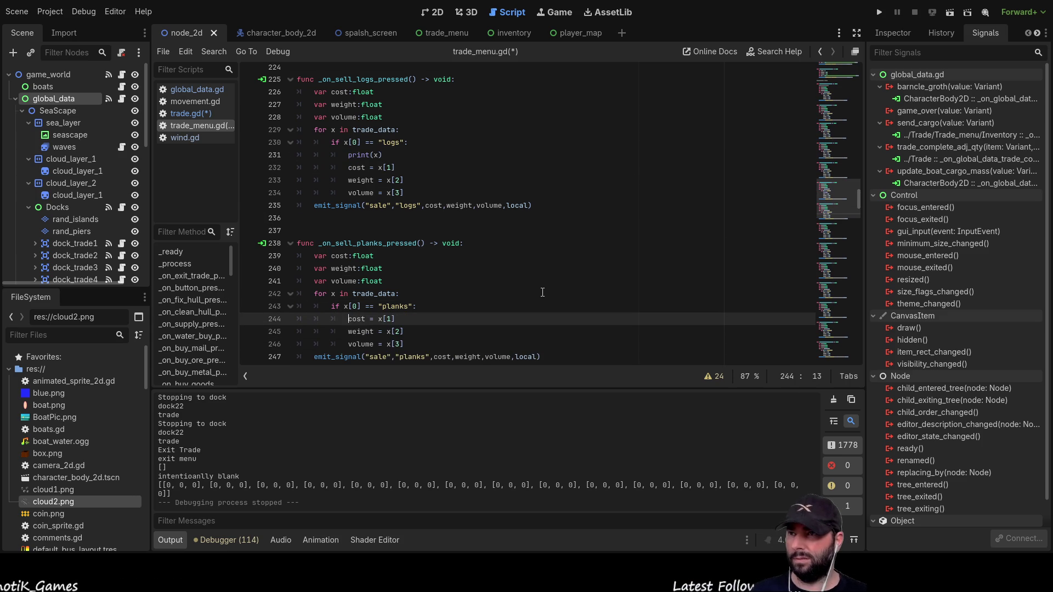
{"action": "key", "text": "Return"}
{"action": "key", "text": "Up"}
{"action": "key", "text": "Return"}
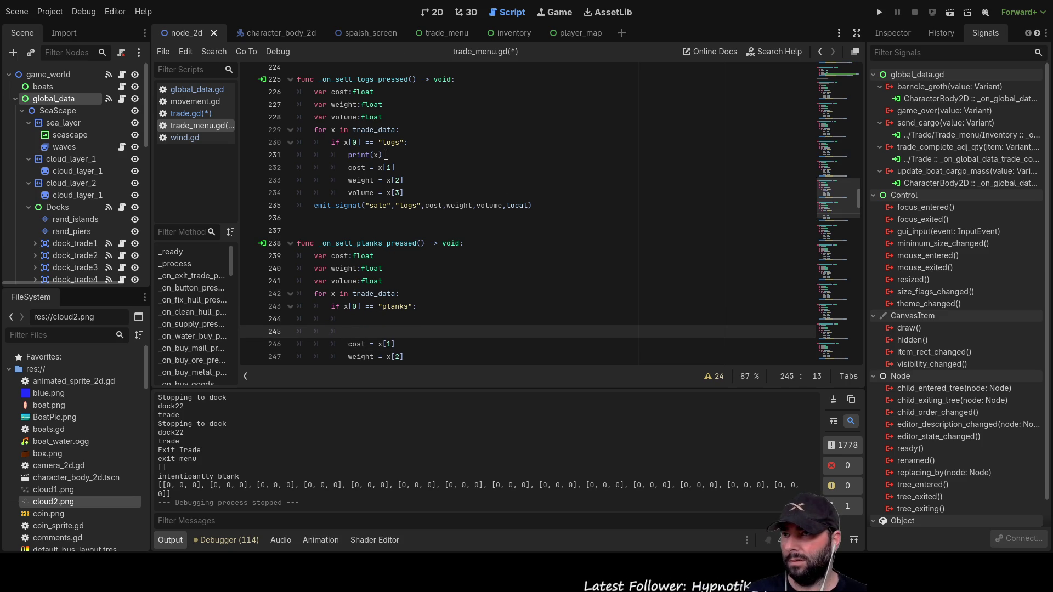
{"action": "left_click_drag", "start_coordinate": [382, 156], "coordinate": [342, 155]}
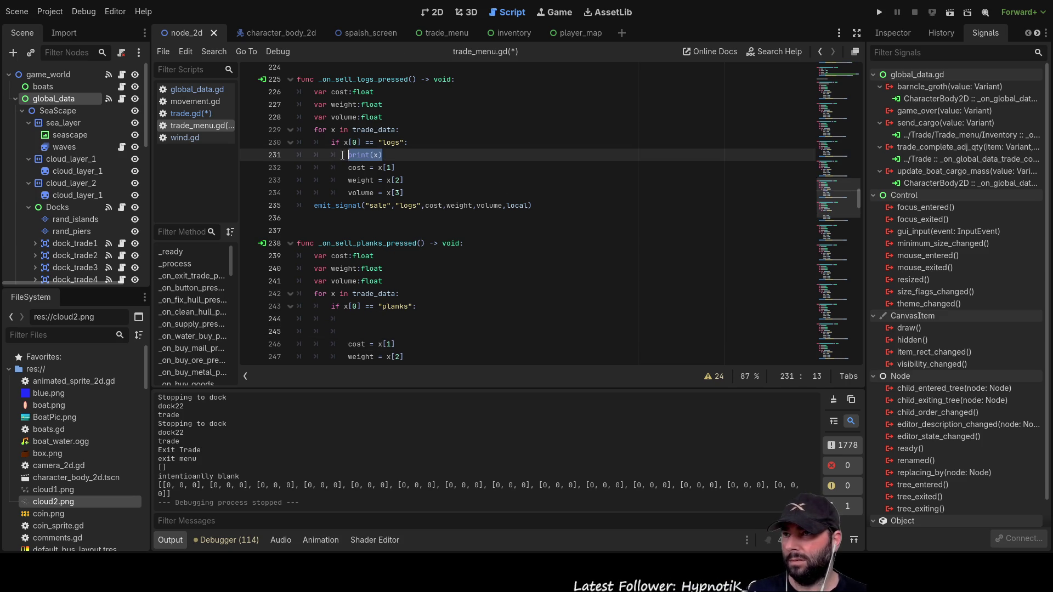
{"action": "left_click", "coordinate": [372, 316]}
{"action": "key", "text": "Down"}
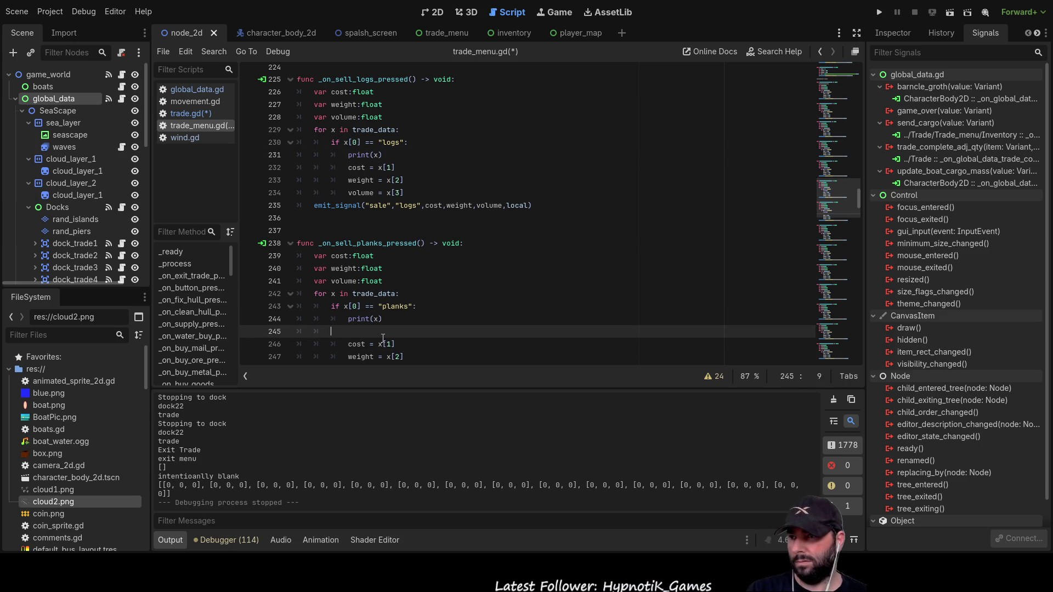
{"action": "key", "text": "BackSpace"}
{"action": "key", "text": "BackSpace"}
{"action": "key", "text": "BackSpace"}
{"action": "key", "text": "ctrl+v"}
{"action": "scroll", "coordinate": [383, 339], "scroll_direction": "up", "scroll_amount": 6}
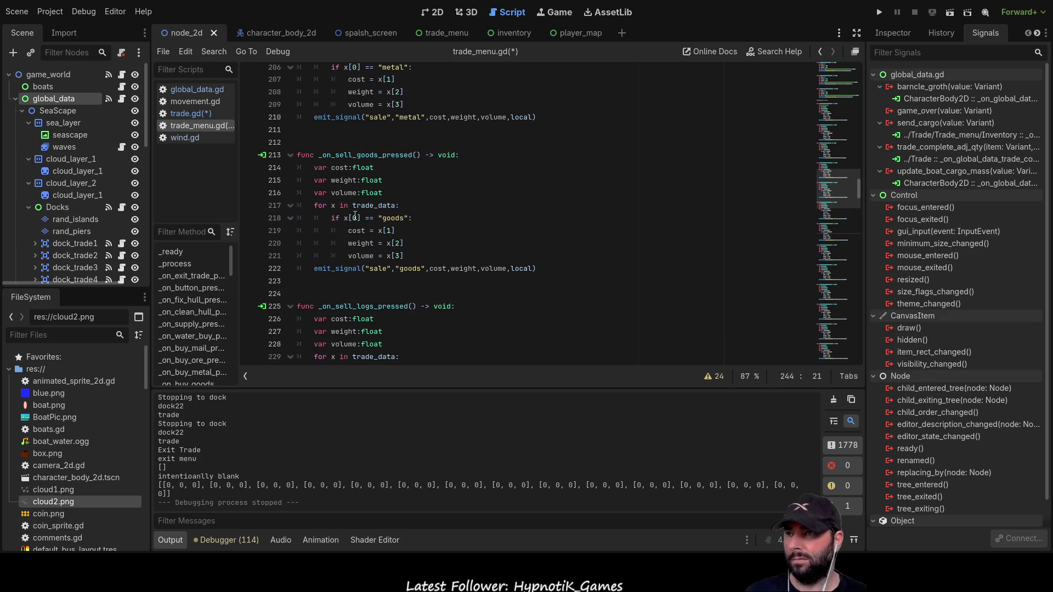
- Open new lines above the goods, metal and ore cost lookups, adding print(x) for ore
{"action": "left_click", "coordinate": [348, 231]}
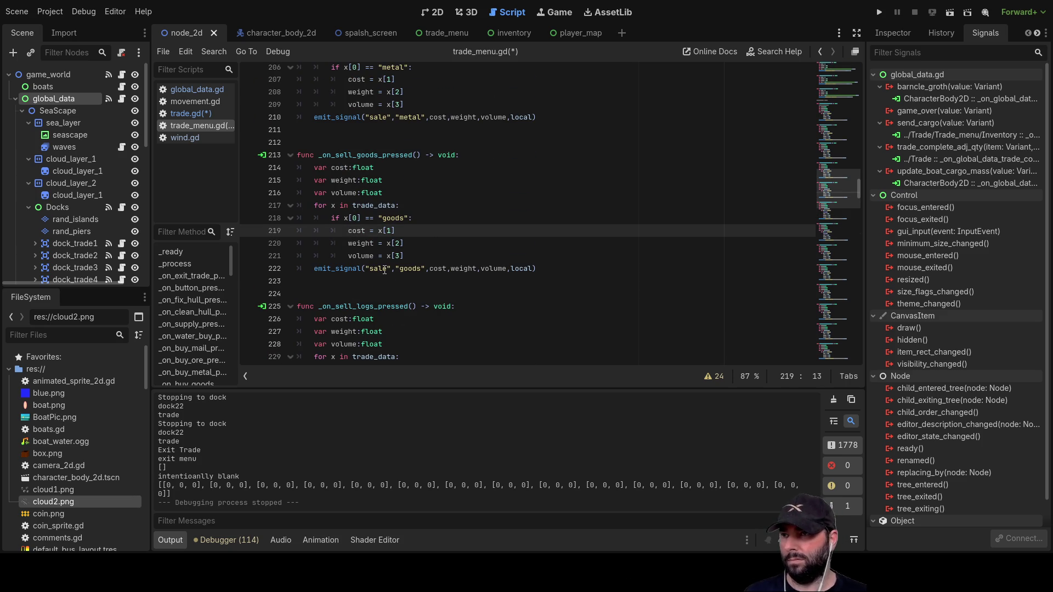
{"action": "key", "text": "Return"}
{"action": "key", "text": "Up"}
{"action": "scroll", "coordinate": [379, 269], "scroll_direction": "up", "scroll_amount": 5}
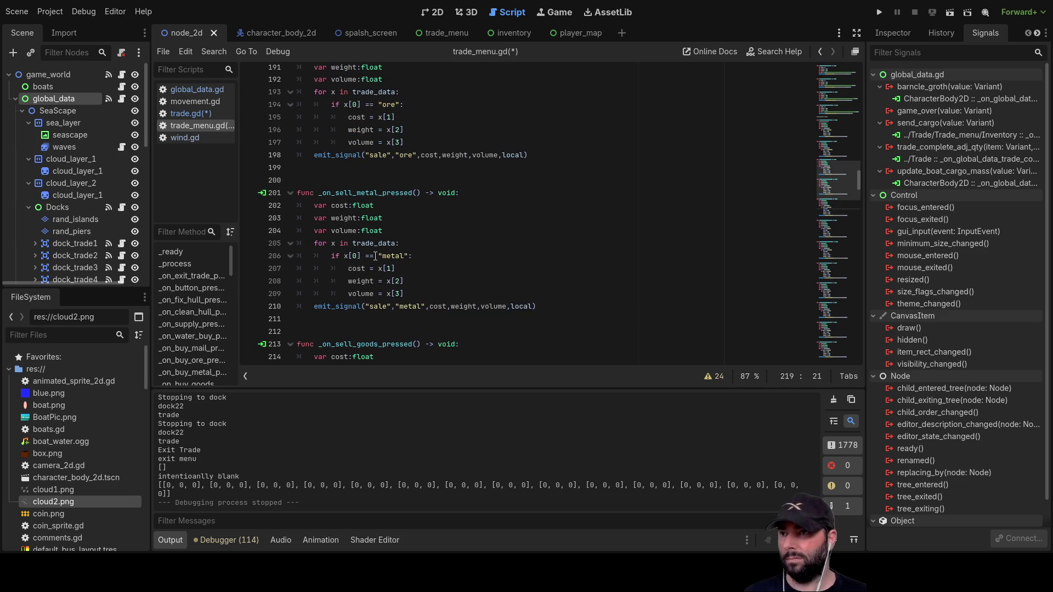
{"action": "left_click", "coordinate": [347, 267]}
{"action": "key", "text": "Return"}
{"action": "key", "text": "Up"}
{"action": "scroll", "coordinate": [346, 259], "scroll_direction": "up", "scroll_amount": 2}
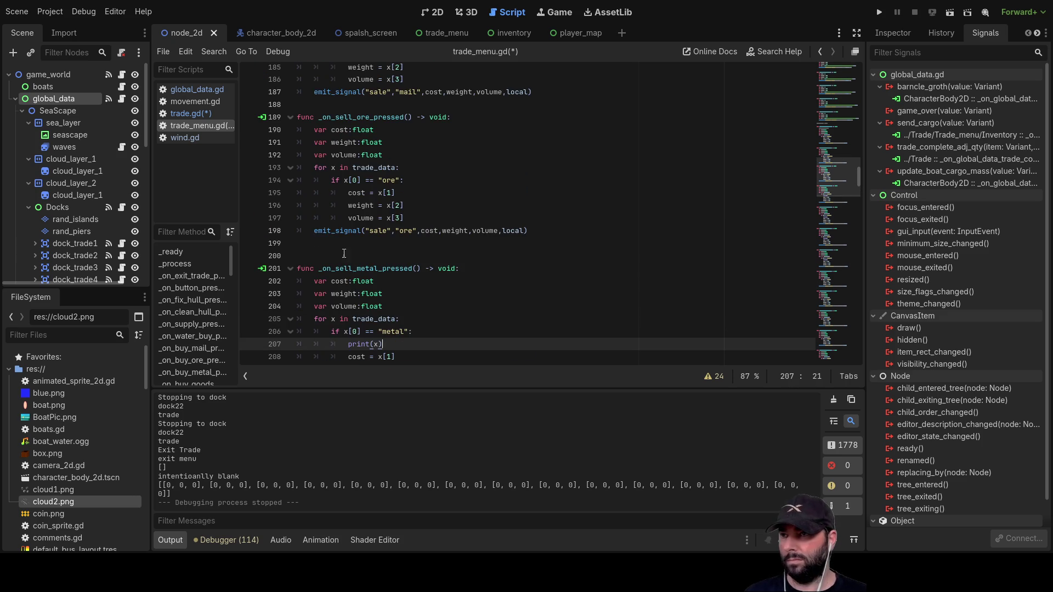
{"action": "left_click", "coordinate": [346, 197]}
{"action": "key", "text": "Return"}
{"action": "key", "text": "Up"}
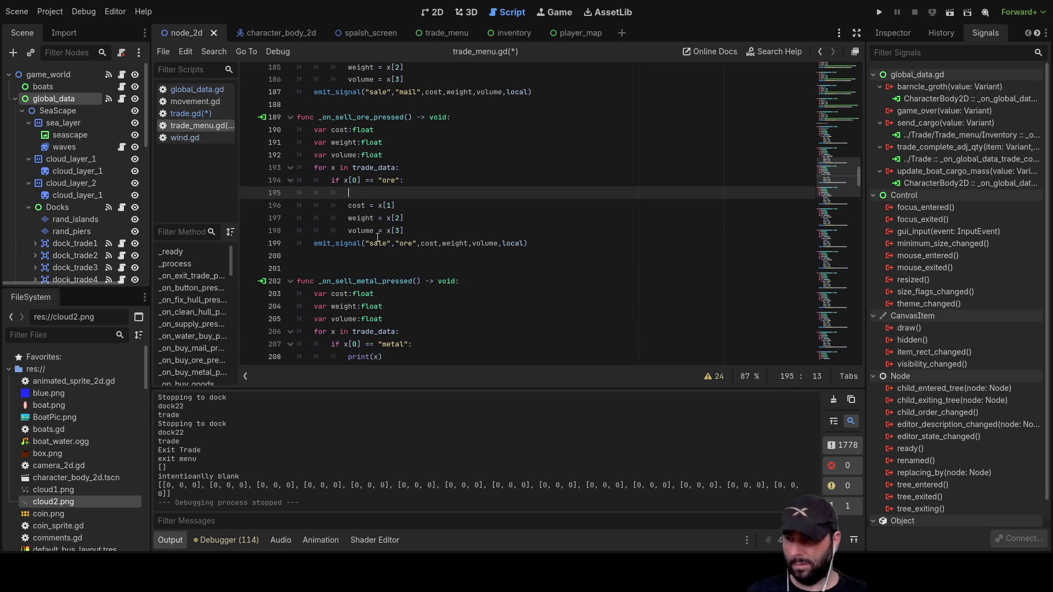
{"action": "type", "text": "print(x)"}
- Open blank lines above the letters and water cost lookups
{"action": "scroll", "coordinate": [362, 214], "scroll_direction": "up", "scroll_amount": 4}
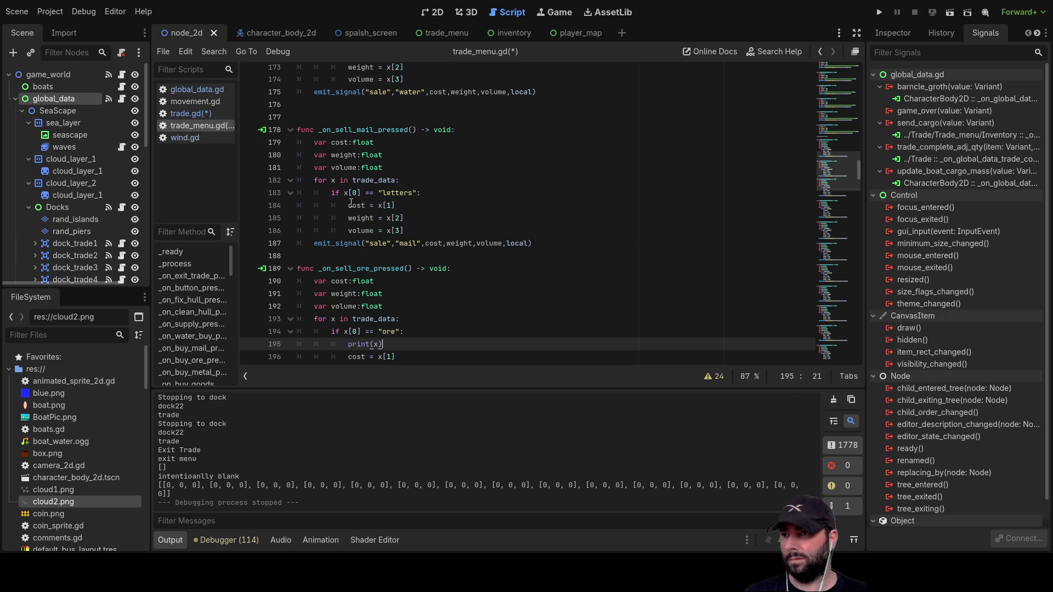
{"action": "left_click", "coordinate": [350, 205]}
{"action": "key", "text": "Return"}
{"action": "key", "text": "Up"}
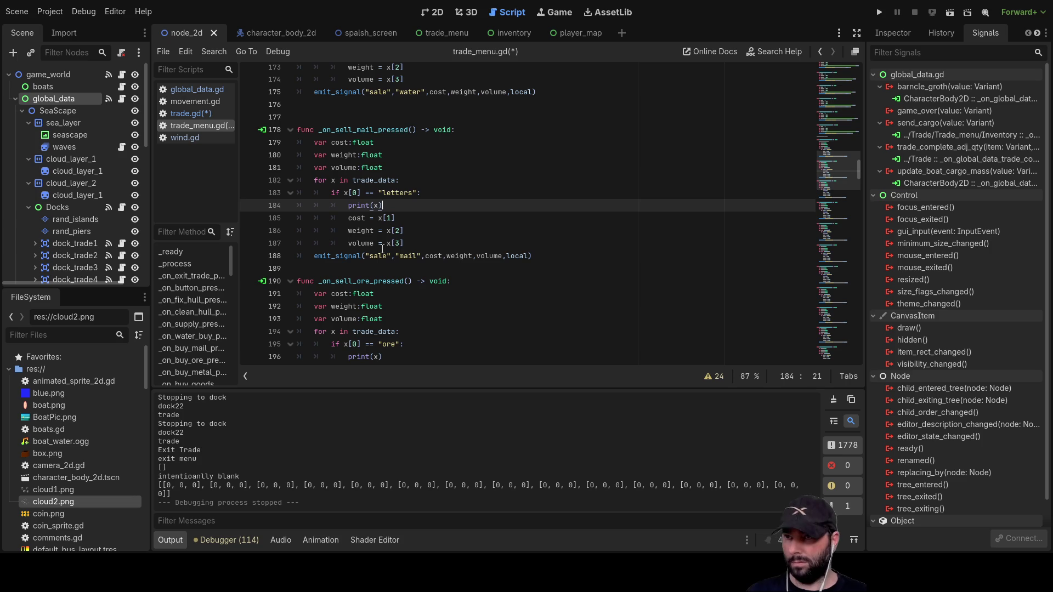
{"action": "scroll", "coordinate": [382, 248], "scroll_direction": "up", "scroll_amount": 3}
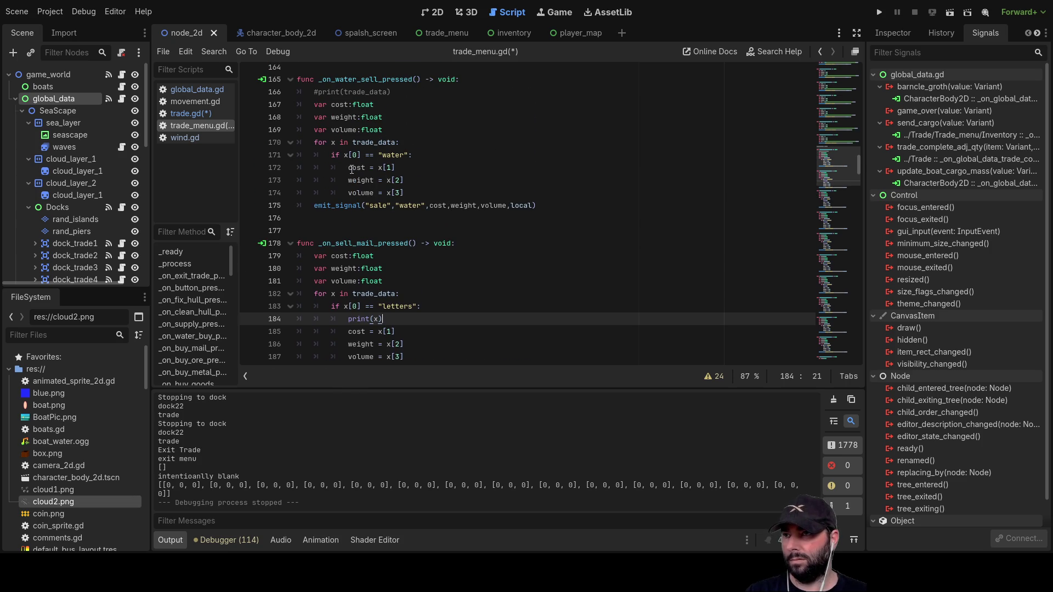
{"action": "left_click", "coordinate": [350, 168]}
{"action": "key", "text": "Return"}
{"action": "key", "text": "Up"}
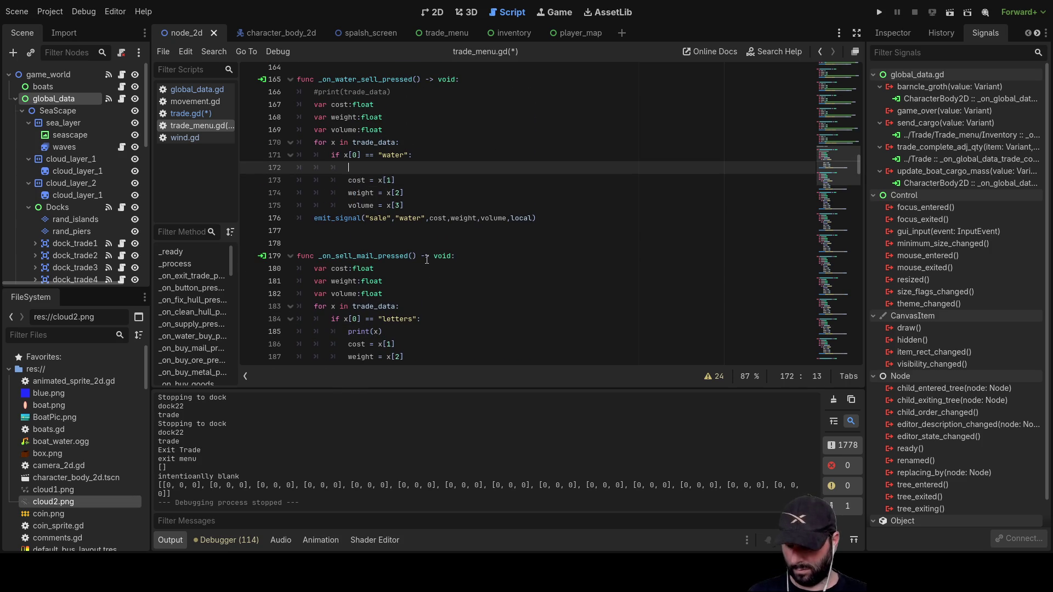
- Open blank lines above the furn and fert cost lookups
{"action": "scroll", "coordinate": [425, 257], "scroll_direction": "up", "scroll_amount": 4}
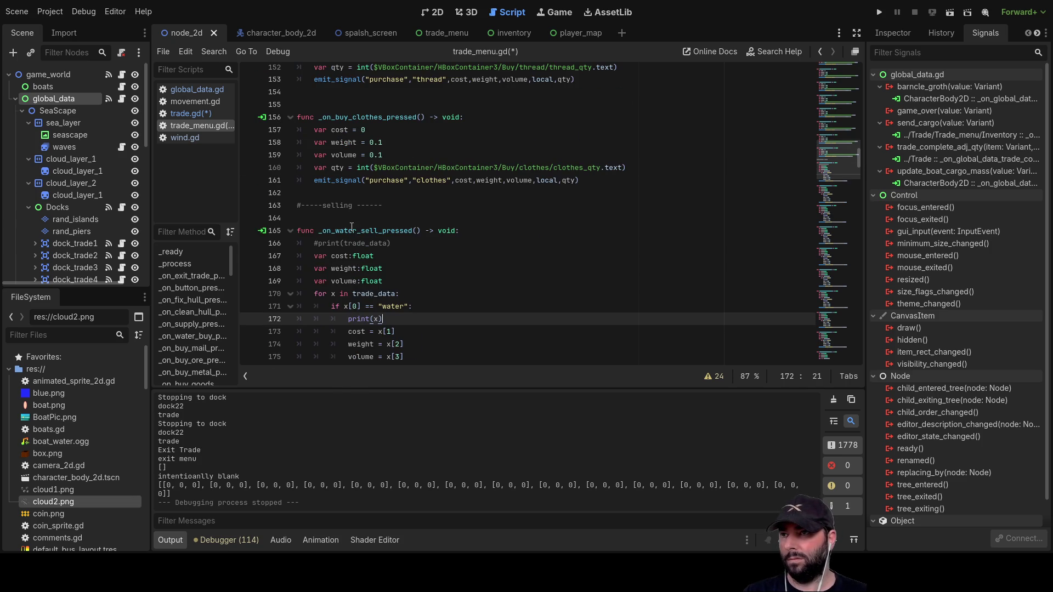
{"action": "scroll", "coordinate": [413, 198], "scroll_direction": "down", "scroll_amount": 19}
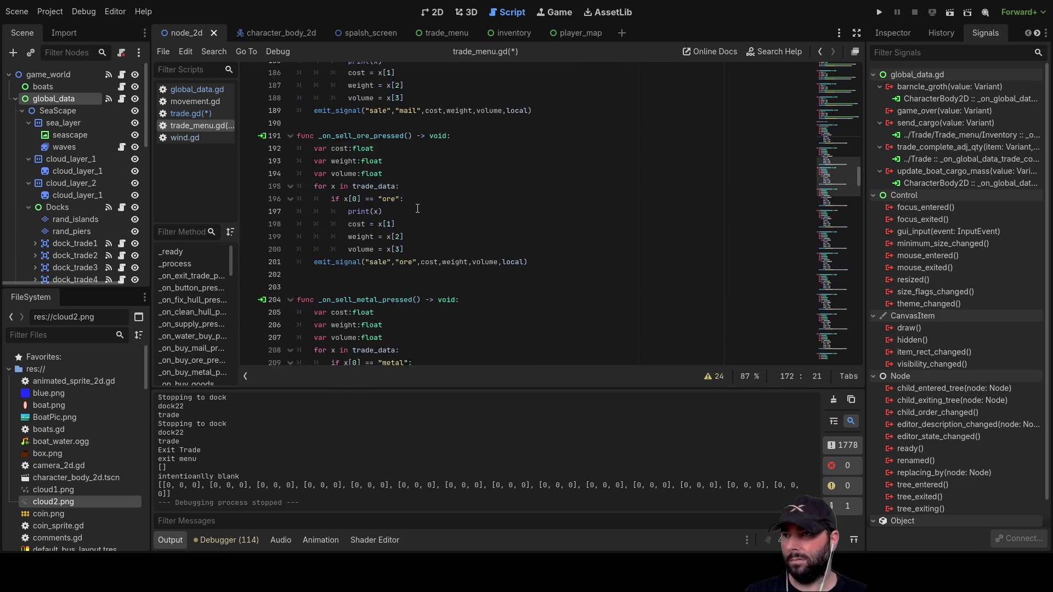
{"action": "scroll", "coordinate": [355, 234], "scroll_direction": "down", "scroll_amount": 10}
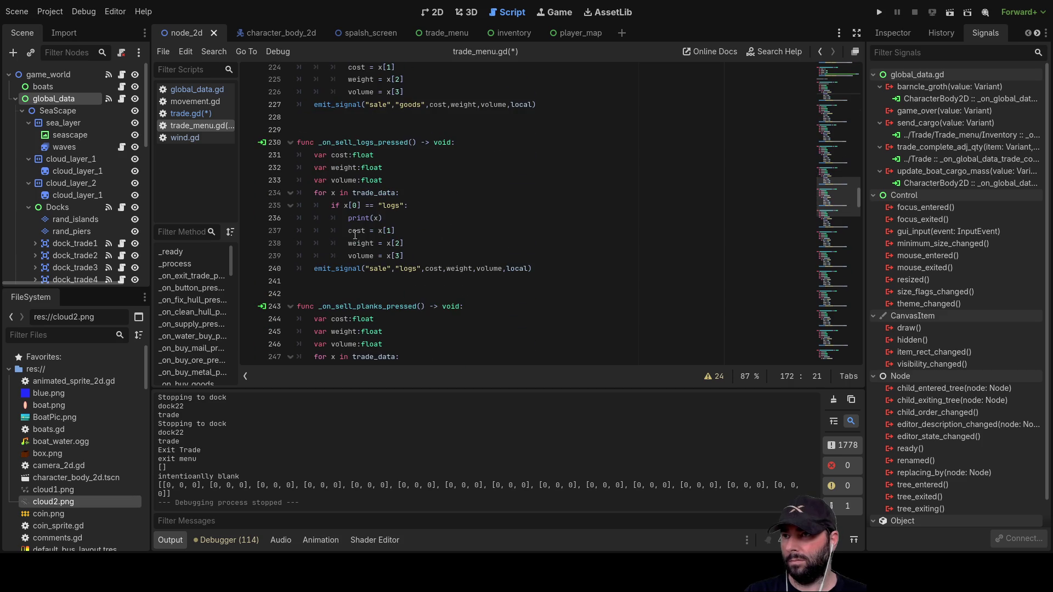
{"action": "scroll", "coordinate": [347, 216], "scroll_direction": "down", "scroll_amount": 4}
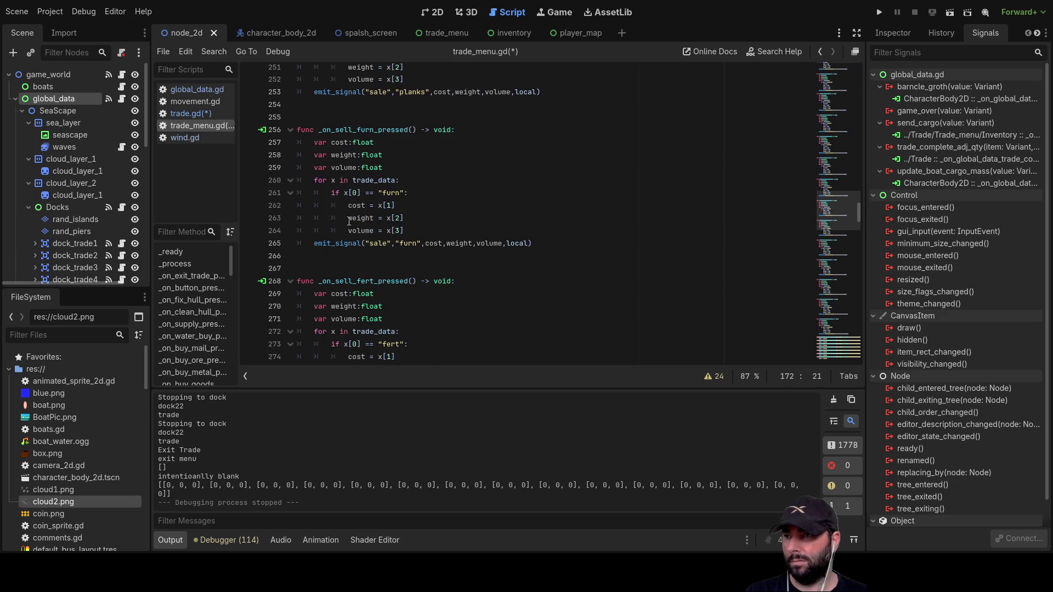
{"action": "left_click", "coordinate": [348, 207]}
{"action": "key", "text": "Return"}
{"action": "key", "text": "Up"}
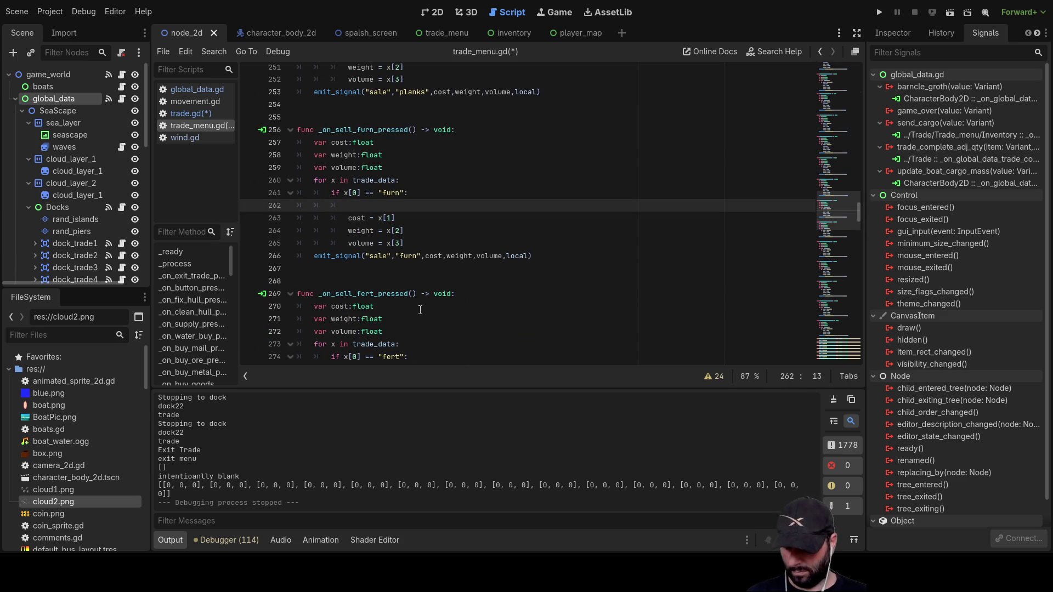
{"action": "scroll", "coordinate": [420, 310], "scroll_direction": "down", "scroll_amount": 5}
{"action": "left_click", "coordinate": [341, 180]}
{"action": "key", "text": "Return"}
{"action": "key", "text": "Up"}
- Insert lines above the crop and food cost lookups, adding print(x) in the food branch
{"action": "scroll", "coordinate": [410, 218], "scroll_direction": "down", "scroll_amount": 1}
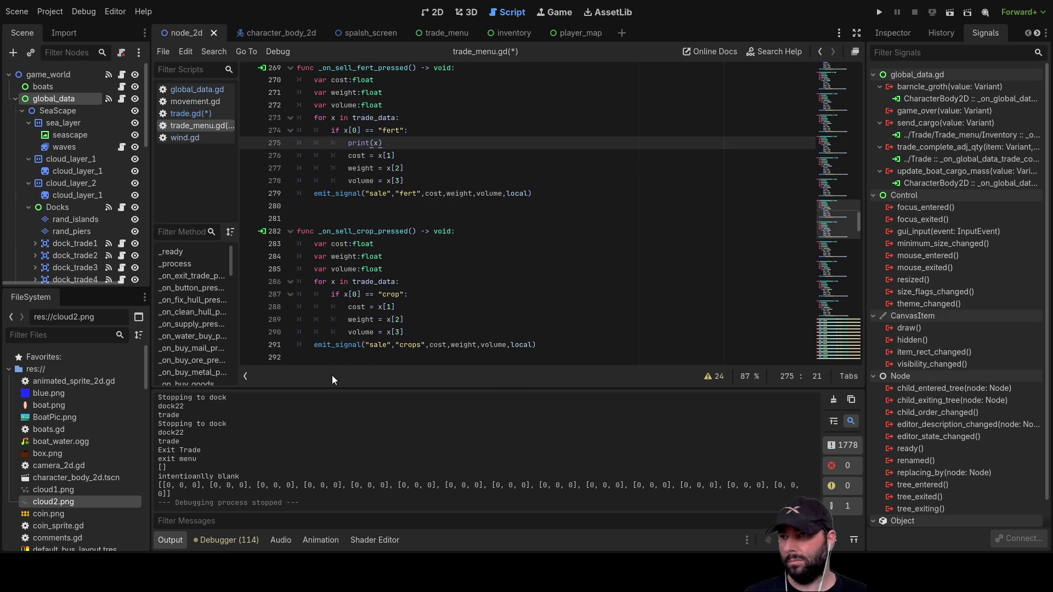
{"action": "left_click", "coordinate": [343, 307]}
{"action": "key", "text": "Return"}
{"action": "key", "text": "Up"}
{"action": "scroll", "coordinate": [447, 334], "scroll_direction": "down", "scroll_amount": 8}
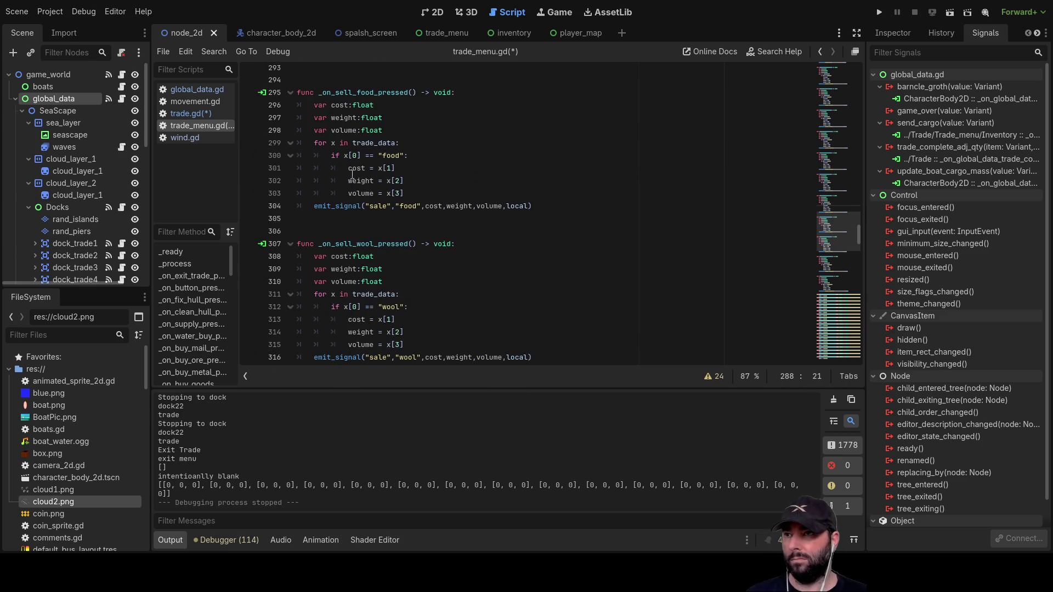
{"action": "left_click", "coordinate": [349, 169]}
{"action": "key", "text": "Return"}
{"action": "key", "text": "Up"}
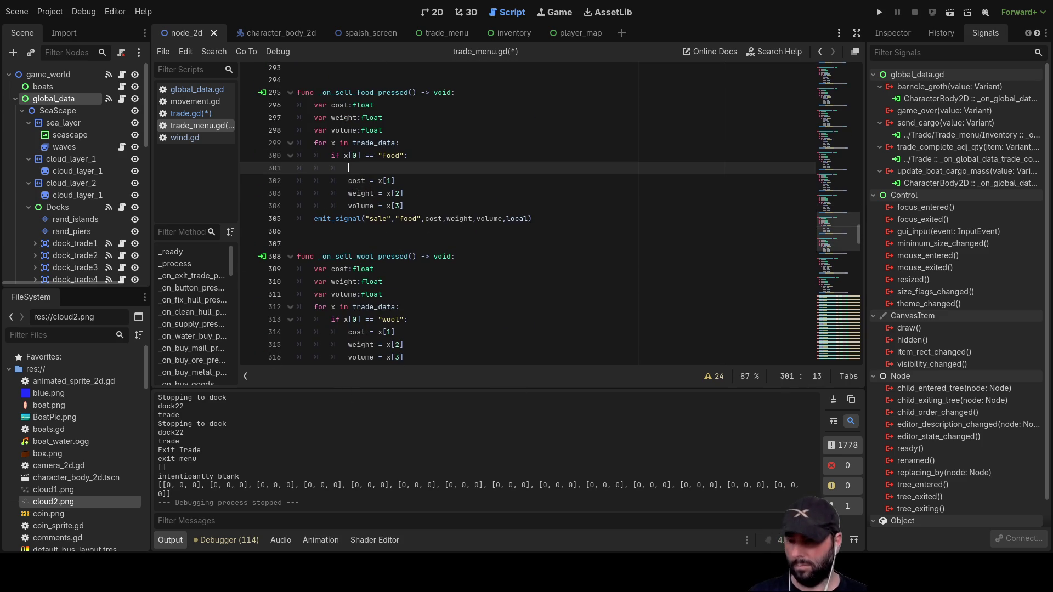
{"action": "type", "text": "print(x)"}
- Add print(x) above the wool cost lookup and open lines above thread and clothes
{"action": "scroll", "coordinate": [384, 247], "scroll_direction": "down", "scroll_amount": 2}
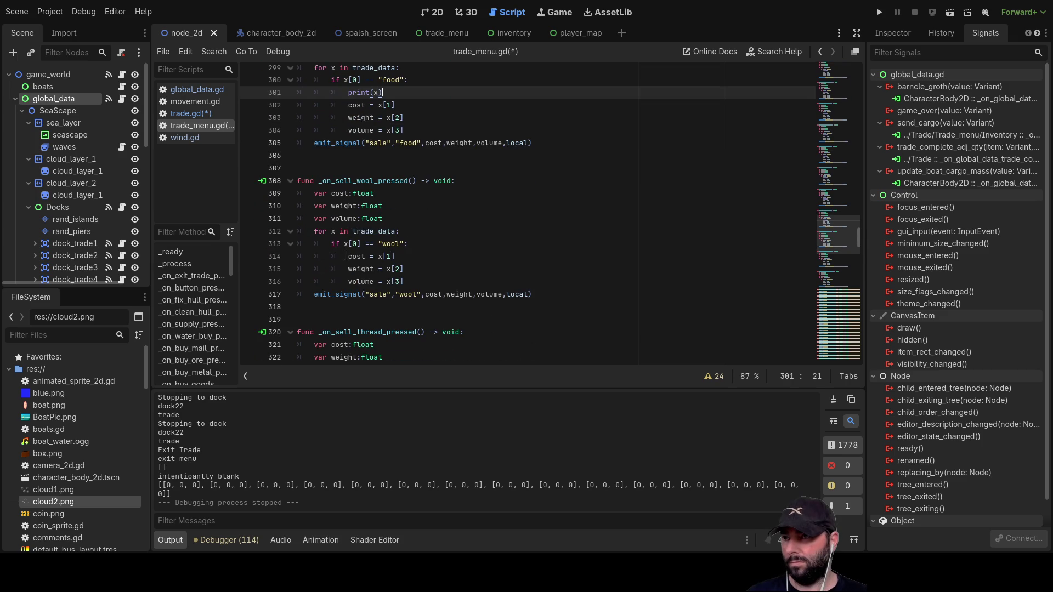
{"action": "left_click", "coordinate": [346, 256]}
{"action": "key", "text": "Return"}
{"action": "key", "text": "Up"}
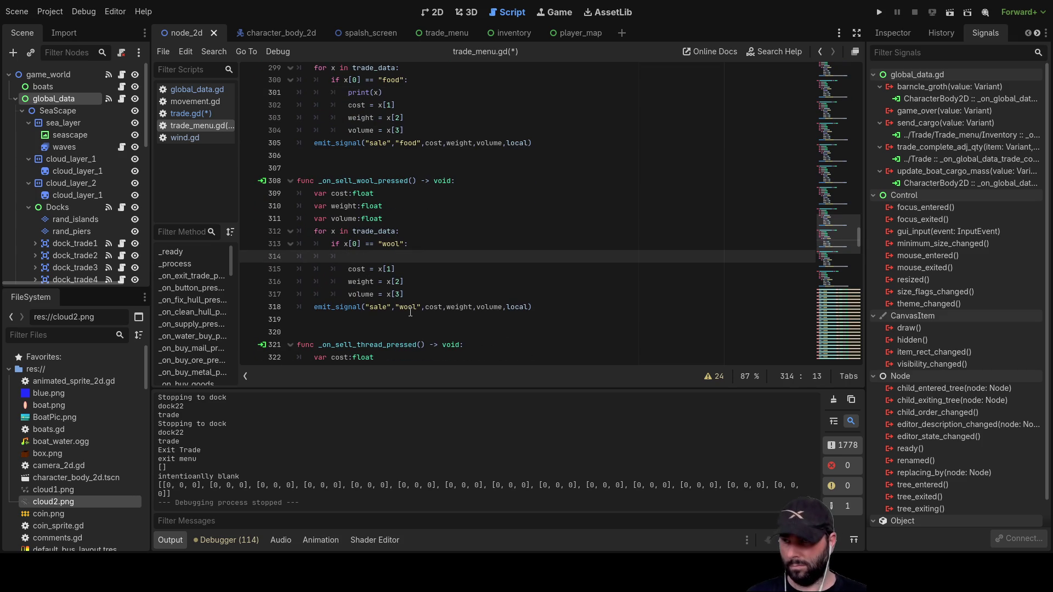
{"action": "type", "text": "print(x)"}
{"action": "scroll", "coordinate": [411, 312], "scroll_direction": "down", "scroll_amount": 4}
{"action": "left_click", "coordinate": [347, 267]}
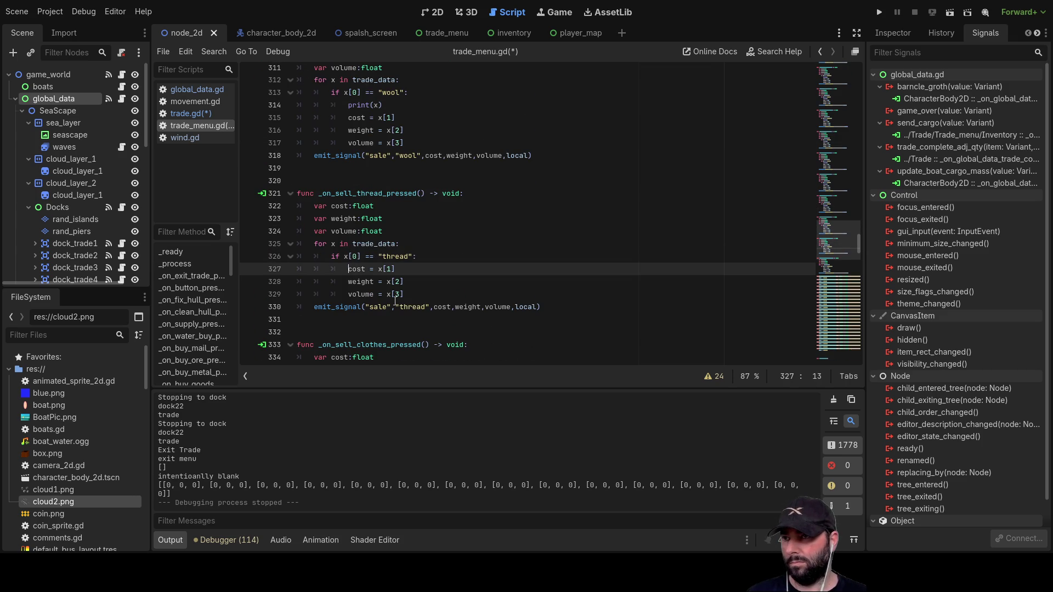
{"action": "key", "text": "Return"}
{"action": "key", "text": "Up"}
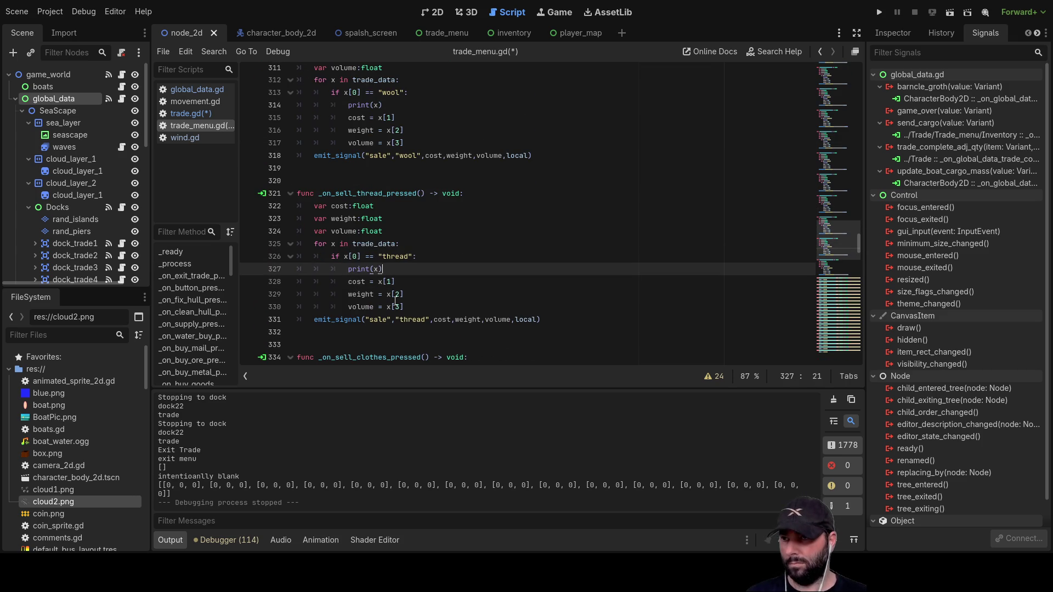
{"action": "scroll", "coordinate": [376, 271], "scroll_direction": "down", "scroll_amount": 4}
{"action": "left_click", "coordinate": [346, 282]}
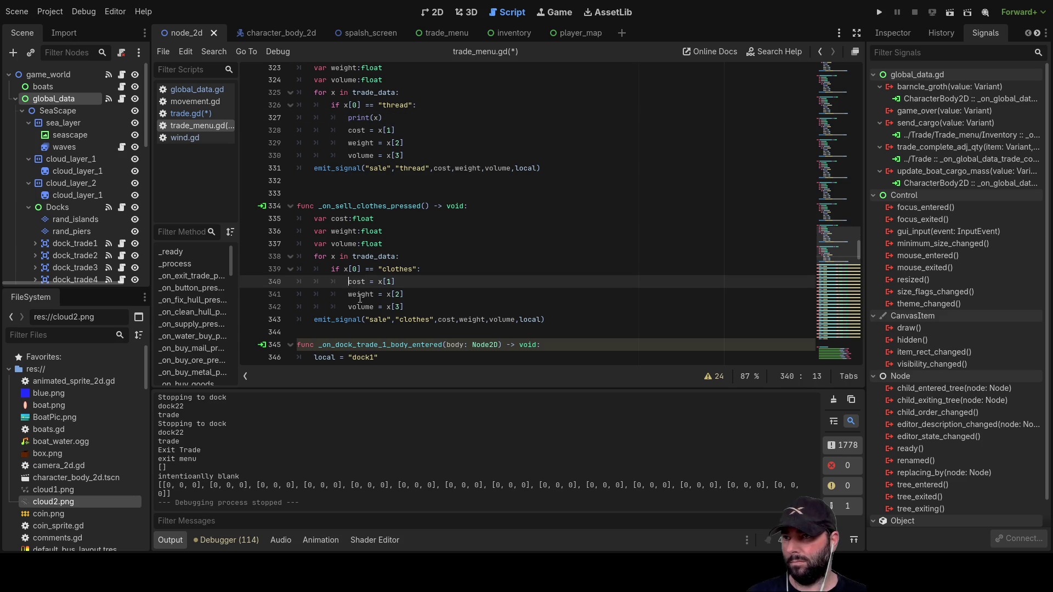
{"action": "key", "text": "Return"}
{"action": "key", "text": "Up"}
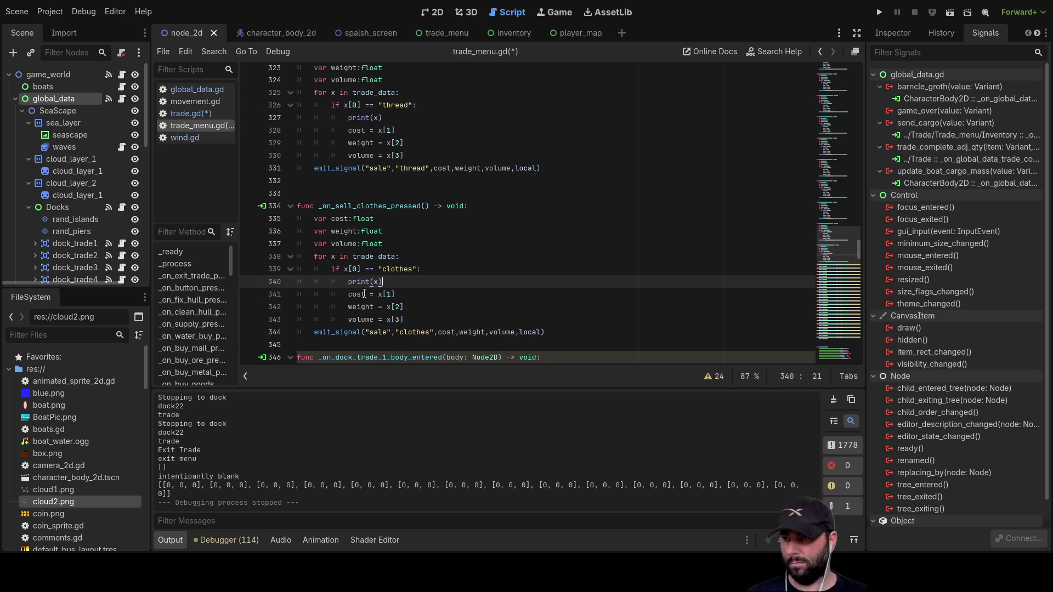
{"action": "scroll", "coordinate": [375, 308], "scroll_direction": "down", "scroll_amount": 4}
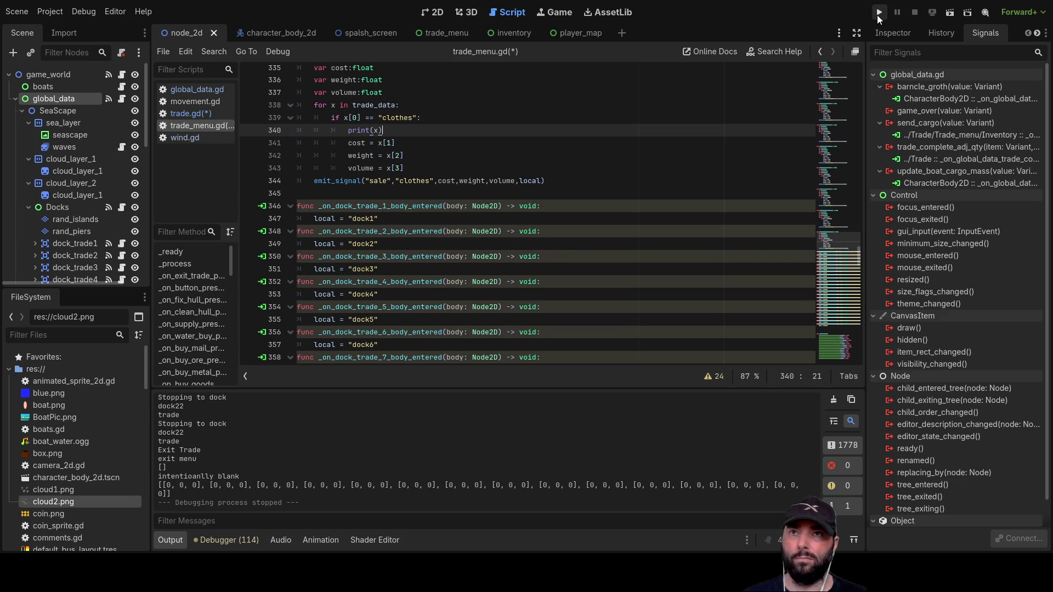
- Launch the game, start playing from the splash screen, and zoom into the island map
{"action": "left_click", "coordinate": [878, 14]}
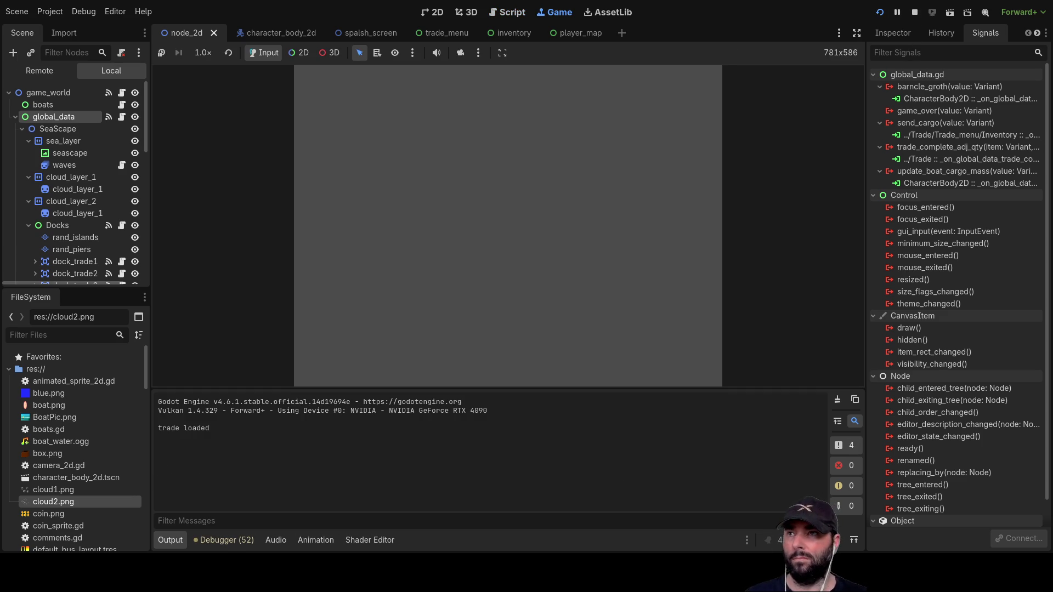
{"action": "left_click", "coordinate": [488, 83]}
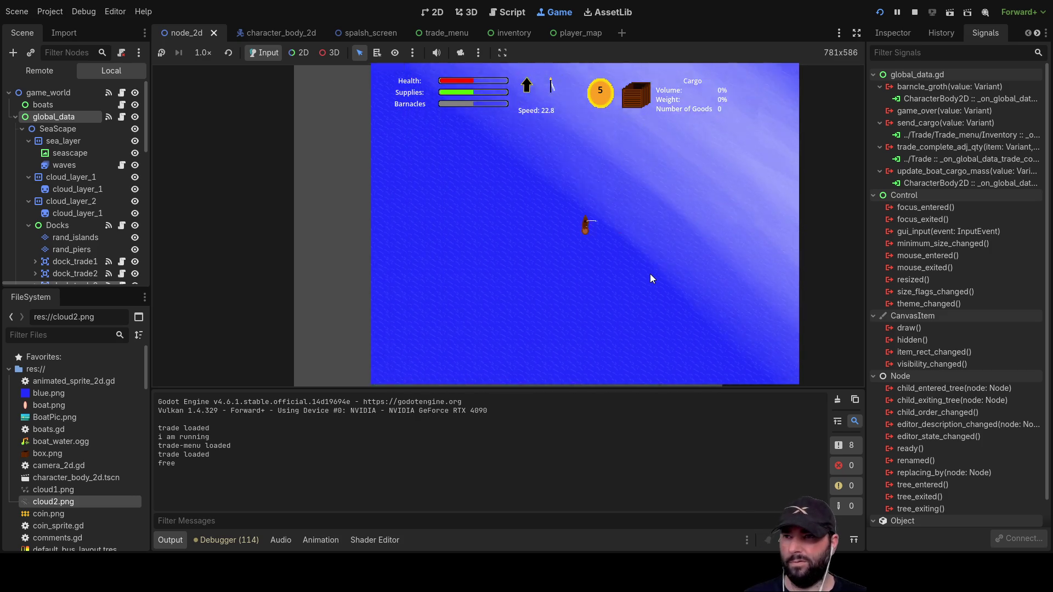
{"action": "key", "text": "m"}
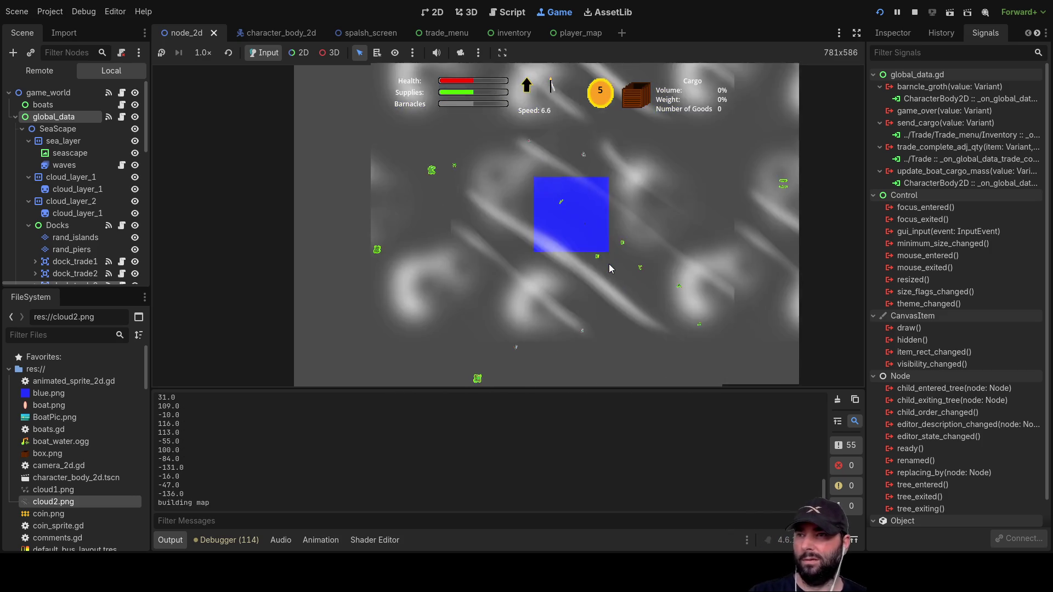
{"action": "scroll", "coordinate": [606, 268], "scroll_direction": "up", "scroll_amount": 3}
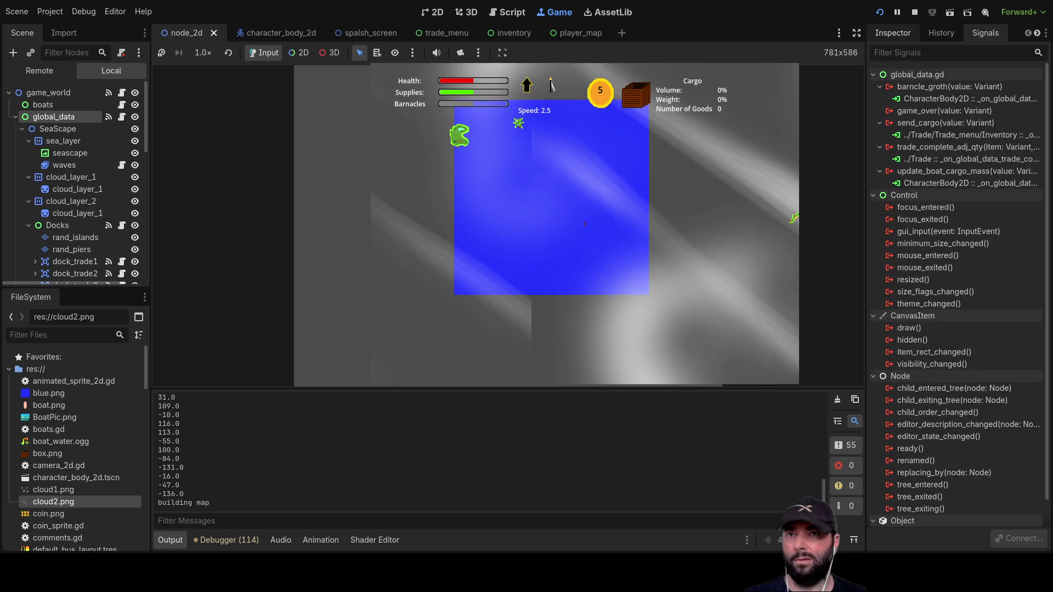
{"action": "scroll", "coordinate": [552, 197], "scroll_direction": "up", "scroll_amount": 3}
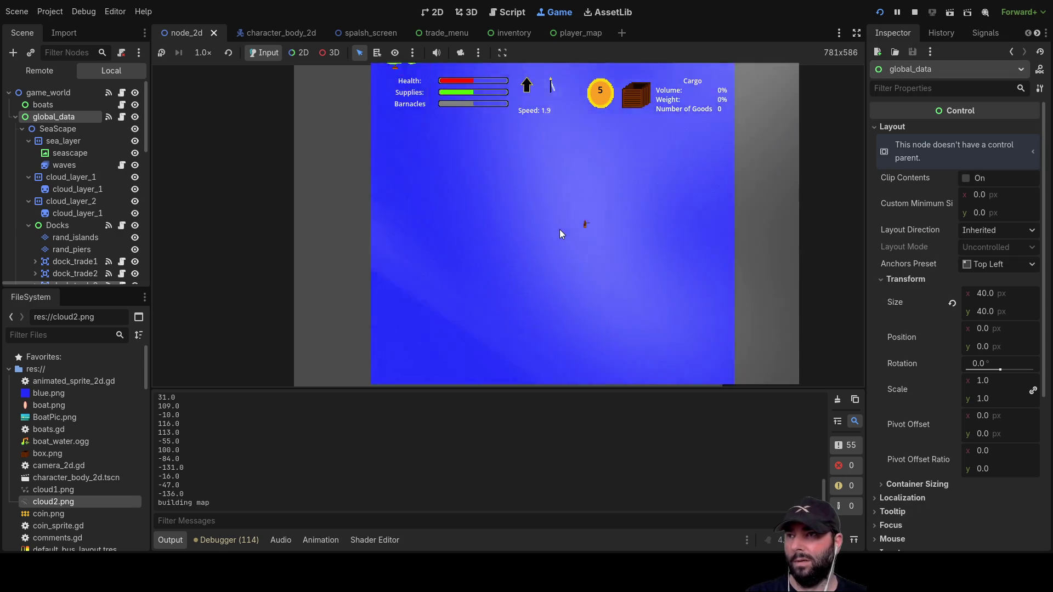
{"action": "scroll", "coordinate": [574, 248], "scroll_direction": "up", "scroll_amount": 3}
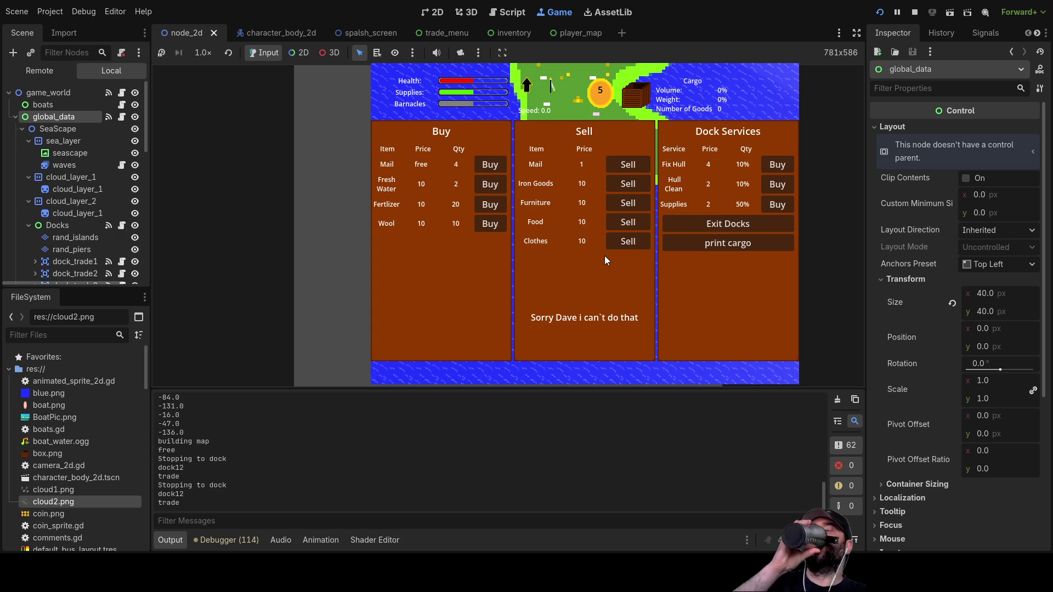
- Buy Mail, Fresh Water, Fertilizer and Wool at dock12, then exit the docks
{"action": "left_click", "coordinate": [490, 165]}
{"action": "left_click", "coordinate": [490, 164]}
{"action": "left_click", "coordinate": [489, 165]}
{"action": "left_click", "coordinate": [490, 164]}
{"action": "left_click", "coordinate": [489, 184]}
{"action": "left_click", "coordinate": [490, 185]}
{"action": "left_click", "coordinate": [490, 205]}
{"action": "left_click", "coordinate": [490, 205]}
{"action": "left_click", "coordinate": [490, 204]}
{"action": "left_click", "coordinate": [490, 205]}
{"action": "left_click", "coordinate": [490, 204]}
{"action": "left_click", "coordinate": [490, 204]}
{"action": "left_click", "coordinate": [490, 224]}
{"action": "left_click", "coordinate": [490, 224]}
{"action": "left_click", "coordinate": [490, 224]}
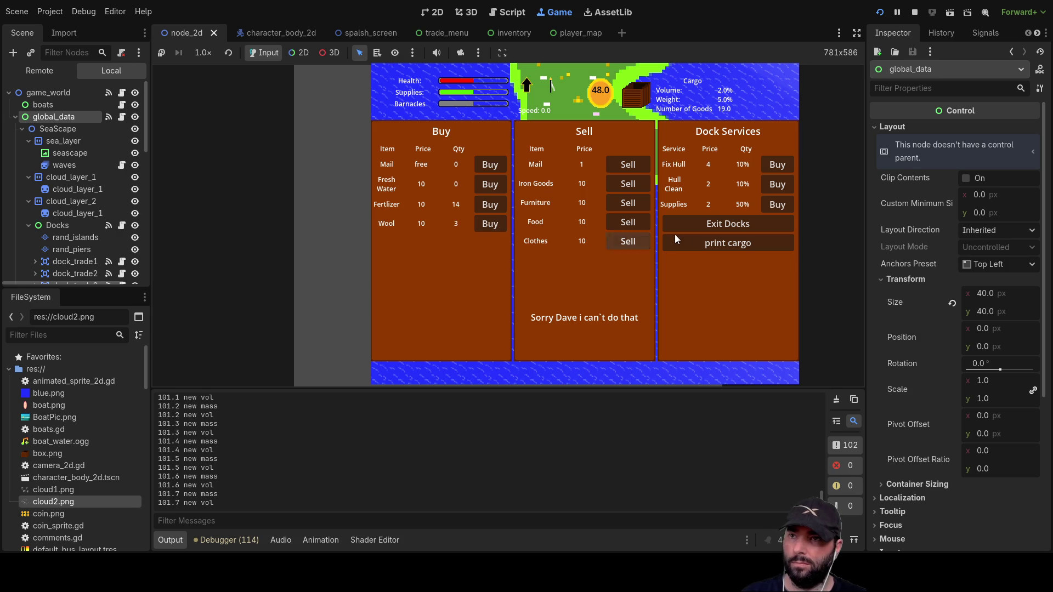
{"action": "left_click", "coordinate": [740, 226]}
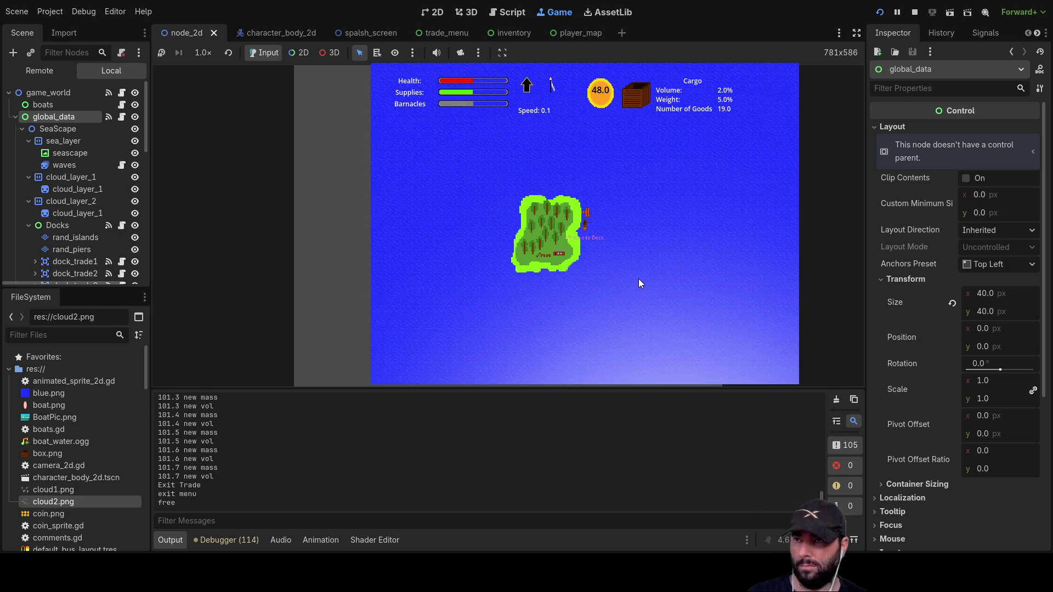
- Dock at the island and buy Mail and Logs
{"action": "key", "text": "e"}
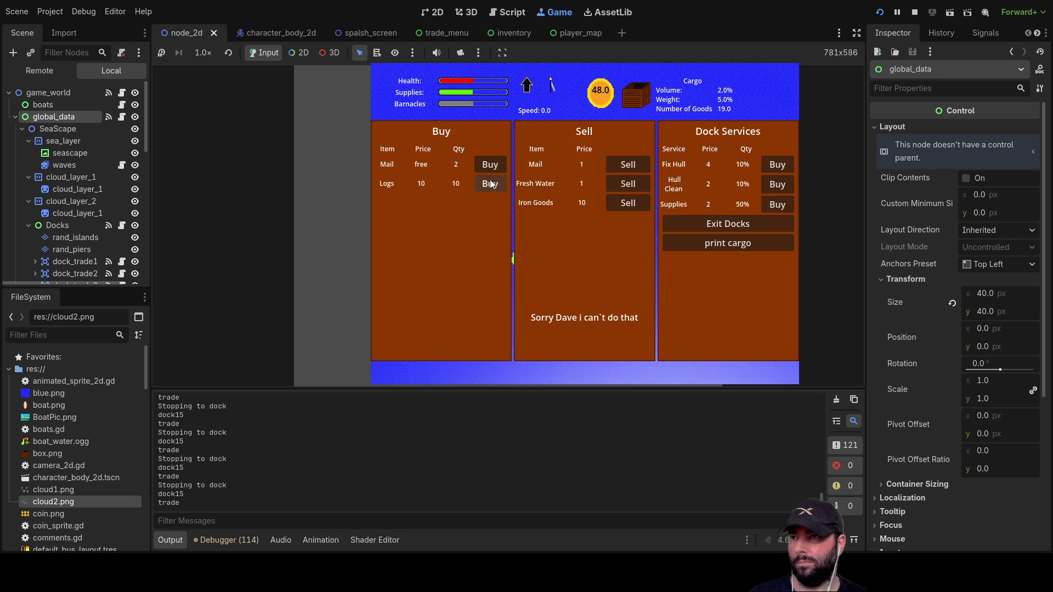
{"action": "left_click", "coordinate": [490, 184]}
{"action": "left_click", "coordinate": [489, 184]}
{"action": "left_click", "coordinate": [490, 185]}
{"action": "left_click", "coordinate": [490, 185]}
{"action": "left_click", "coordinate": [493, 166]}
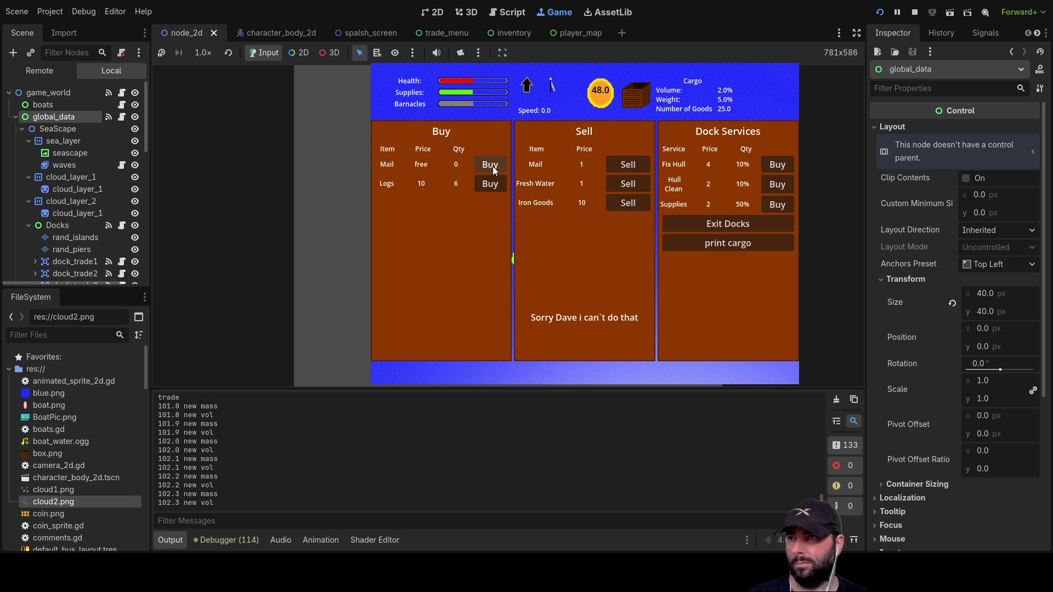
- Sell Fresh Water up to 54 coins, then exit the docks
{"action": "left_click", "coordinate": [627, 203]}
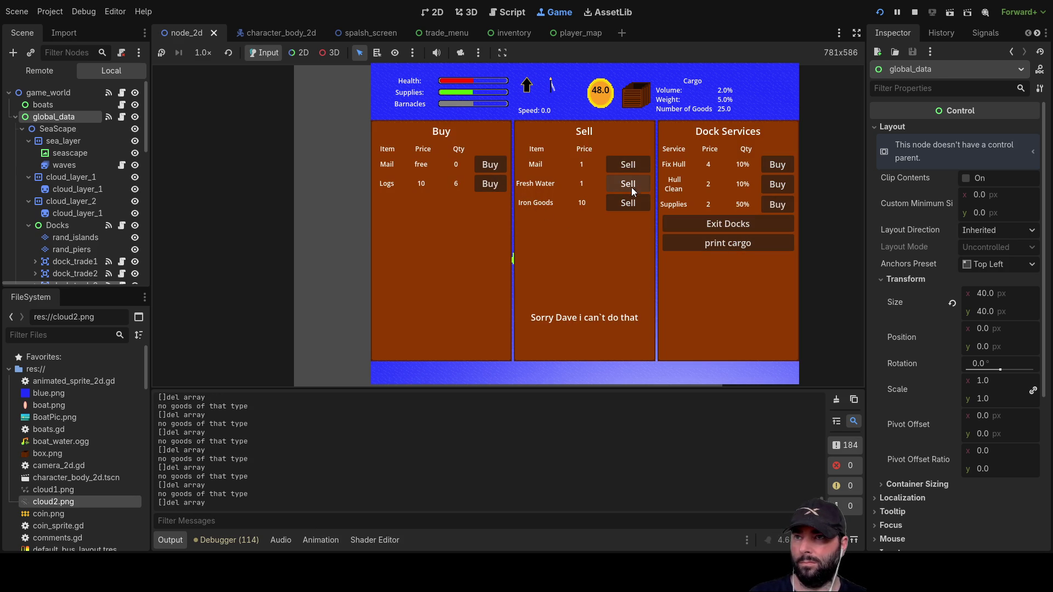
{"action": "left_click", "coordinate": [633, 180]}
{"action": "left_click", "coordinate": [633, 180]}
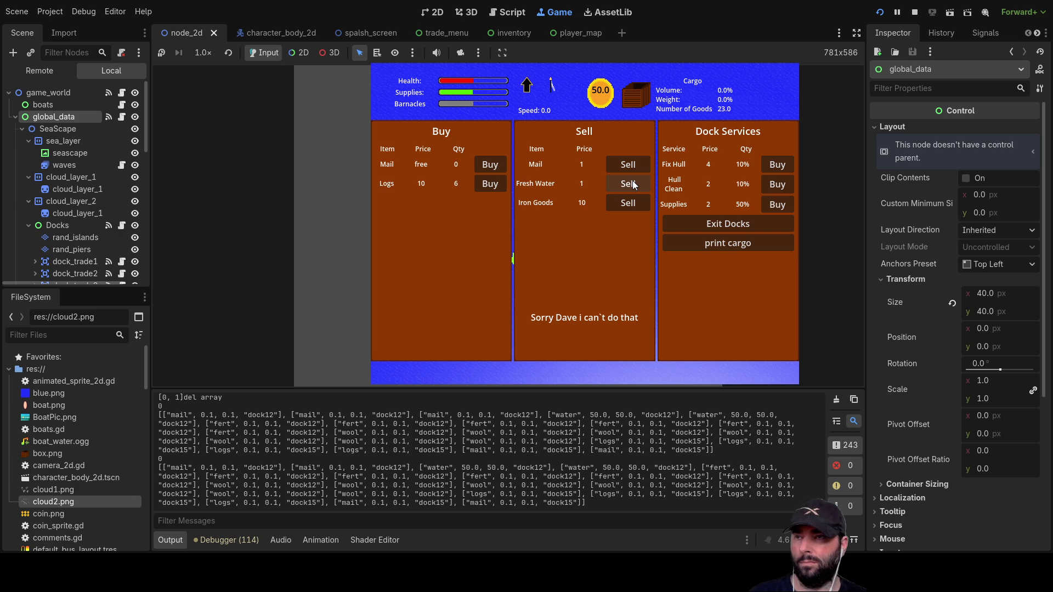
{"action": "left_click", "coordinate": [633, 180]}
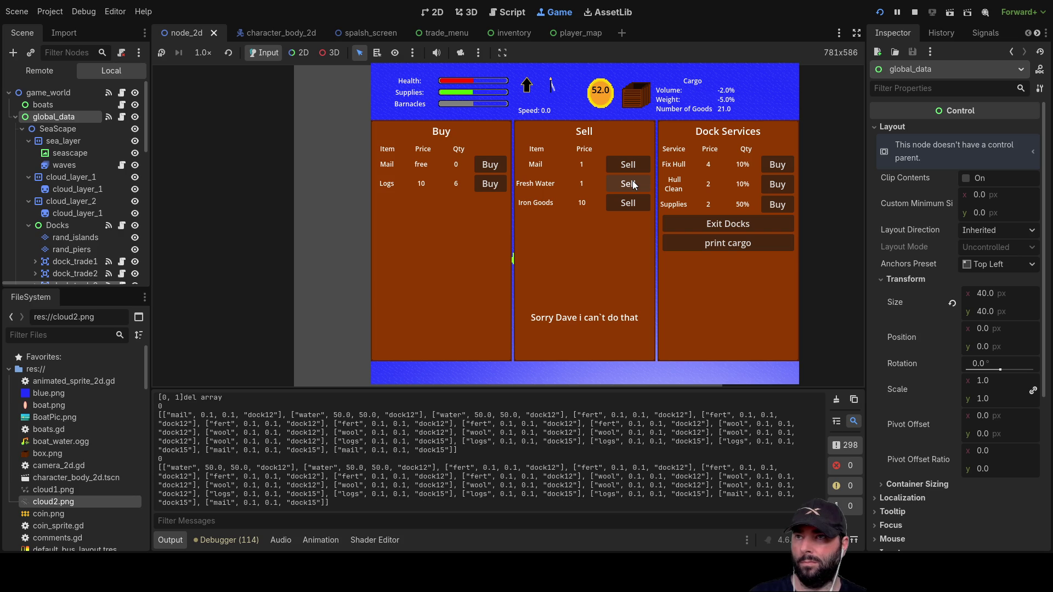
{"action": "left_click", "coordinate": [633, 180]}
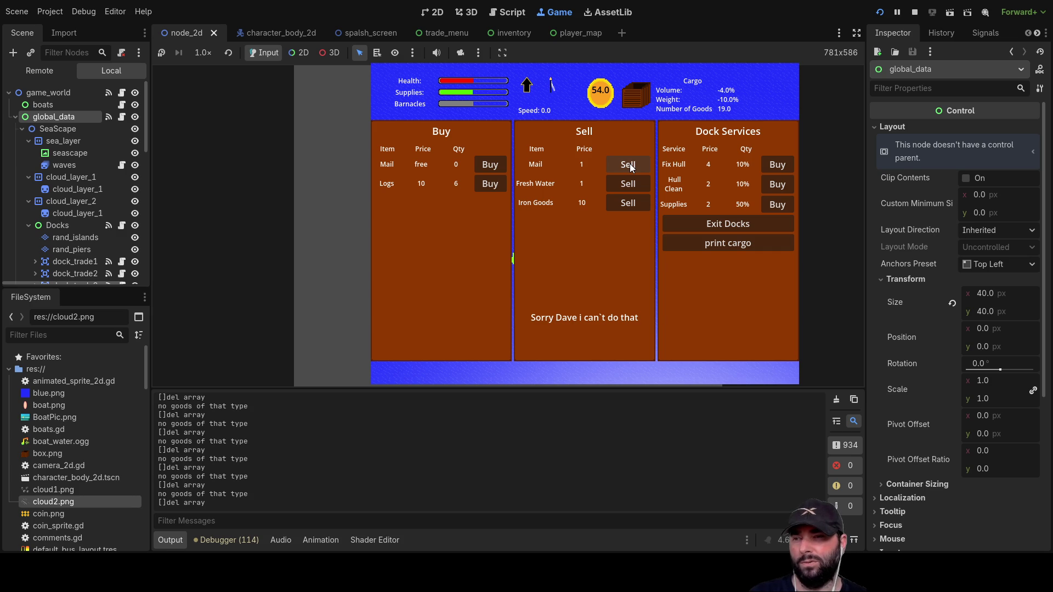
{"action": "mouse_move", "coordinate": [822, 505]}
{"action": "left_mouse_down"}
{"action": "mouse_move", "coordinate": [823, 403]}
{"action": "mouse_move", "coordinate": [818, 430]}
{"action": "left_mouse_up"}
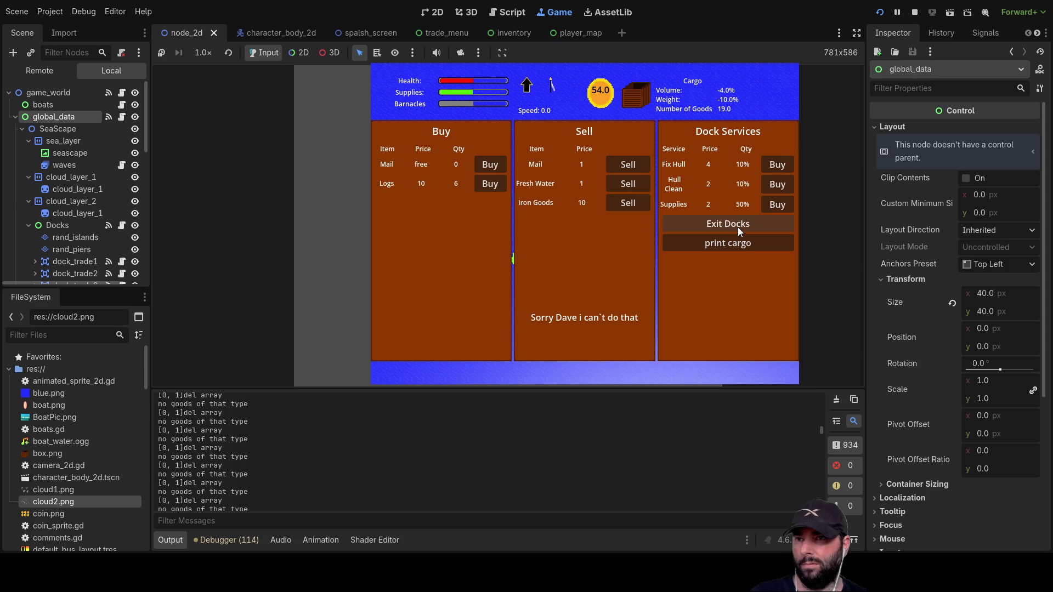
{"action": "left_click", "coordinate": [738, 228]}
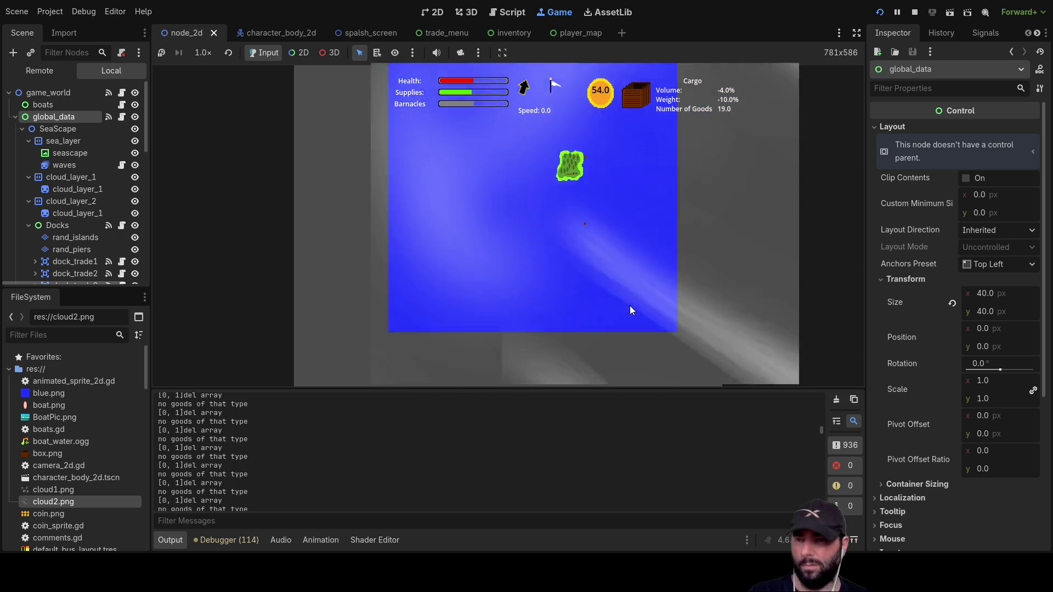
- Check the Cargo Hold contents, then dock at a new island offering Mail and Ore
{"action": "key", "text": "i"}
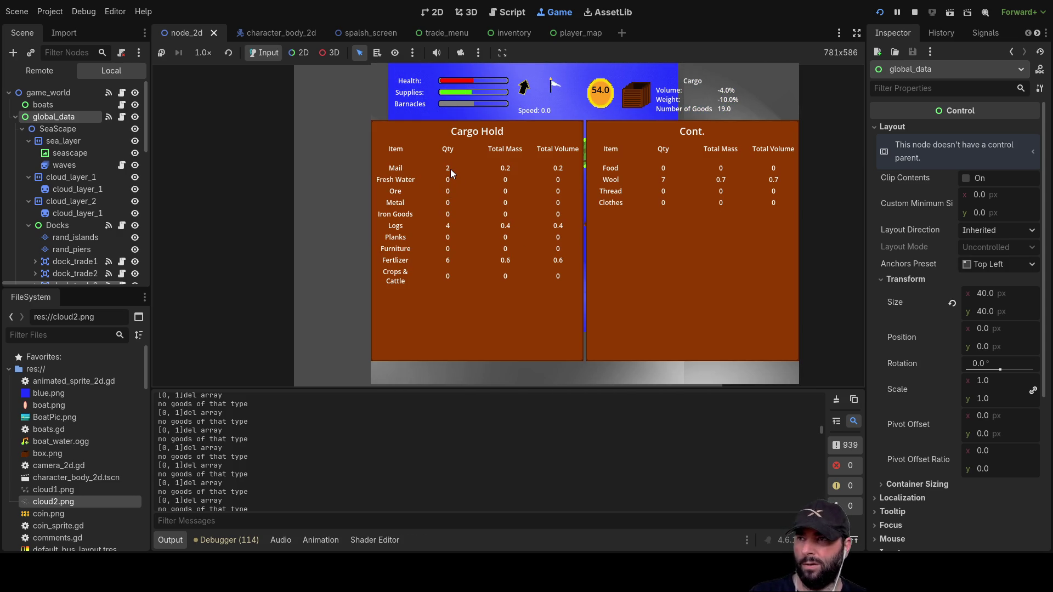
{"action": "key", "text": "i"}
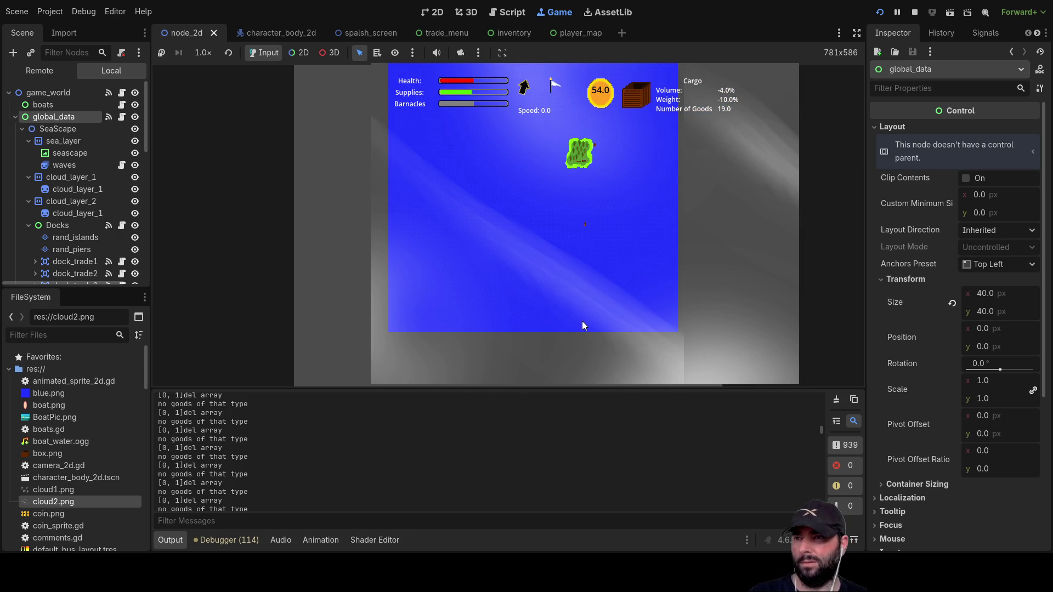
{"action": "scroll", "coordinate": [582, 321], "scroll_direction": "down", "scroll_amount": 5}
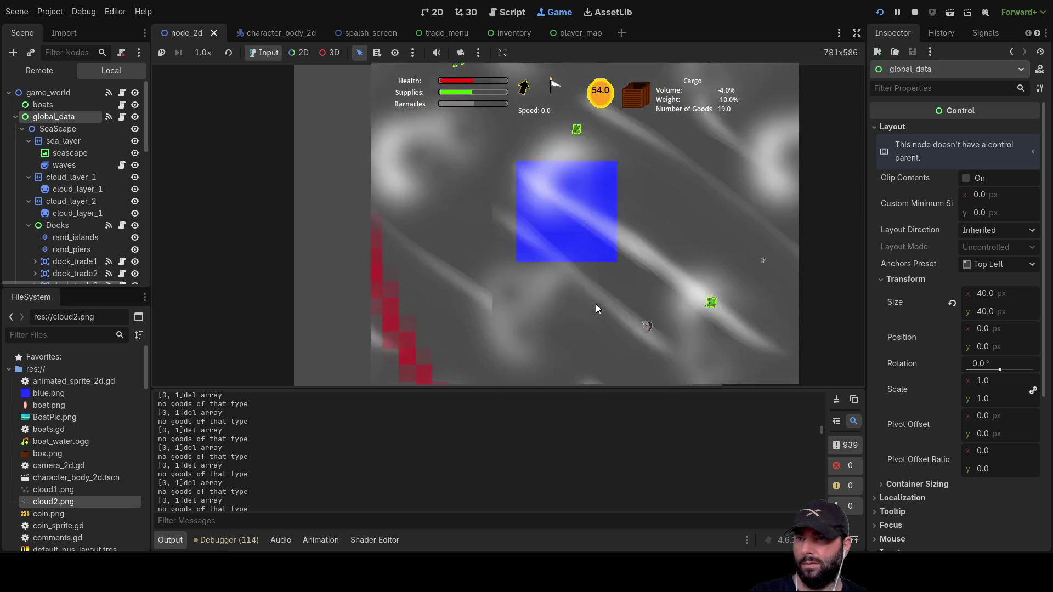
{"action": "scroll", "coordinate": [625, 332], "scroll_direction": "up", "scroll_amount": 5}
{"action": "scroll", "coordinate": [637, 329], "scroll_direction": "up", "scroll_amount": 5}
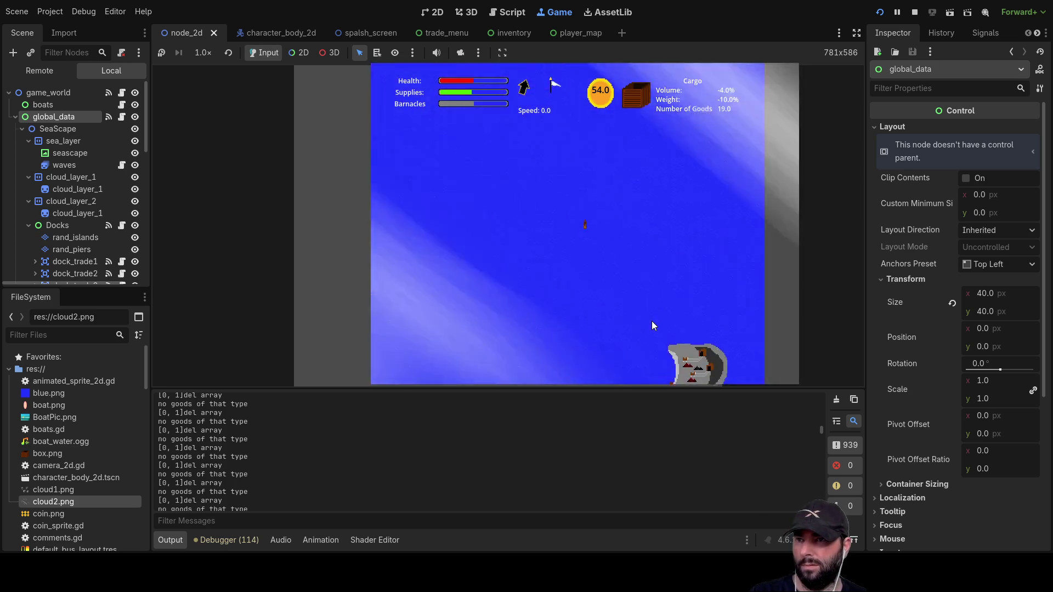
{"action": "key", "text": "Up"}
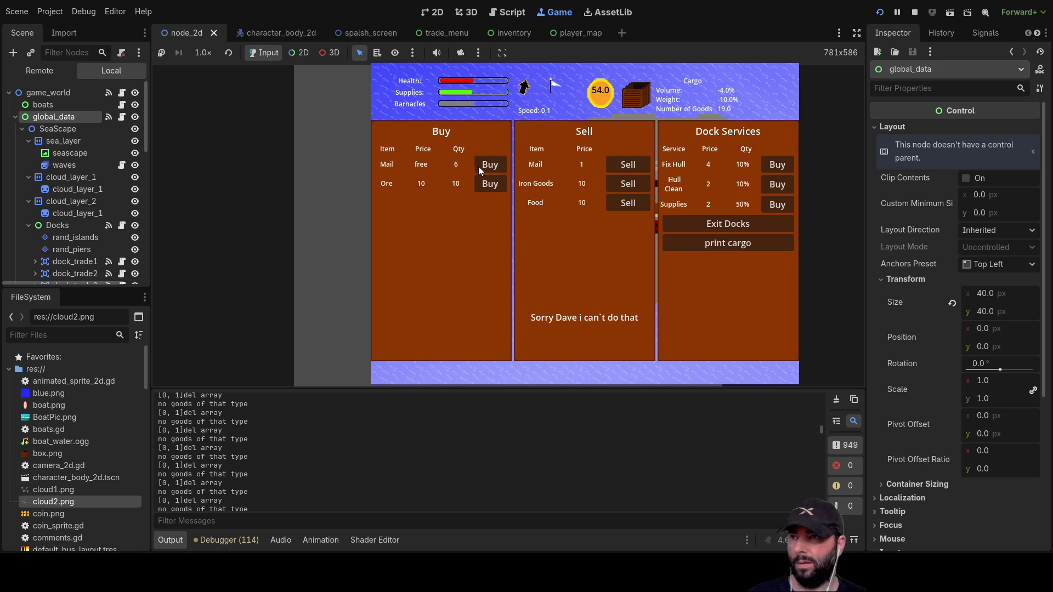
- Buy all six Mail, sell two back for 56 coins, and enlarge the Output panel
{"action": "triple_click", "coordinate": [491, 166]}
{"action": "triple_click", "coordinate": [491, 166]}
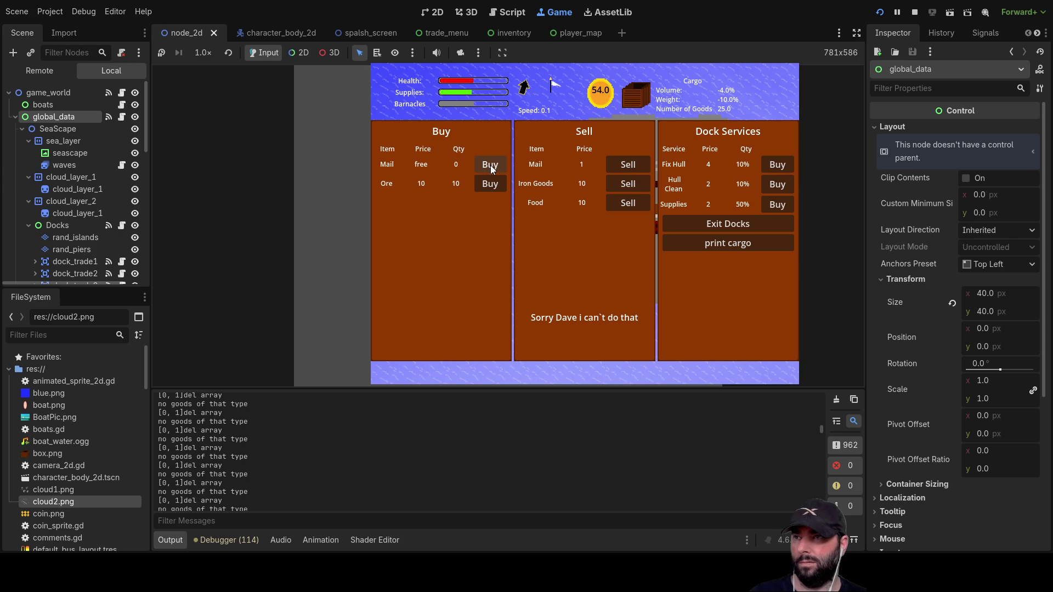
{"action": "double_click", "coordinate": [634, 166]}
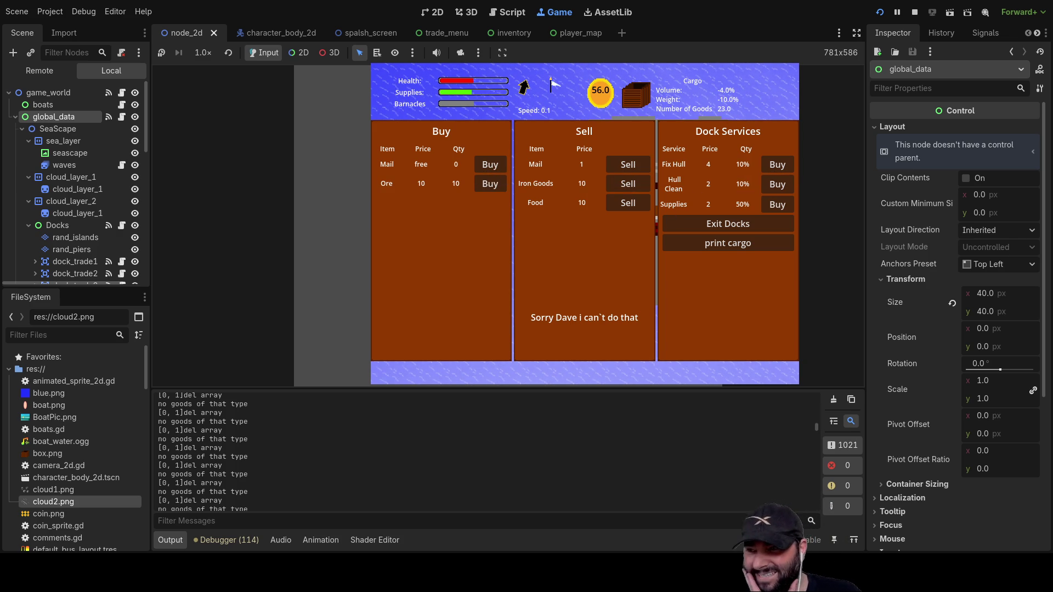
{"action": "left_click_drag", "start_coordinate": [383, 388], "coordinate": [383, 154]}
{"action": "scroll", "coordinate": [361, 386], "scroll_direction": "down", "scroll_amount": 20}
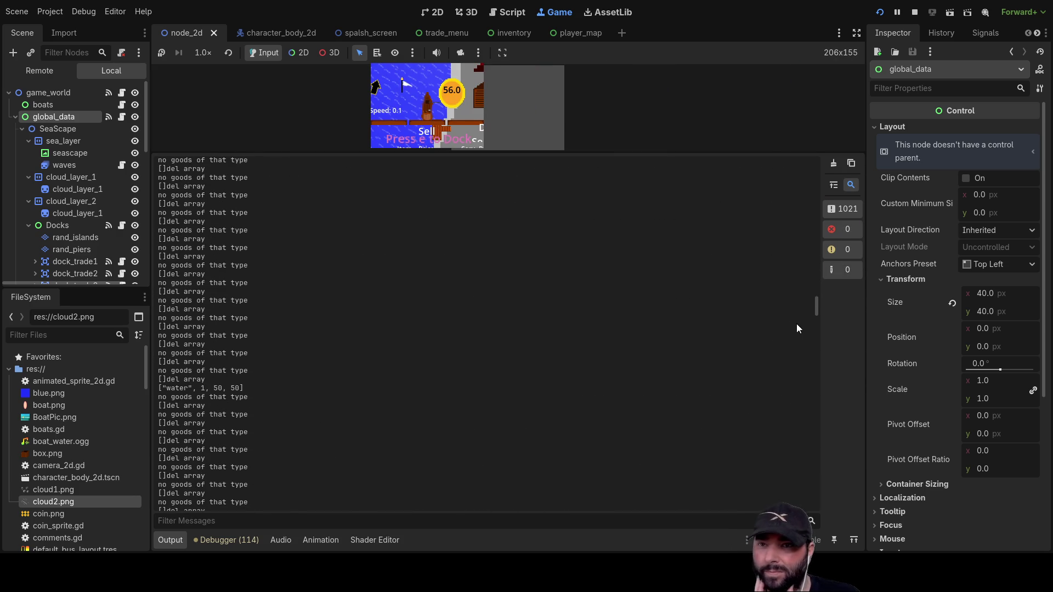
{"action": "left_click_drag", "start_coordinate": [816, 304], "coordinate": [843, 502]}
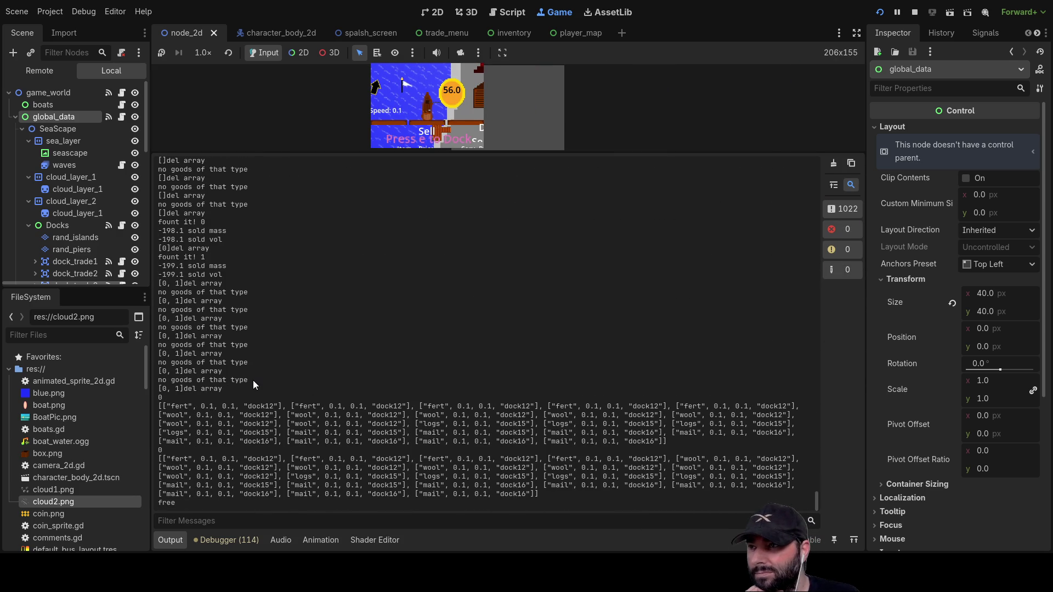
{"action": "scroll", "coordinate": [252, 380], "scroll_direction": "up", "scroll_amount": 3}
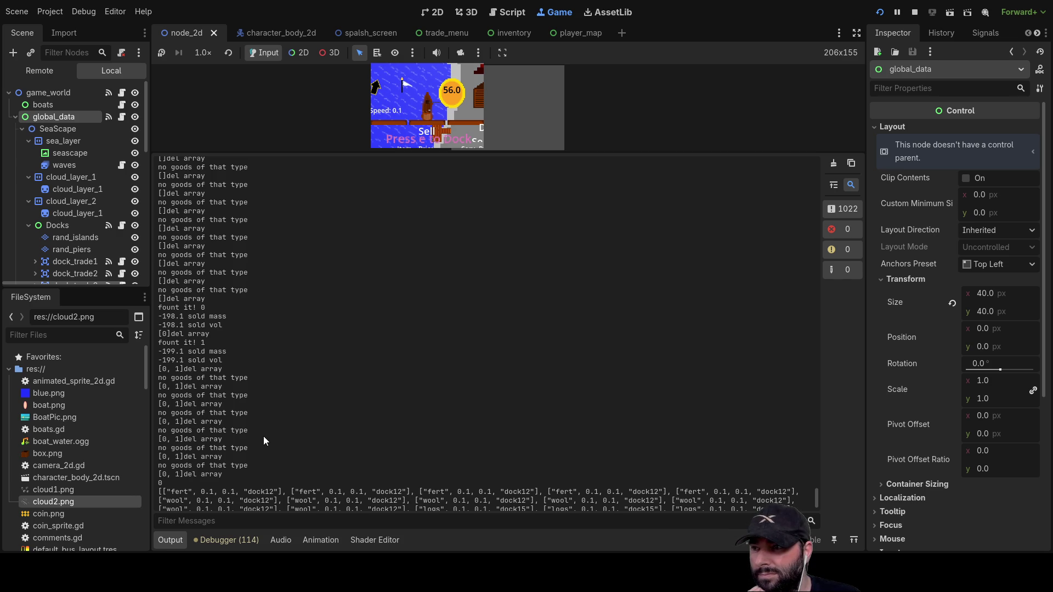
{"action": "scroll", "coordinate": [262, 414], "scroll_direction": "down", "scroll_amount": 3}
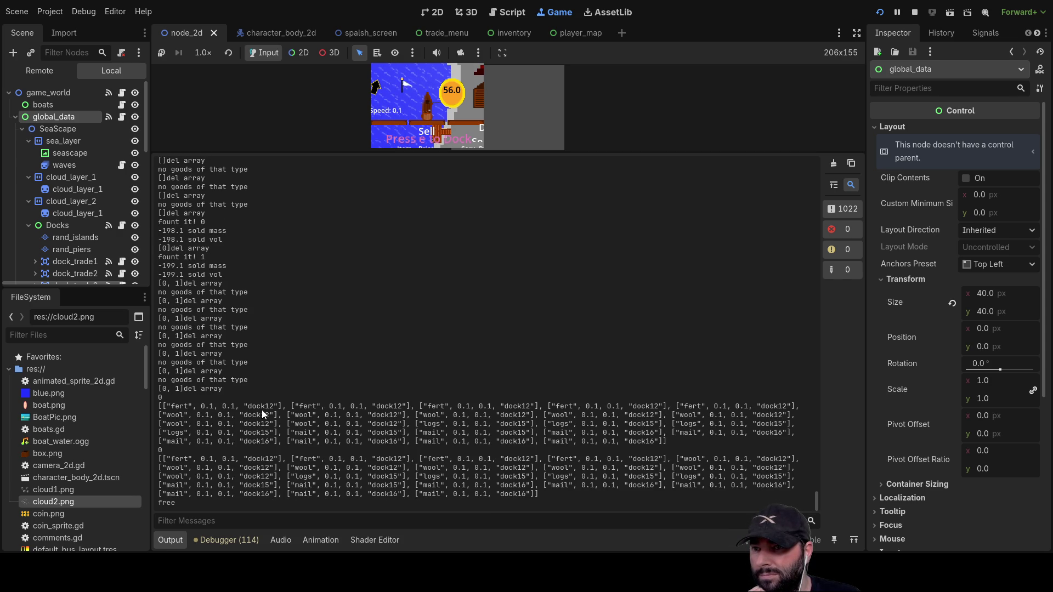
{"action": "scroll", "coordinate": [262, 410], "scroll_direction": "up", "scroll_amount": 10}
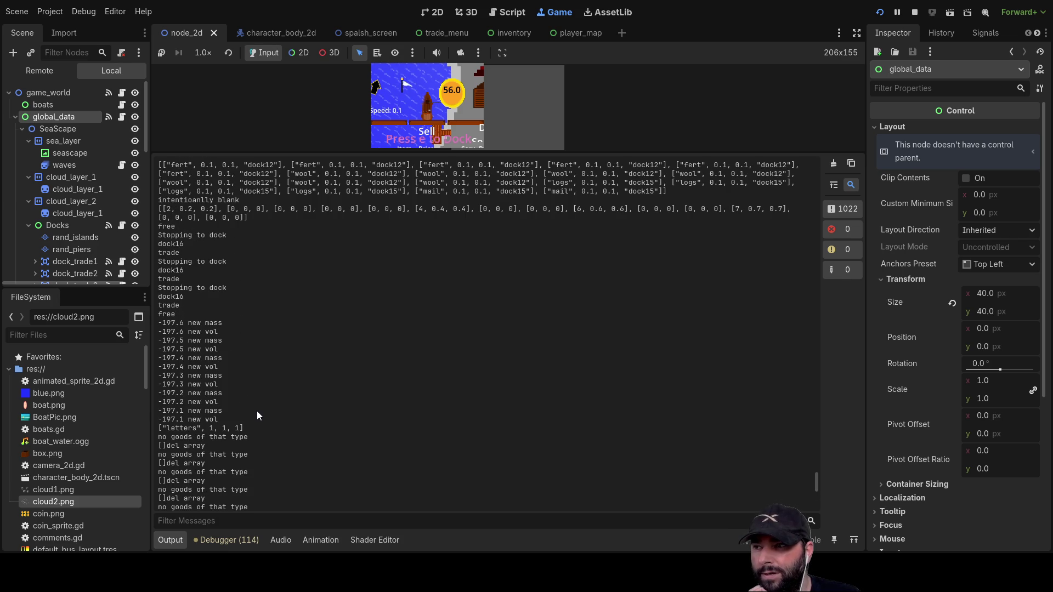
{"action": "scroll", "coordinate": [257, 410], "scroll_direction": "up", "scroll_amount": 5}
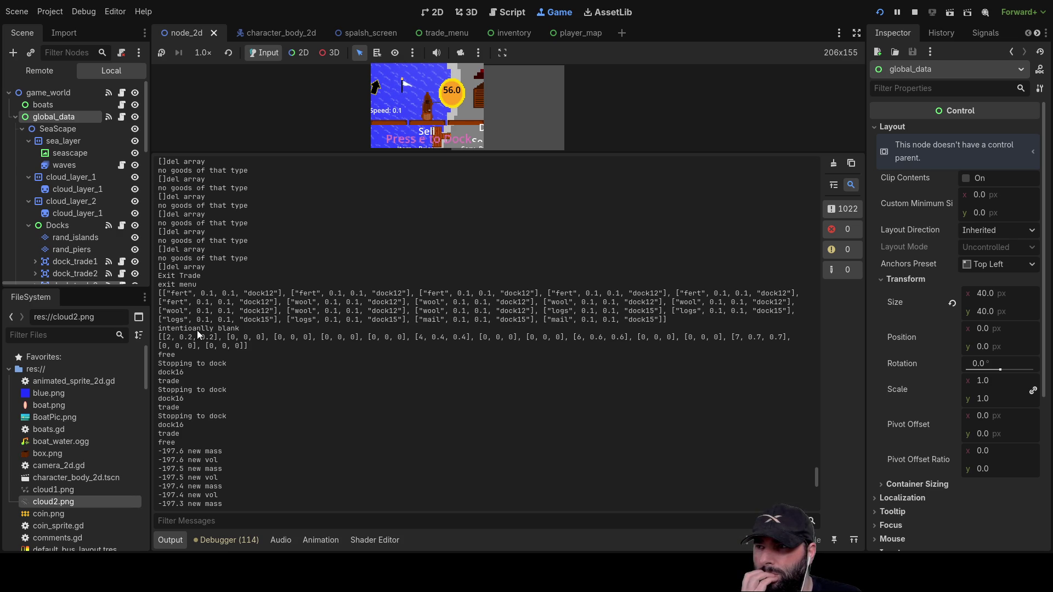
{"action": "scroll", "coordinate": [250, 392], "scroll_direction": "up", "scroll_amount": 5}
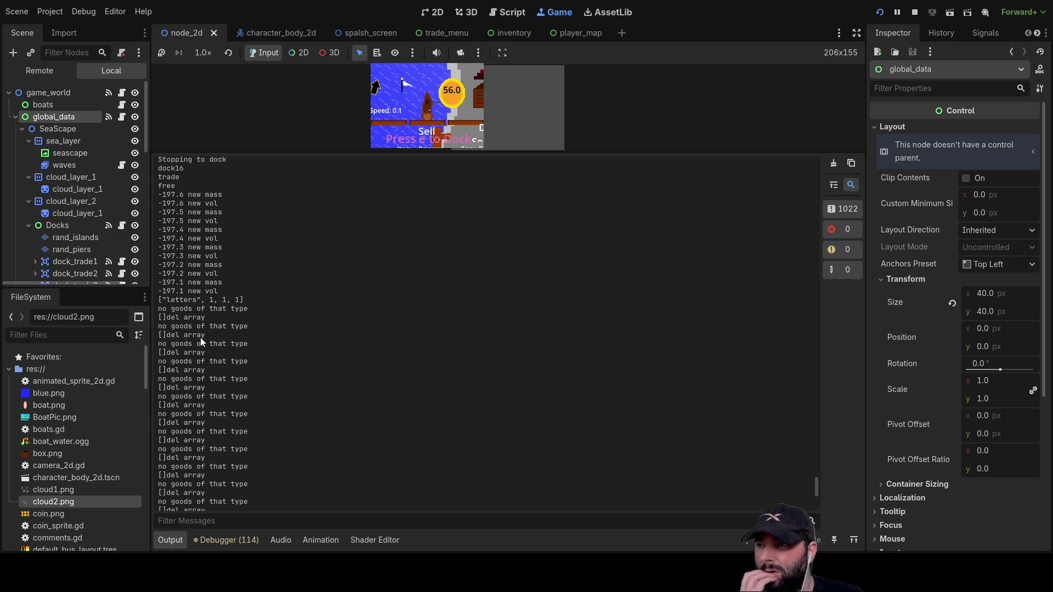
{"action": "scroll", "coordinate": [239, 393], "scroll_direction": "down", "scroll_amount": 5}
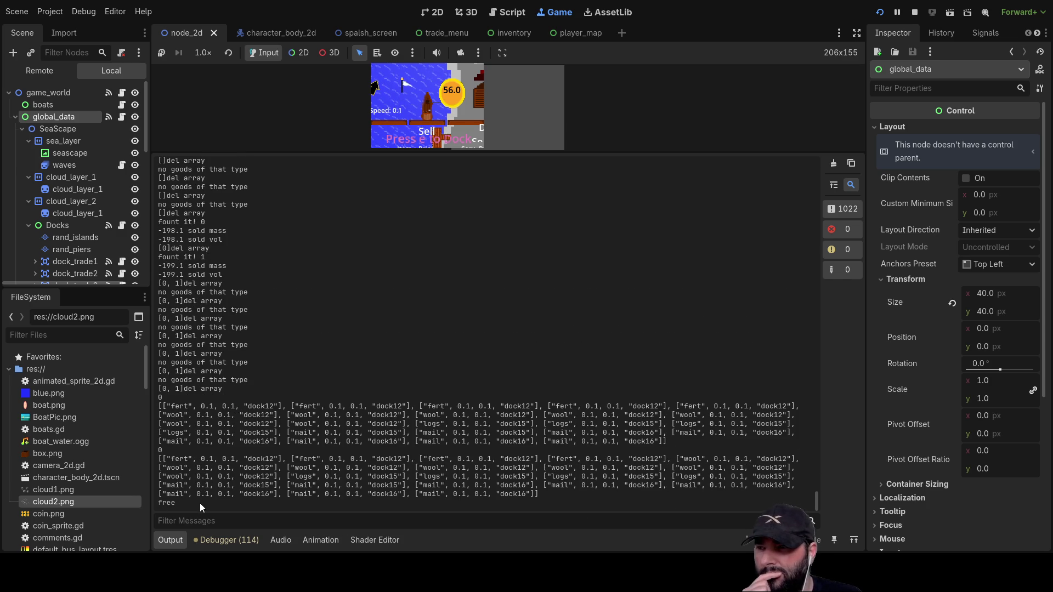
{"action": "left_click_drag", "start_coordinate": [745, 154], "coordinate": [747, 400]}
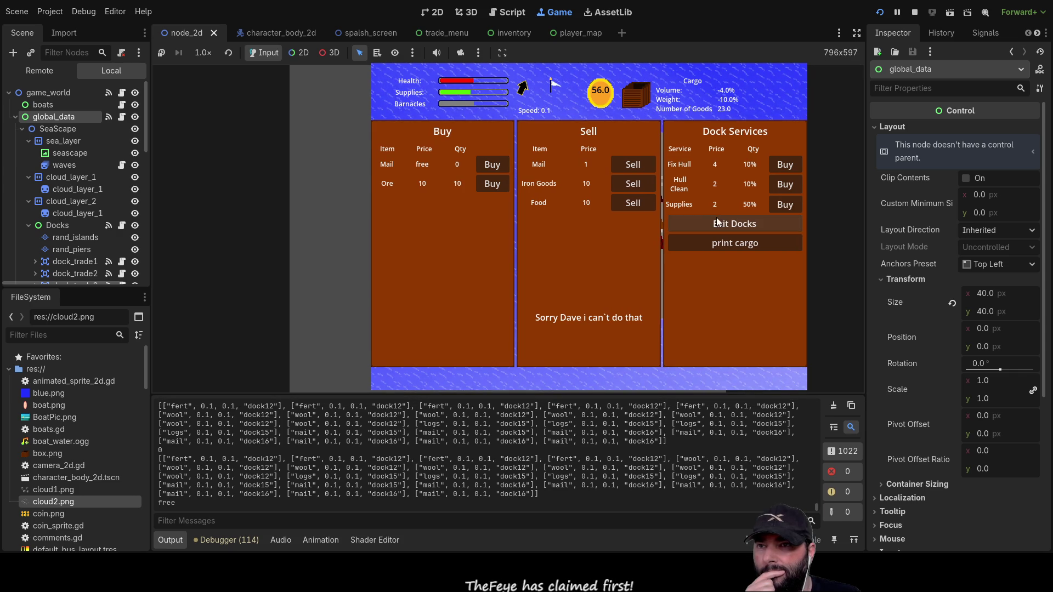
- Leave the dock, sail back, and dock at the island again
{"action": "left_click", "coordinate": [720, 221]}
{"action": "scroll", "coordinate": [675, 291], "scroll_direction": "down", "scroll_amount": 3}
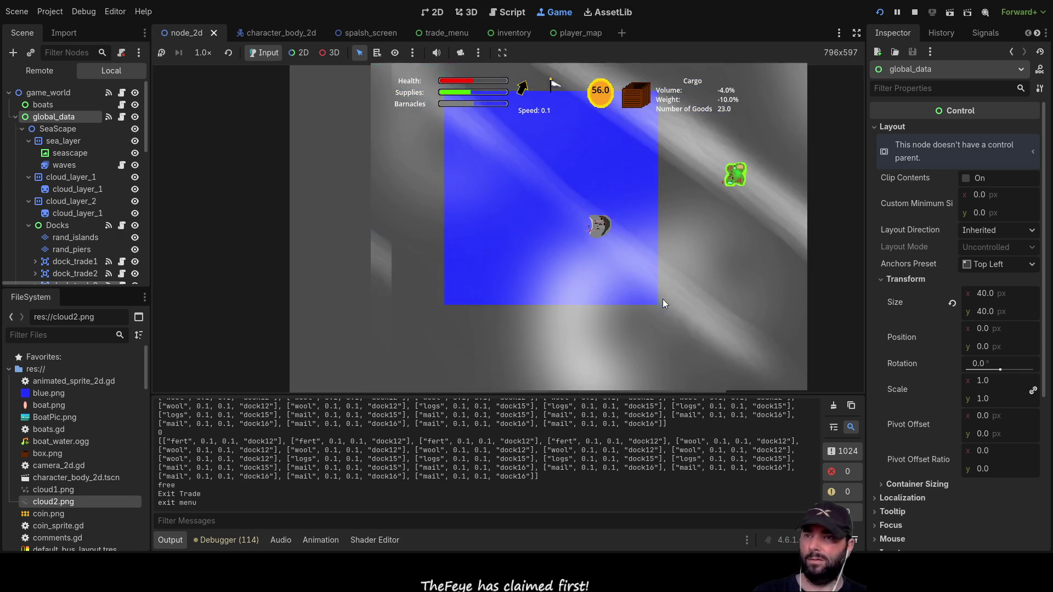
{"action": "scroll", "coordinate": [717, 237], "scroll_direction": "up", "scroll_amount": 3}
{"action": "left_click", "coordinate": [690, 268]}
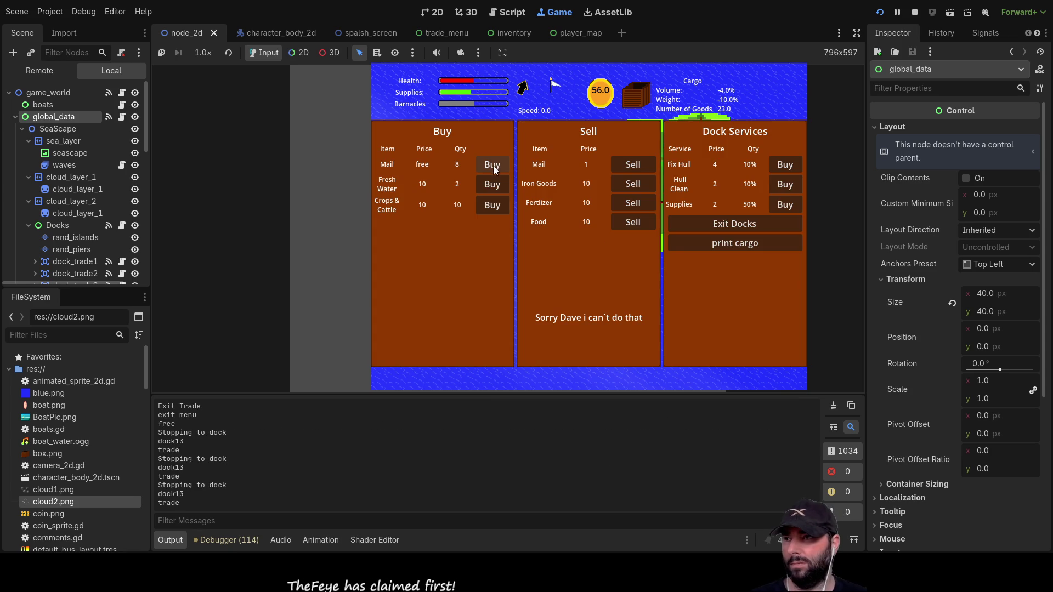
- Buy two mail, all the fresh water and some Crops & Cattle at this dock
{"action": "left_click", "coordinate": [493, 165]}
{"action": "left_click", "coordinate": [493, 165]}
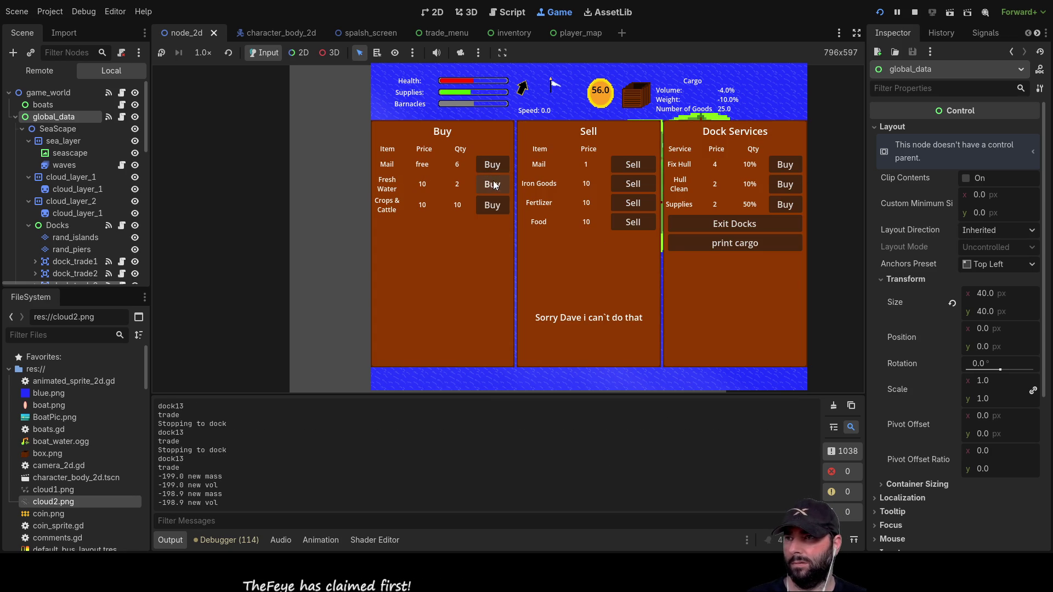
{"action": "left_click", "coordinate": [494, 187]}
{"action": "left_click", "coordinate": [494, 188]}
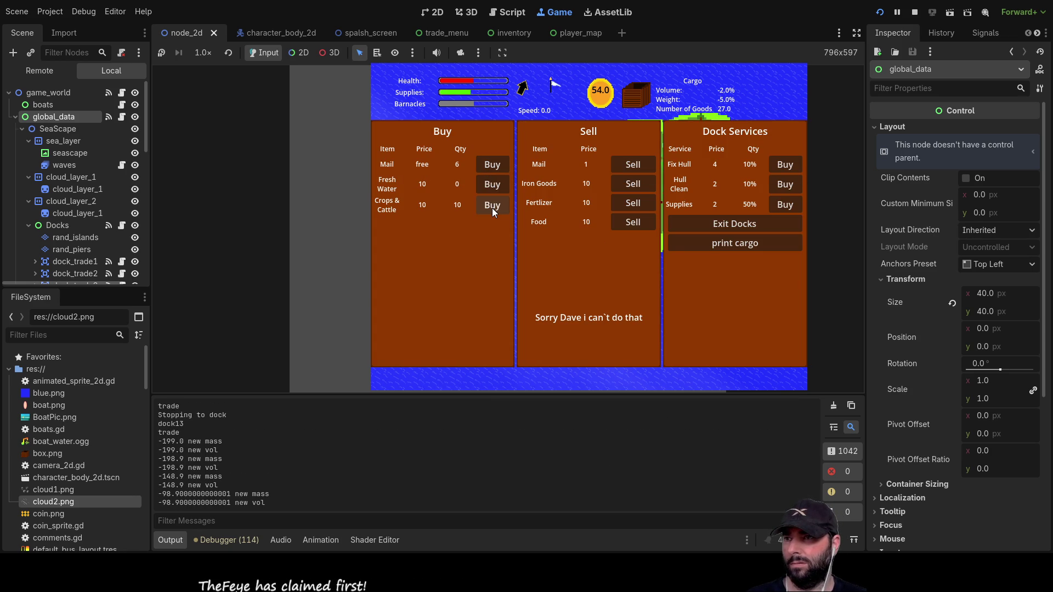
{"action": "left_click", "coordinate": [492, 208]}
{"action": "left_click", "coordinate": [492, 207]}
- Sell mail repeatedly, then Iron Goods, fertilizer and food, and stop the game with F8
{"action": "left_click", "coordinate": [640, 164]}
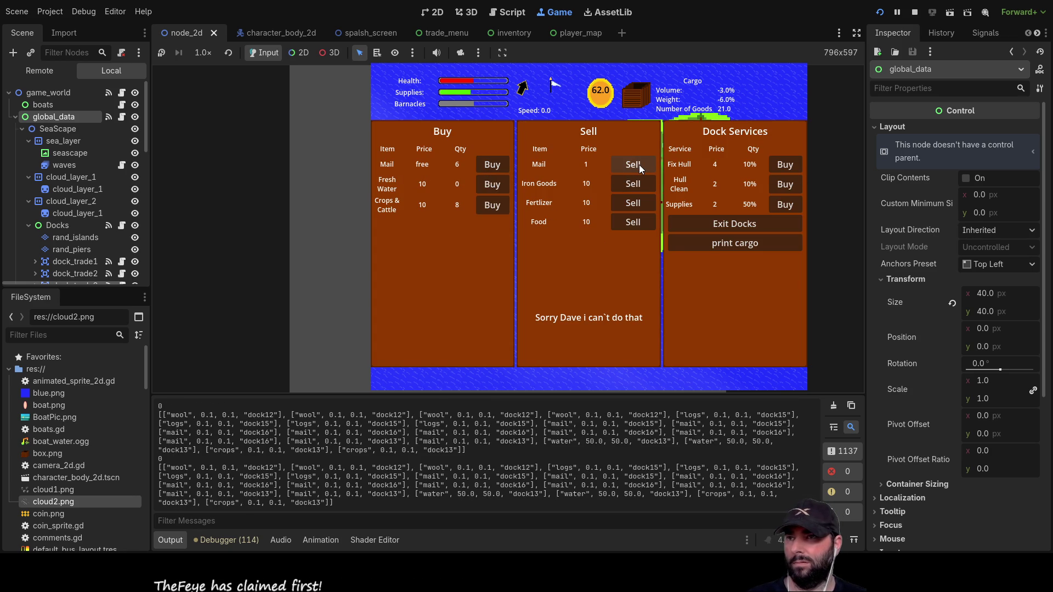
{"action": "left_click", "coordinate": [640, 165]}
{"action": "left_click", "coordinate": [640, 165]}
{"action": "left_click", "coordinate": [639, 165]}
{"action": "left_click", "coordinate": [640, 165]}
{"action": "left_click", "coordinate": [639, 165]}
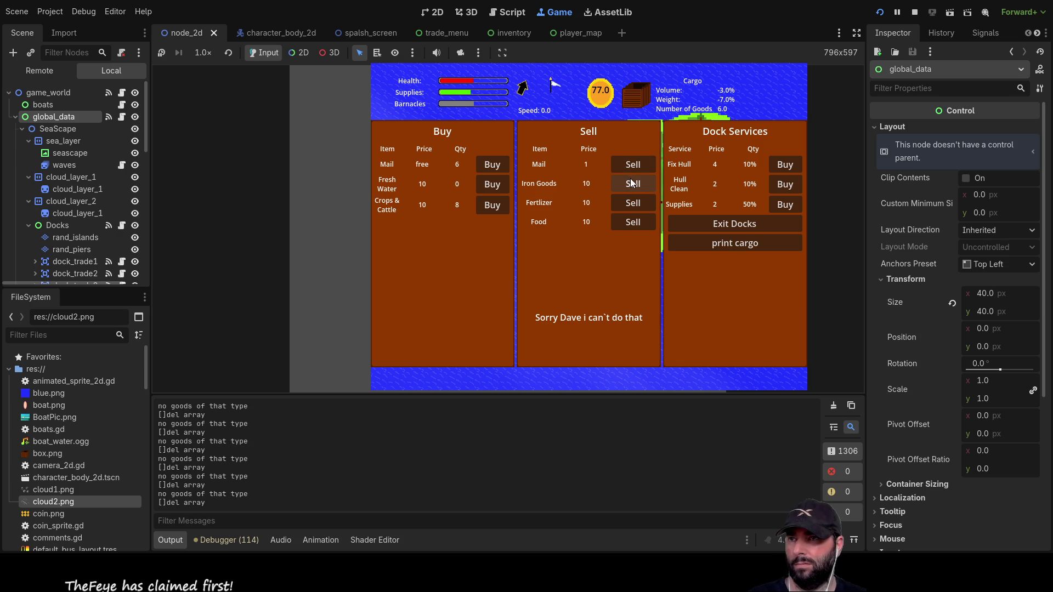
{"action": "left_click", "coordinate": [634, 183]}
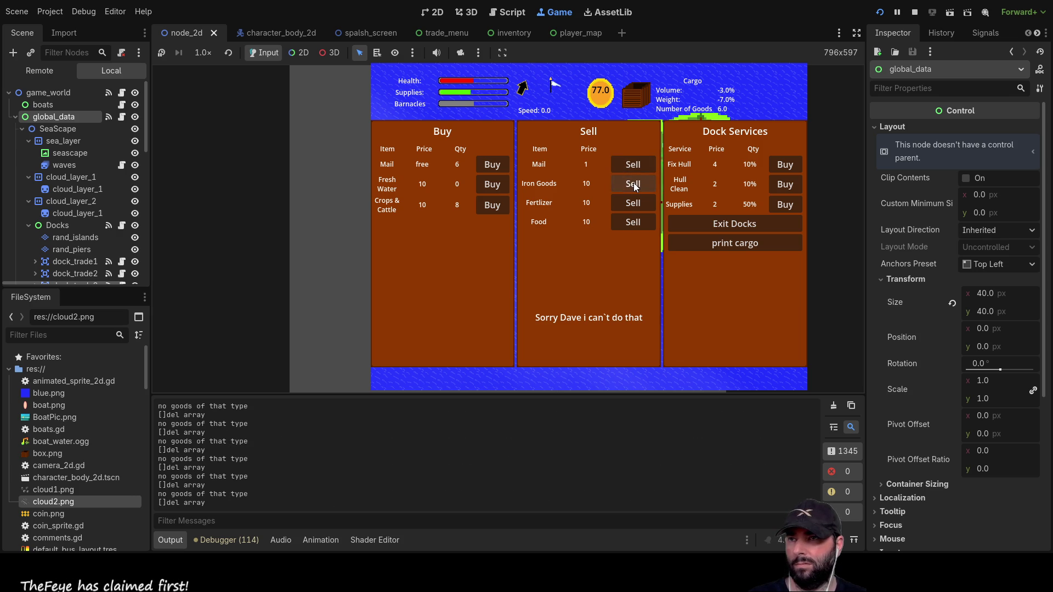
{"action": "left_click", "coordinate": [631, 205]}
{"action": "left_click", "coordinate": [632, 225]}
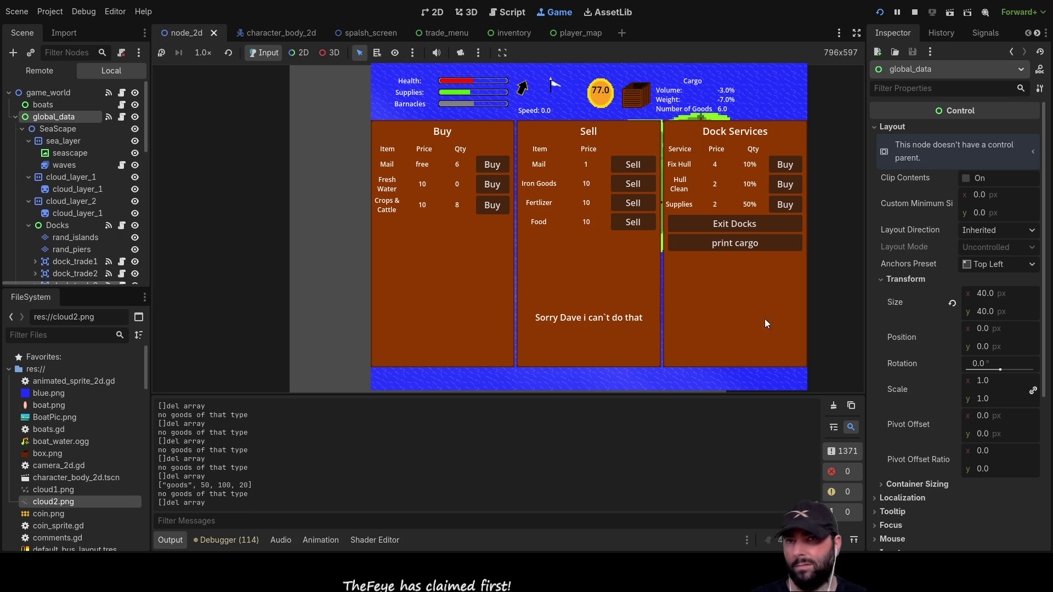
{"action": "key", "text": "F8"}
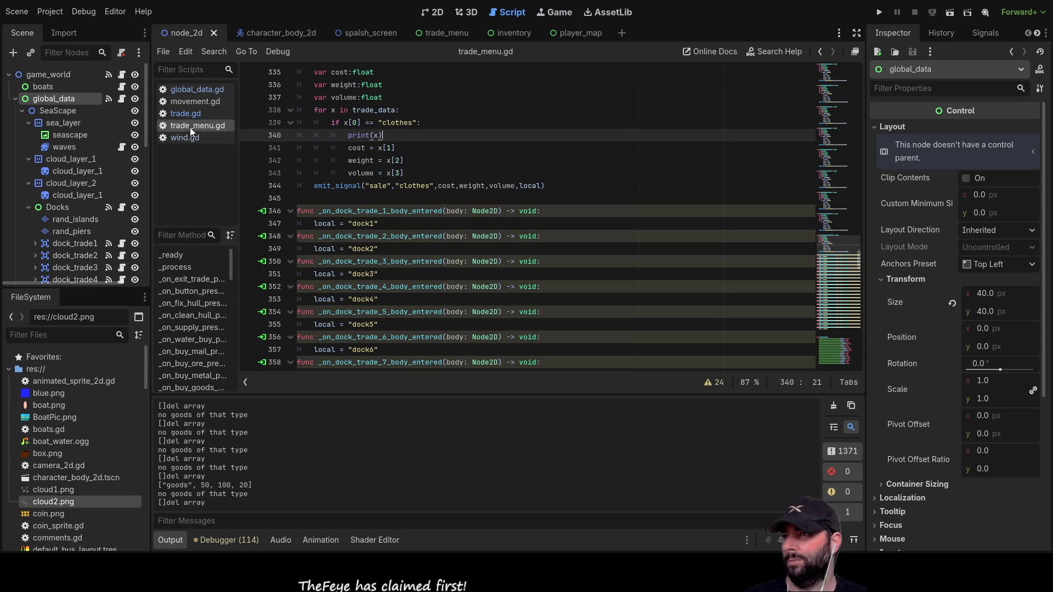
- Inspect _on_trade_menu_sale around line 145 of global_data.gd, then relaunch the project
{"action": "left_click", "coordinate": [199, 90]}
{"action": "scroll", "coordinate": [394, 227], "scroll_direction": "down", "scroll_amount": 4}
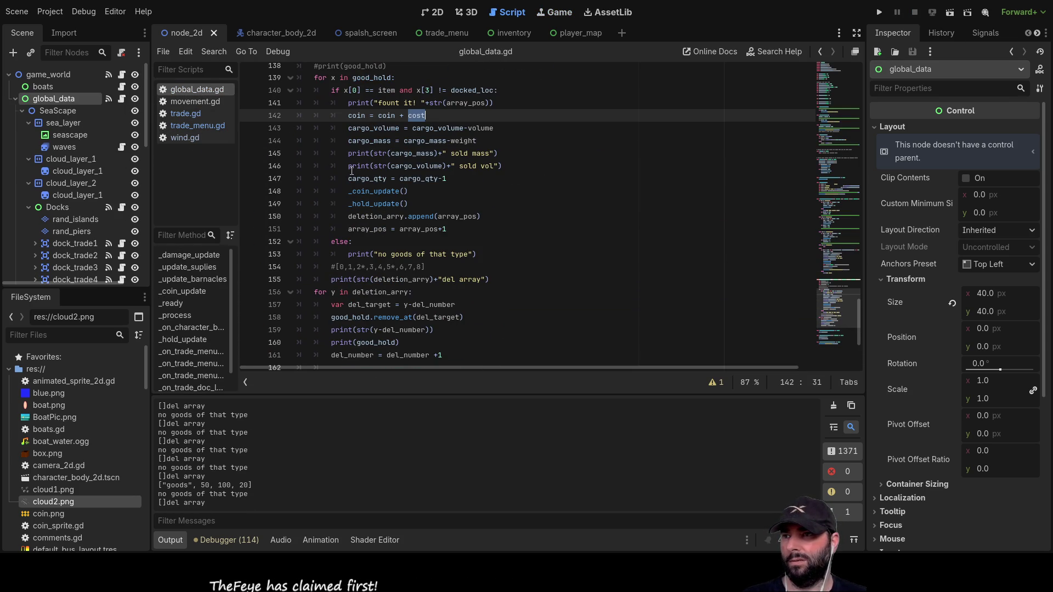
{"action": "left_click", "coordinate": [350, 153]}
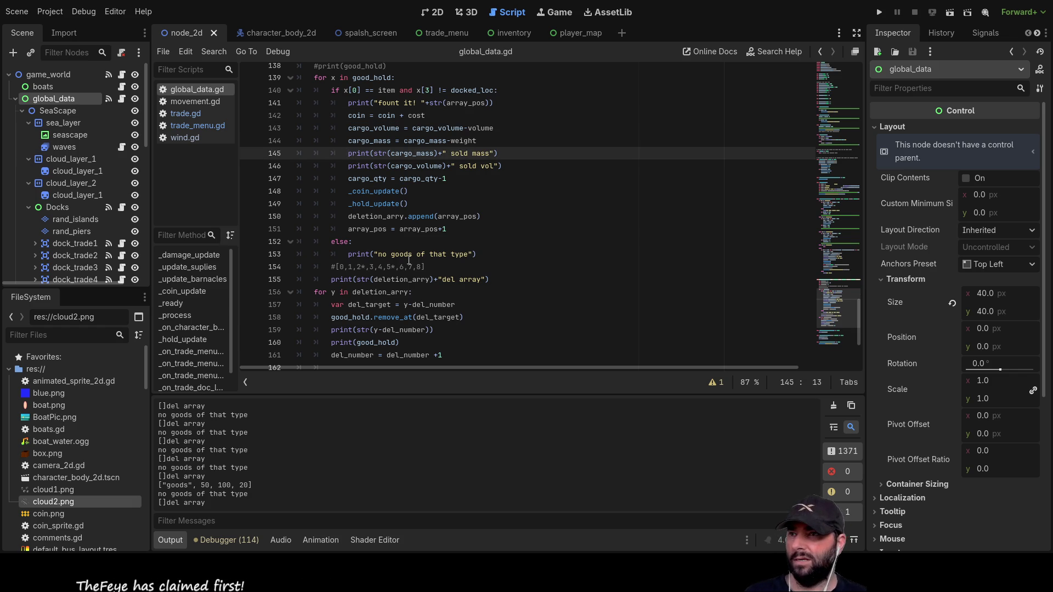
{"action": "scroll", "coordinate": [515, 262], "scroll_direction": "up", "scroll_amount": 5}
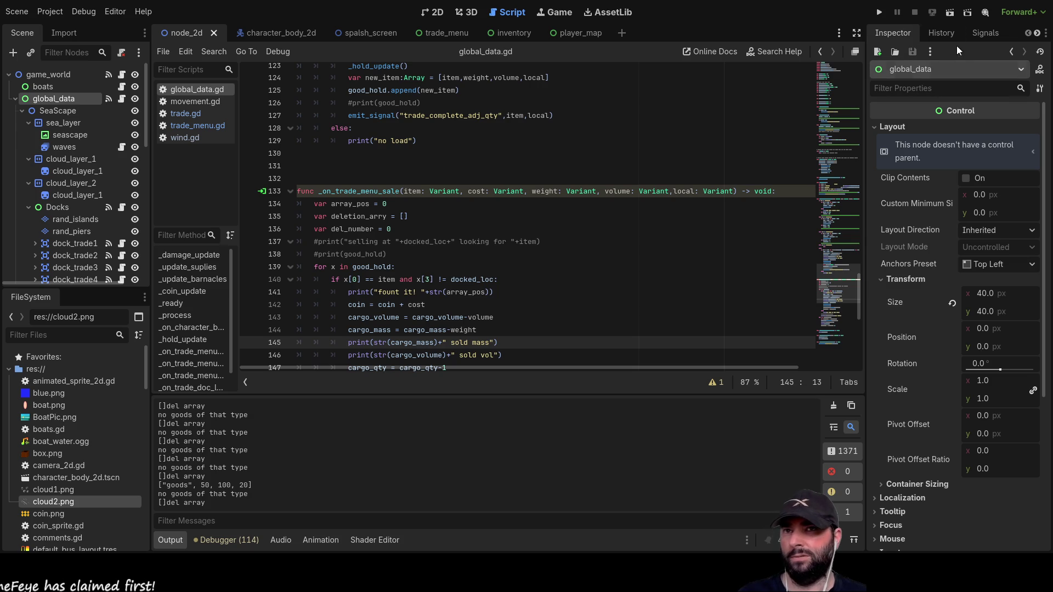
{"action": "left_click", "coordinate": [879, 12]}
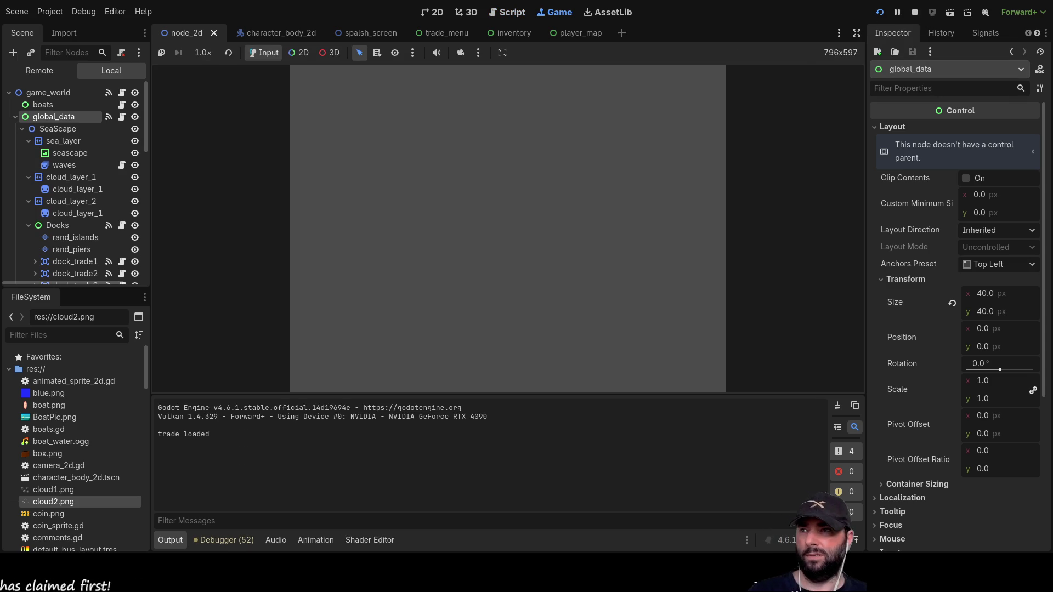
- Start a new game, dock at the nearby island and buy all the mail and fertilizer
{"action": "left_click", "coordinate": [486, 81]}
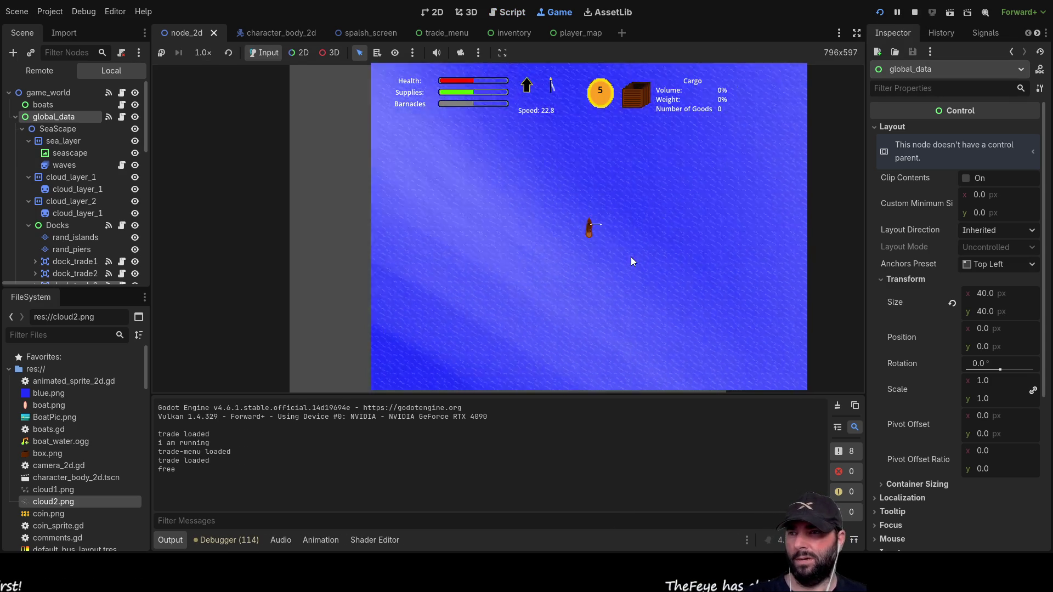
{"action": "scroll", "coordinate": [631, 258], "scroll_direction": "down", "scroll_amount": 3}
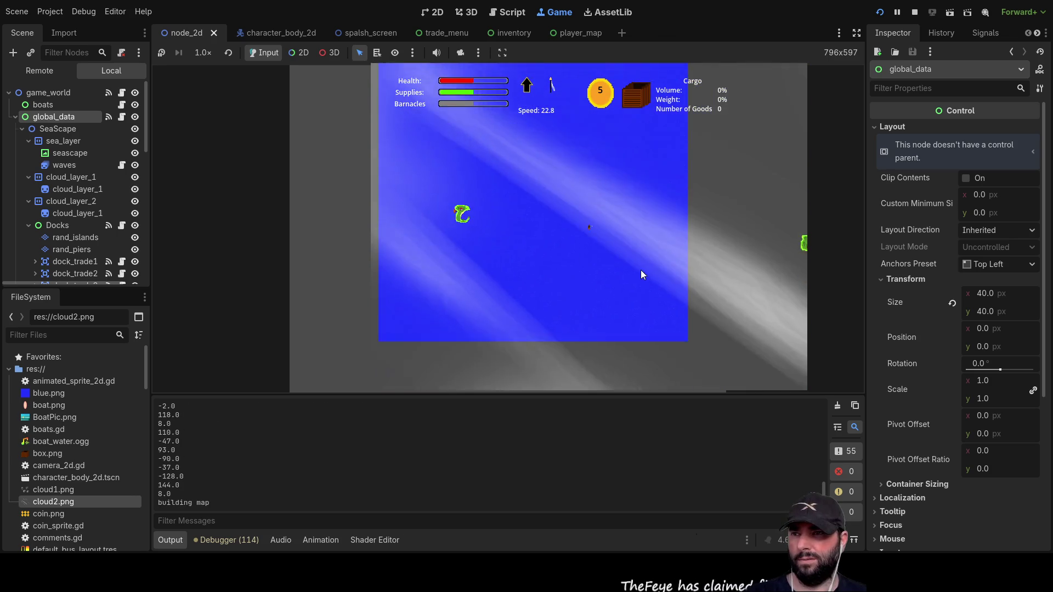
{"action": "scroll", "coordinate": [640, 266], "scroll_direction": "up", "scroll_amount": 3}
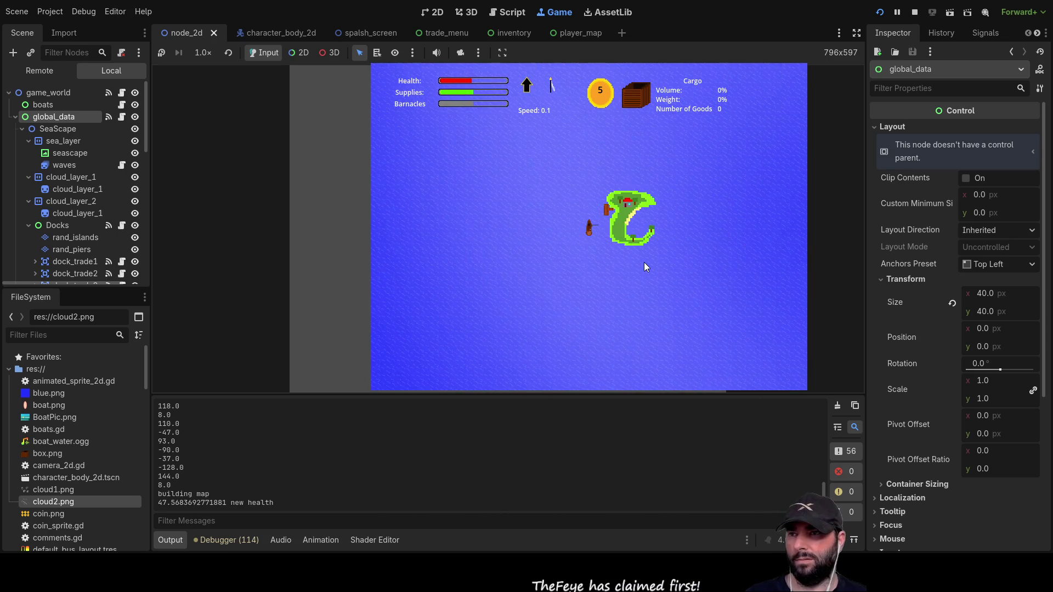
{"action": "key", "text": "e"}
{"action": "left_click", "coordinate": [492, 165]}
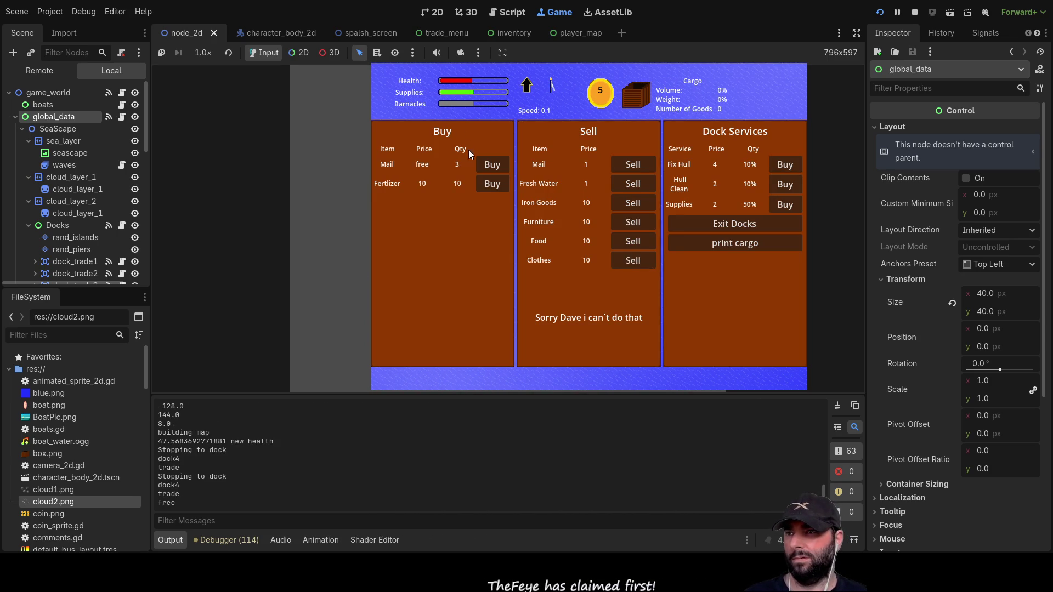
{"action": "left_click", "coordinate": [490, 165]}
{"action": "left_click", "coordinate": [491, 183]}
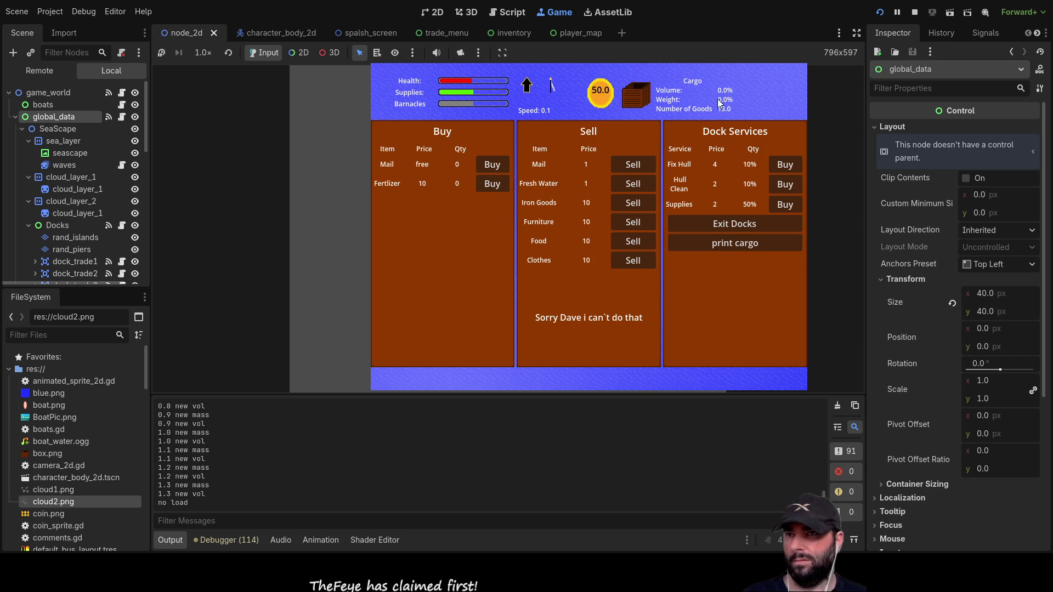
- Leave and re-dock, then repeatedly try selling mail back at the same dock
{"action": "left_click", "coordinate": [717, 221]}
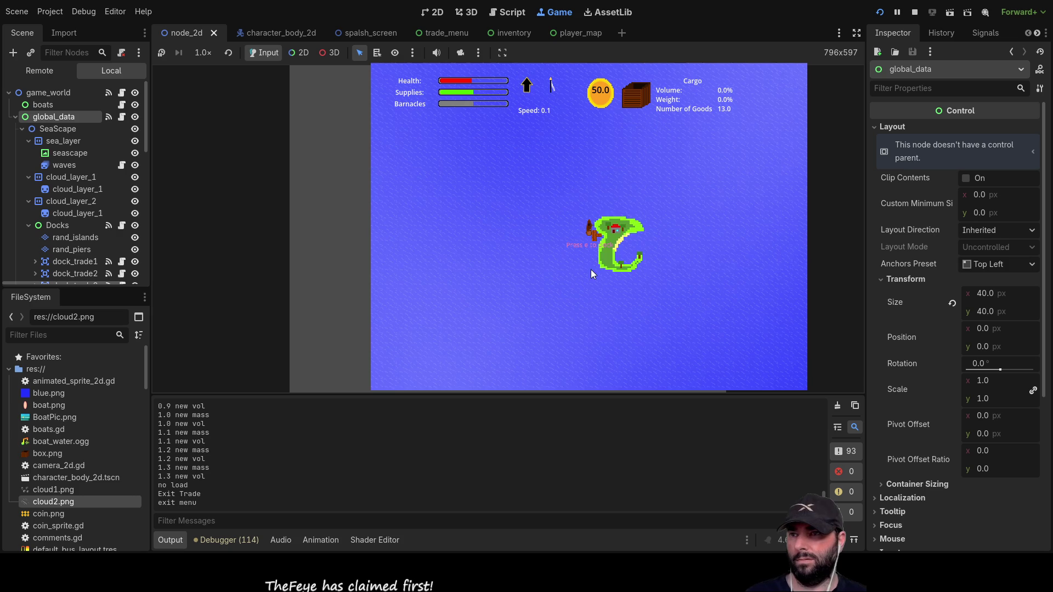
{"action": "key", "text": "e"}
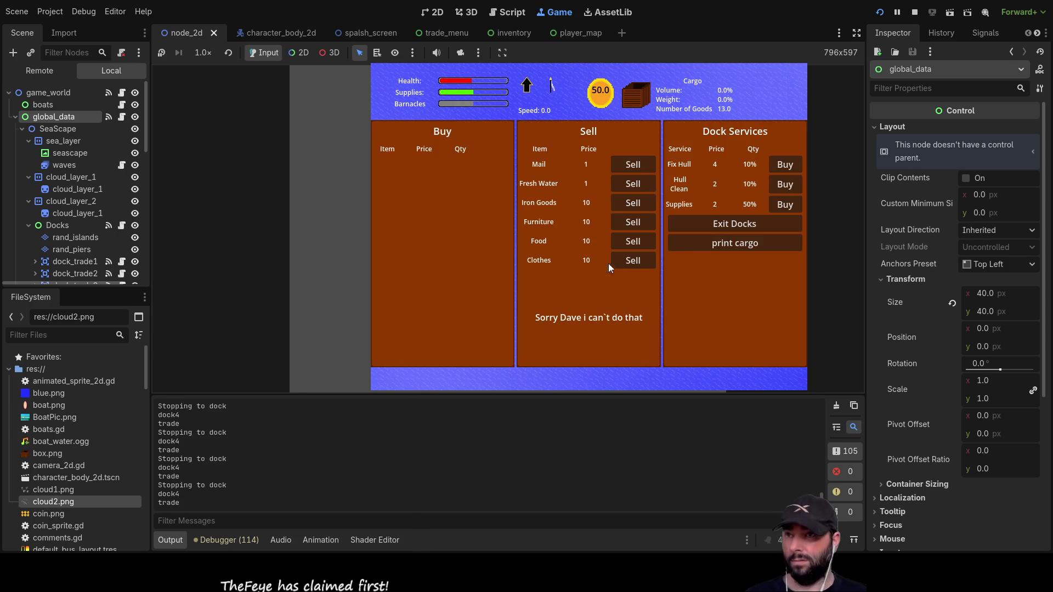
{"action": "left_click", "coordinate": [633, 161]}
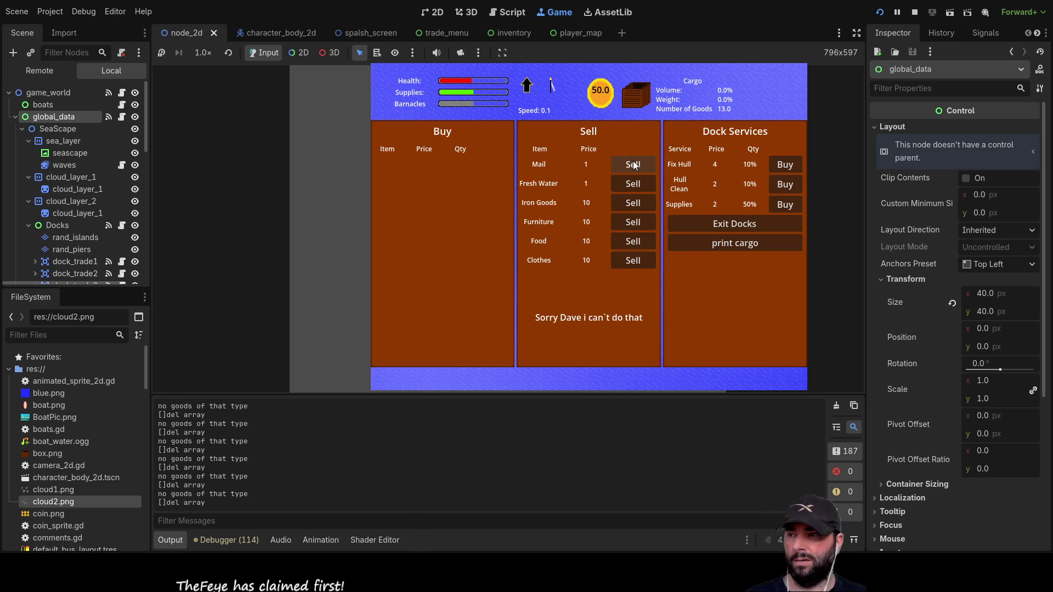
{"action": "left_click", "coordinate": [633, 165]}
{"action": "left_click", "coordinate": [633, 165]}
{"action": "left_click", "coordinate": [634, 165]}
{"action": "left_click", "coordinate": [634, 166]}
- Try selling fresh water, furniture and the remaining goods, then leave the dock
{"action": "left_click", "coordinate": [632, 181]}
{"action": "left_click", "coordinate": [632, 181]}
{"action": "left_click", "coordinate": [633, 184]}
{"action": "left_click", "coordinate": [628, 224]}
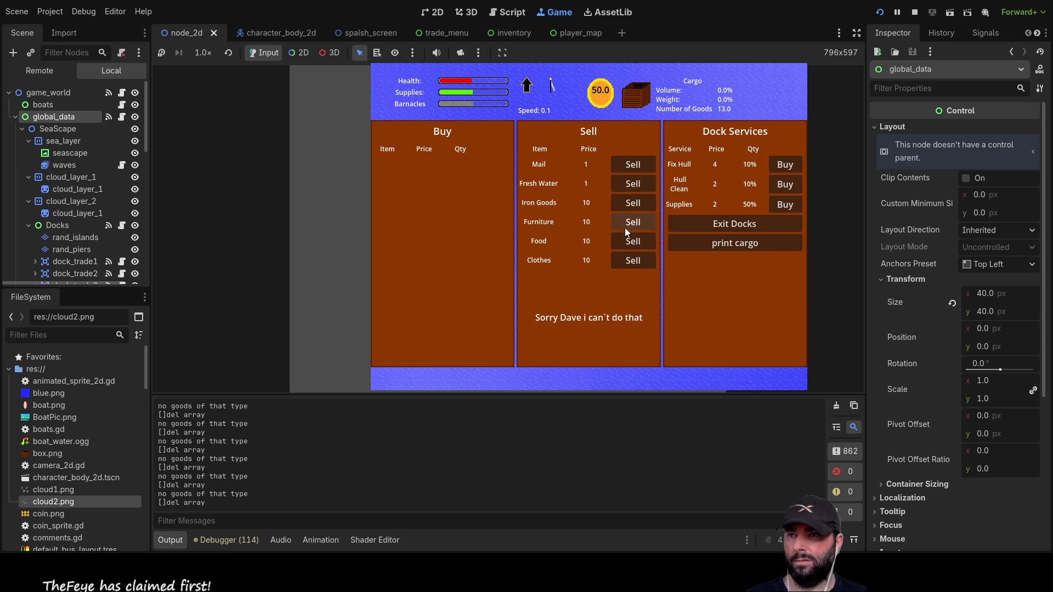
{"action": "left_click", "coordinate": [623, 261]}
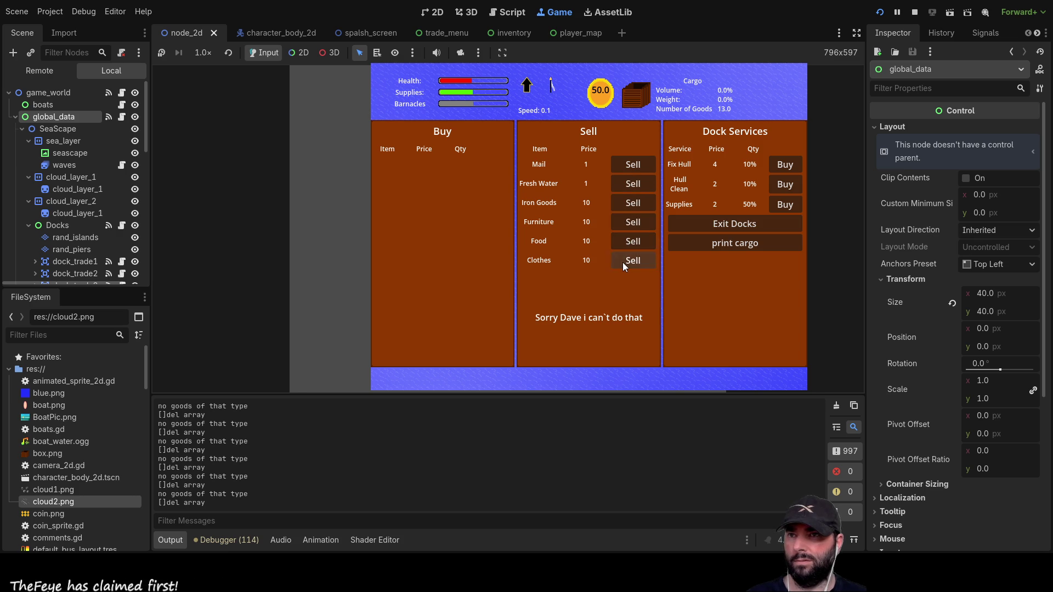
{"action": "left_click", "coordinate": [719, 225]}
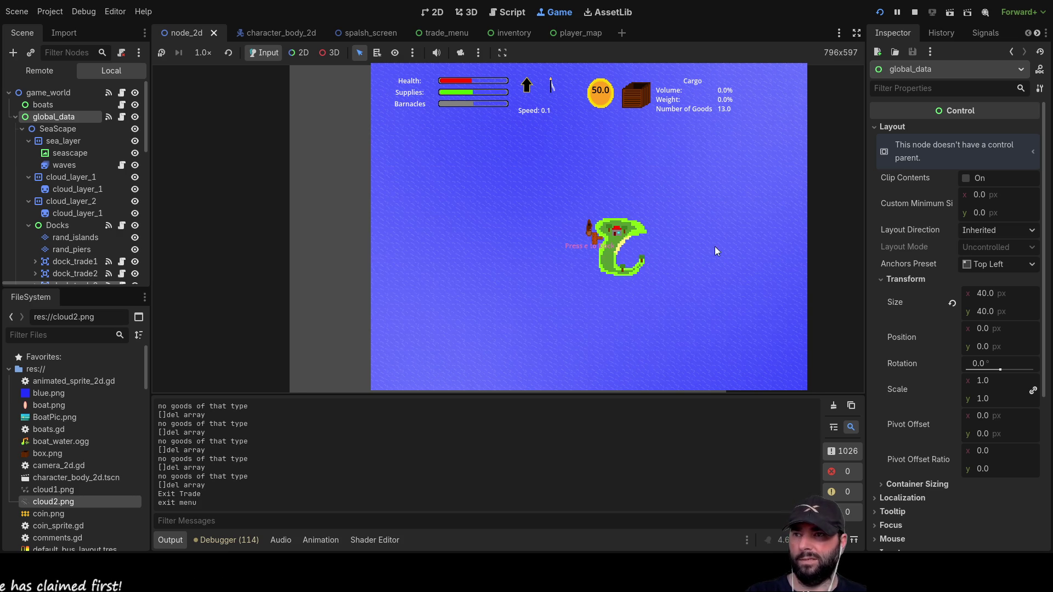
- Sail to another island, zooming the camera along the way, and dock there with E
{"action": "scroll", "coordinate": [631, 245], "scroll_direction": "down", "scroll_amount": 5}
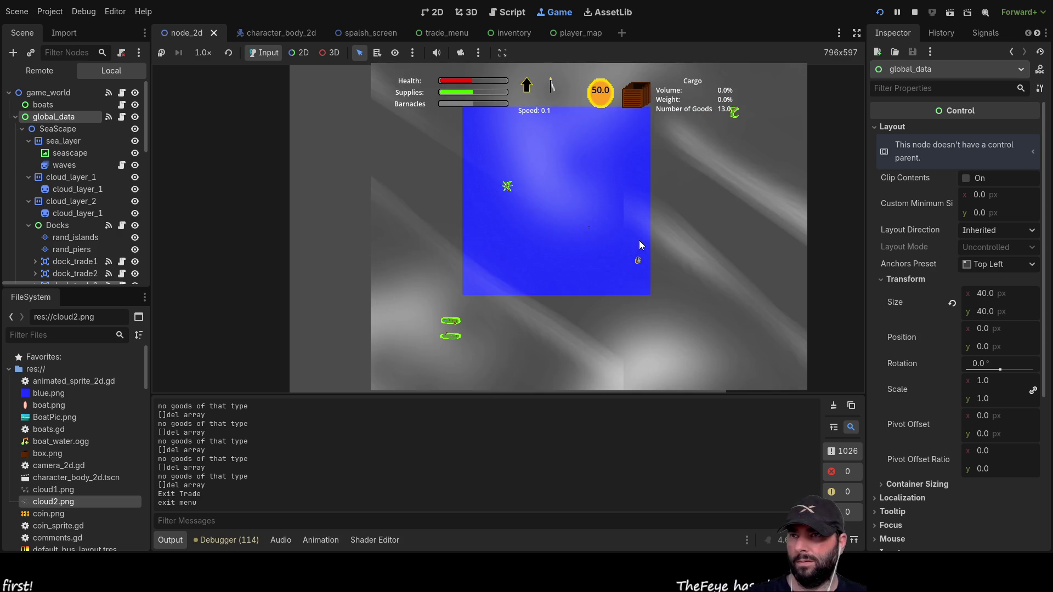
{"action": "scroll", "coordinate": [639, 241], "scroll_direction": "down", "scroll_amount": 3}
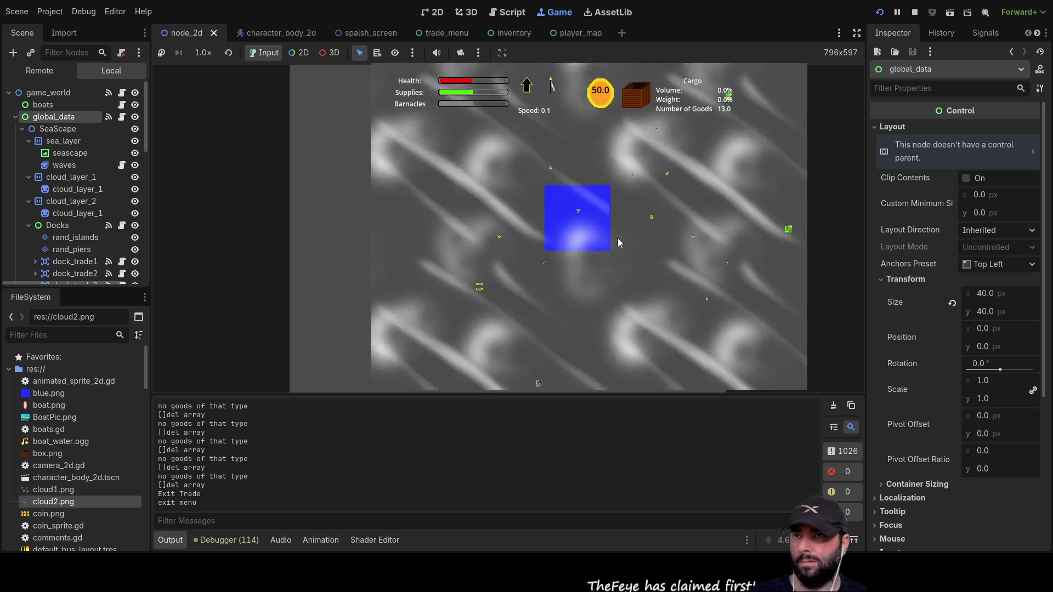
{"action": "scroll", "coordinate": [618, 239], "scroll_direction": "up", "scroll_amount": 5}
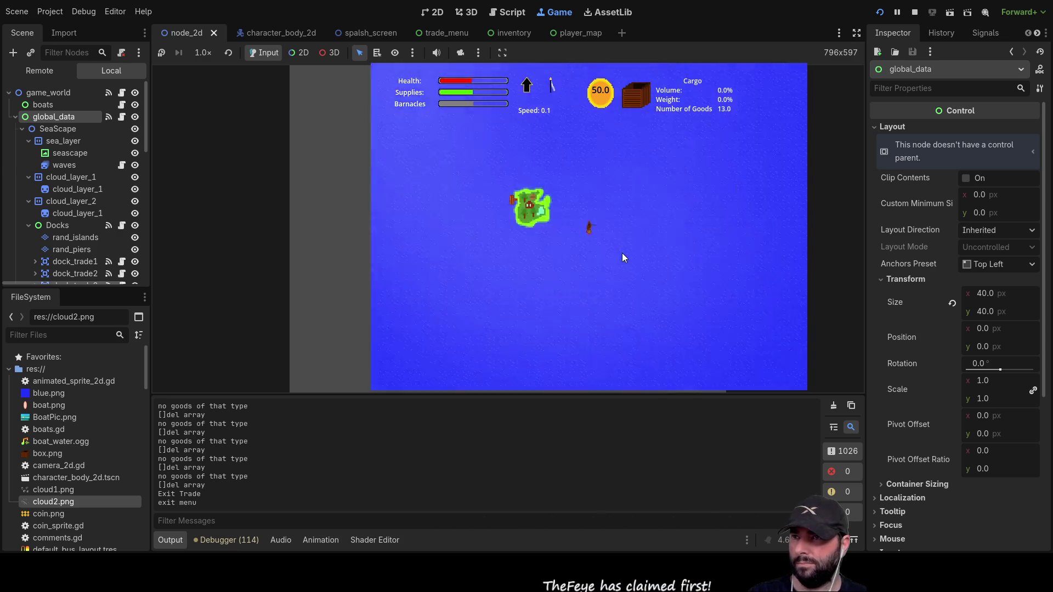
{"action": "scroll", "coordinate": [623, 255], "scroll_direction": "down", "scroll_amount": 3}
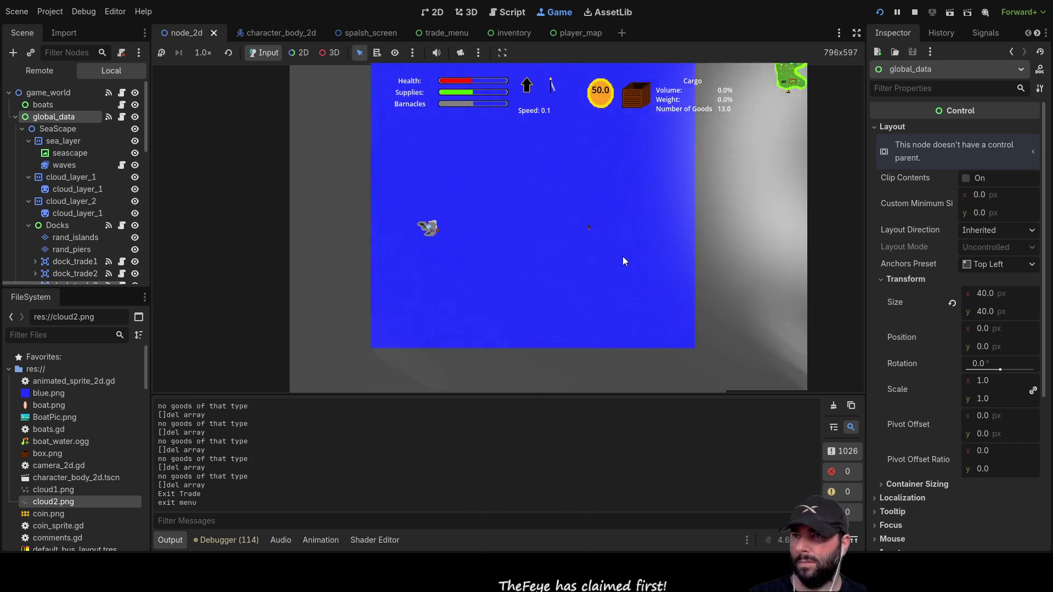
{"action": "scroll", "coordinate": [627, 255], "scroll_direction": "up", "scroll_amount": 4}
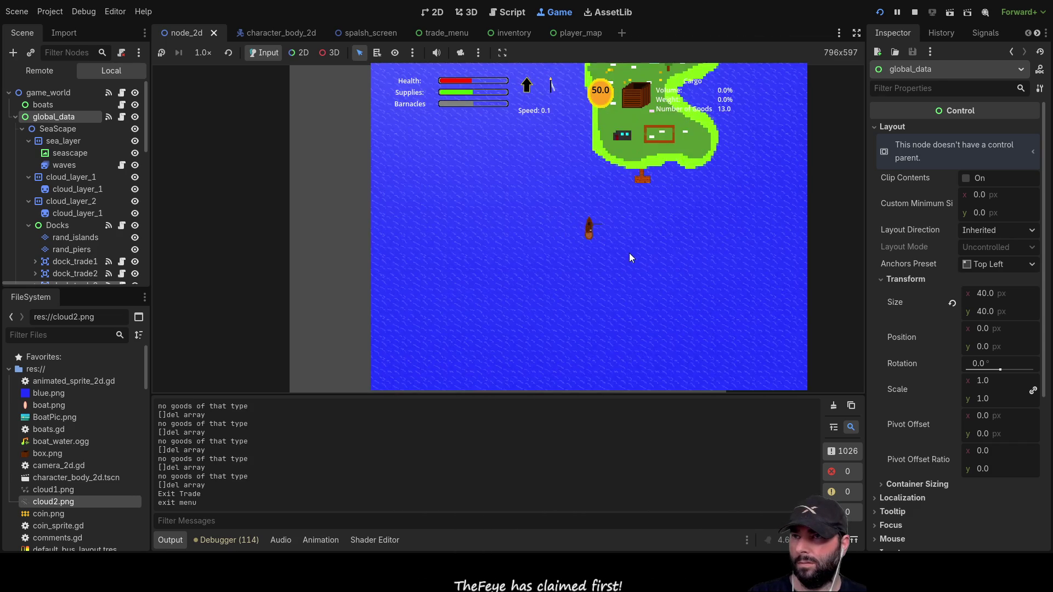
{"action": "scroll", "coordinate": [630, 258], "scroll_direction": "down", "scroll_amount": 5}
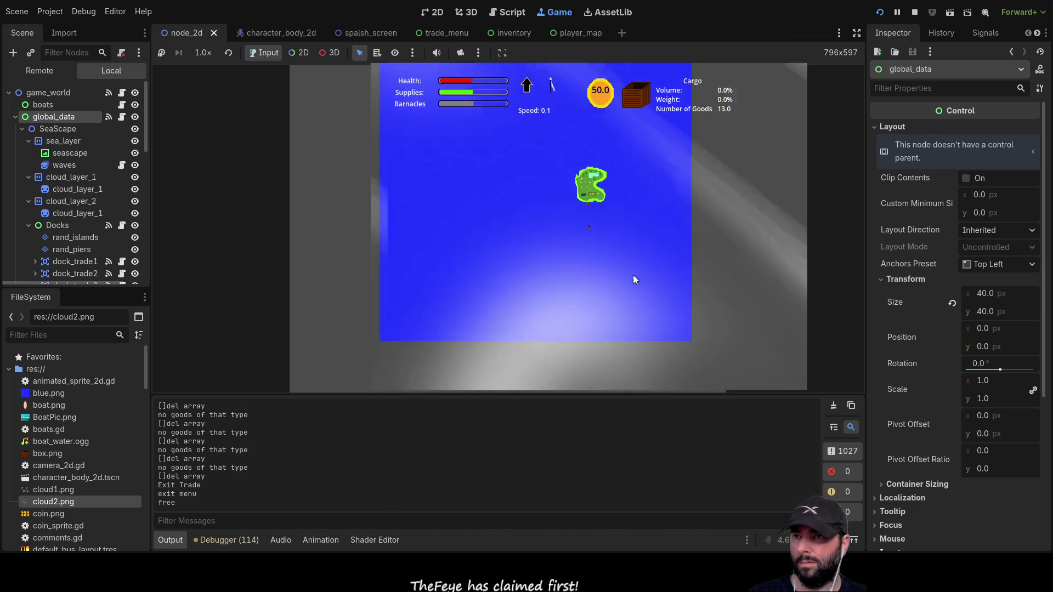
{"action": "scroll", "coordinate": [632, 277], "scroll_direction": "down", "scroll_amount": 5}
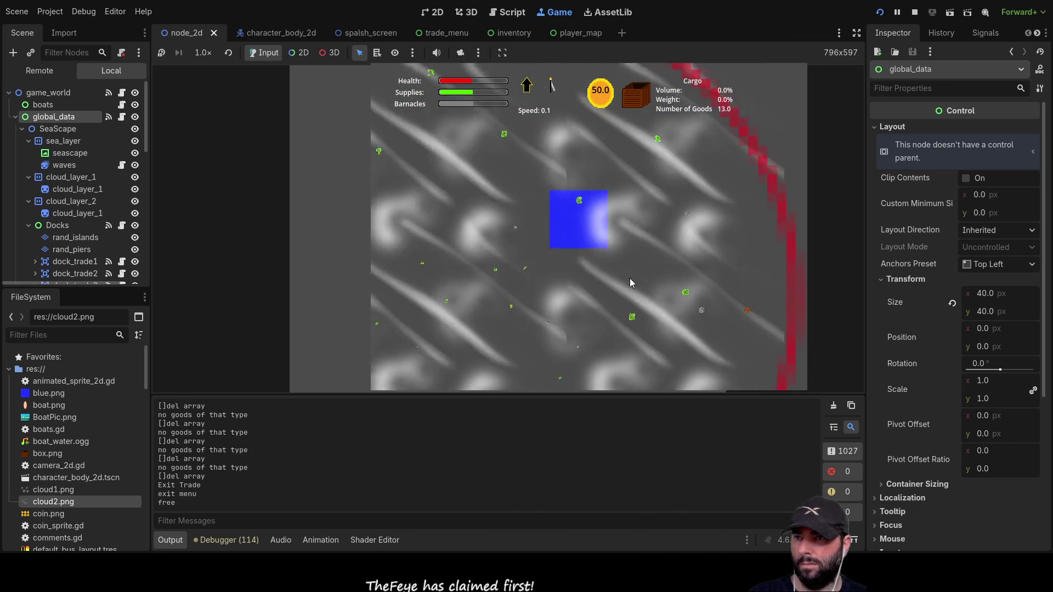
{"action": "scroll", "coordinate": [630, 282], "scroll_direction": "up", "scroll_amount": 4}
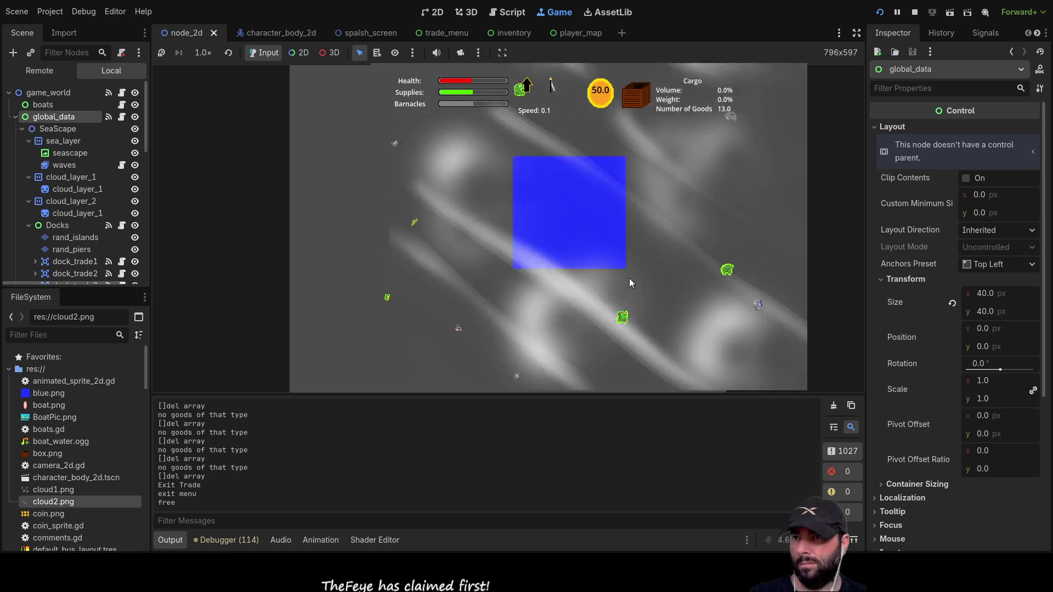
{"action": "scroll", "coordinate": [630, 278], "scroll_direction": "up", "scroll_amount": 5}
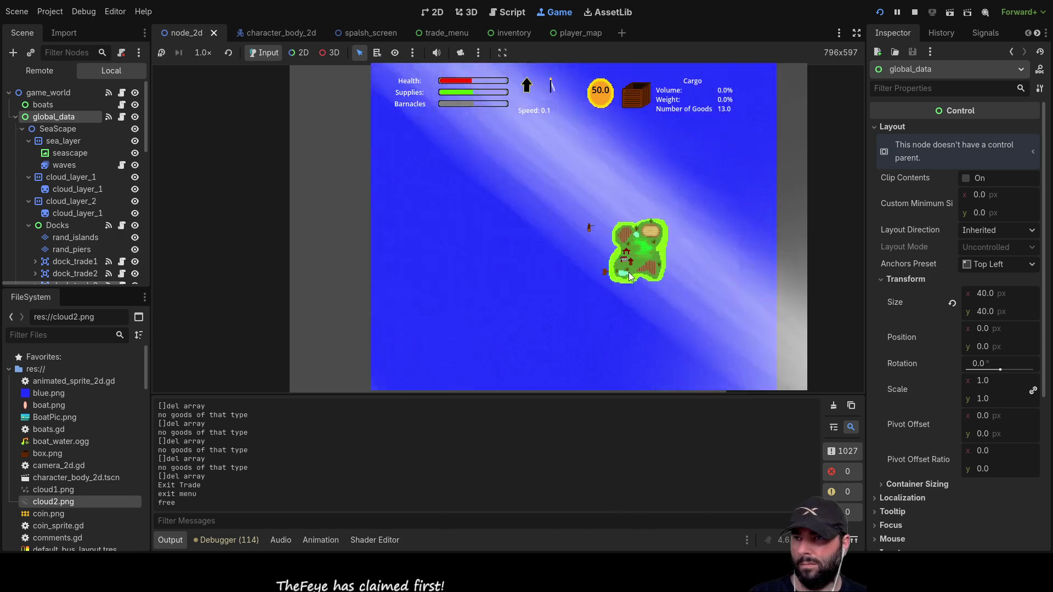
{"action": "scroll", "coordinate": [629, 276], "scroll_direction": "up", "scroll_amount": 3}
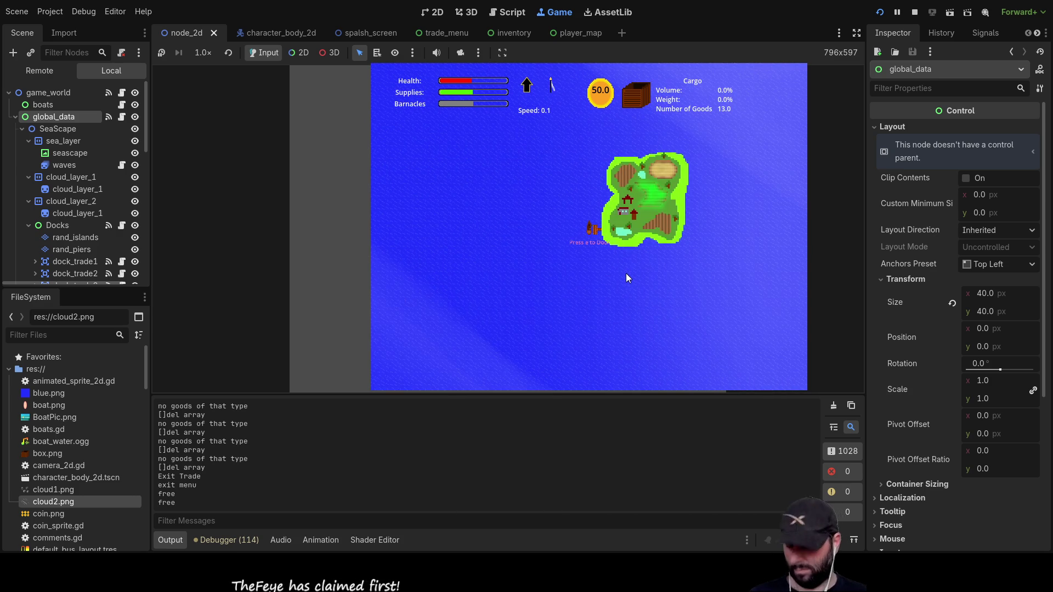
{"action": "key", "text": "e"}
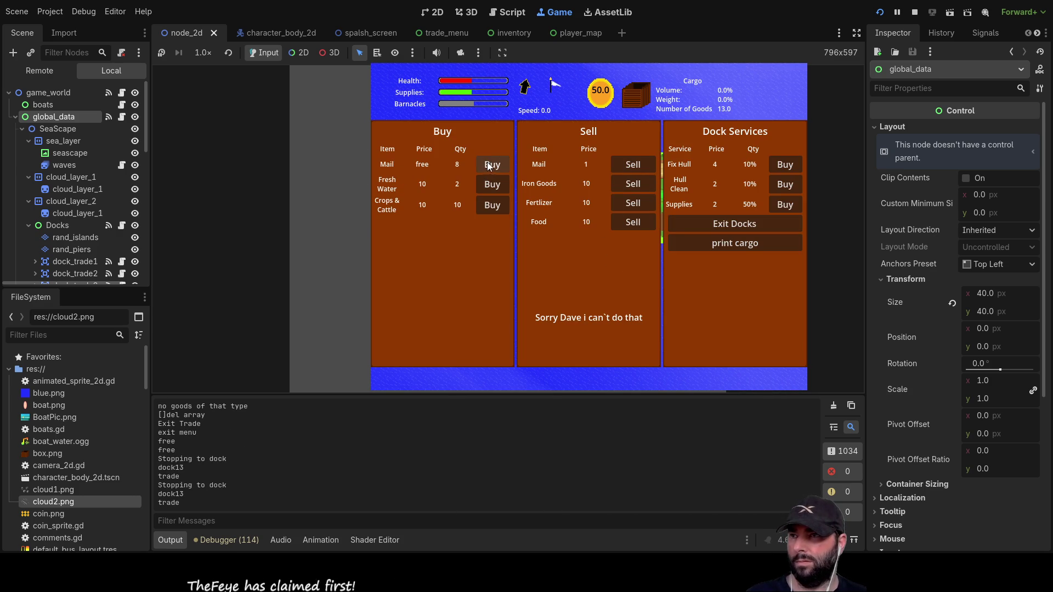
- Sell fertilizer five times, Iron Goods three times and mail twice, checking the printed trade data
{"action": "left_click", "coordinate": [633, 203]}
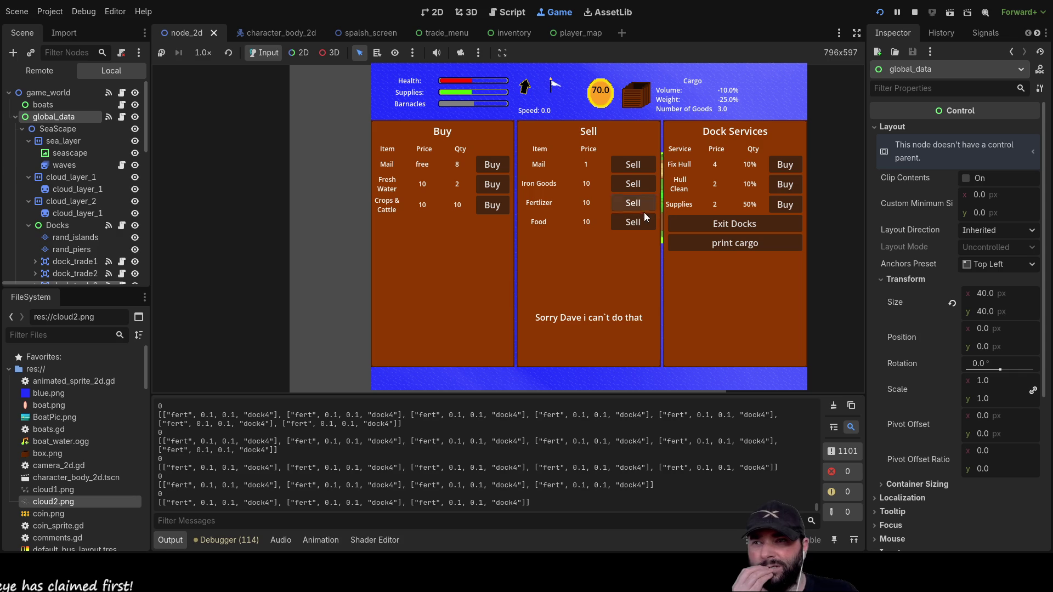
{"action": "left_click", "coordinate": [624, 203]}
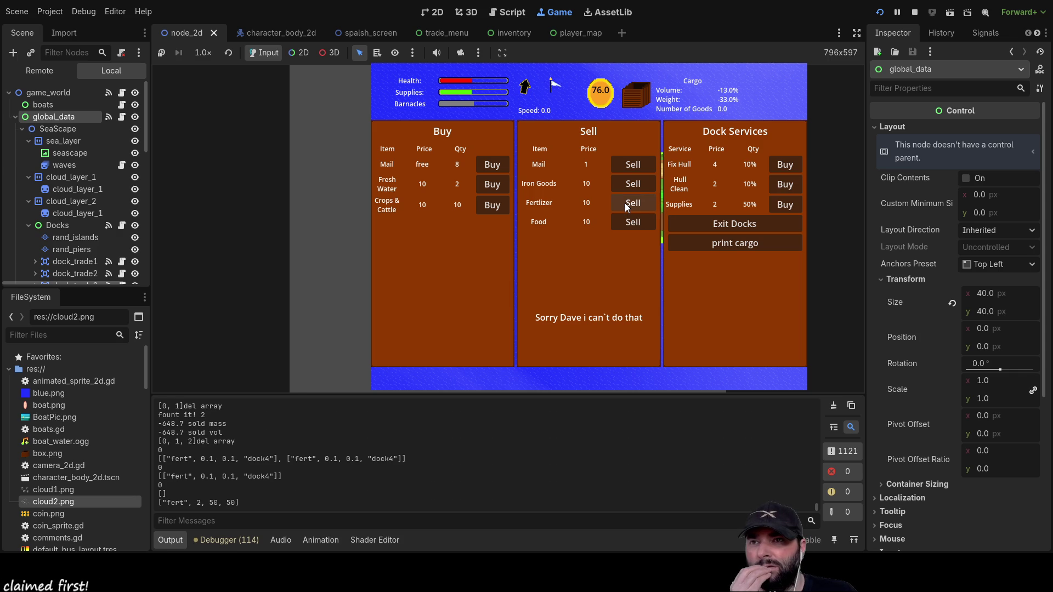
{"action": "left_click", "coordinate": [625, 203]}
{"action": "left_click", "coordinate": [625, 203]}
{"action": "left_click", "coordinate": [627, 202]}
{"action": "left_click", "coordinate": [629, 200]}
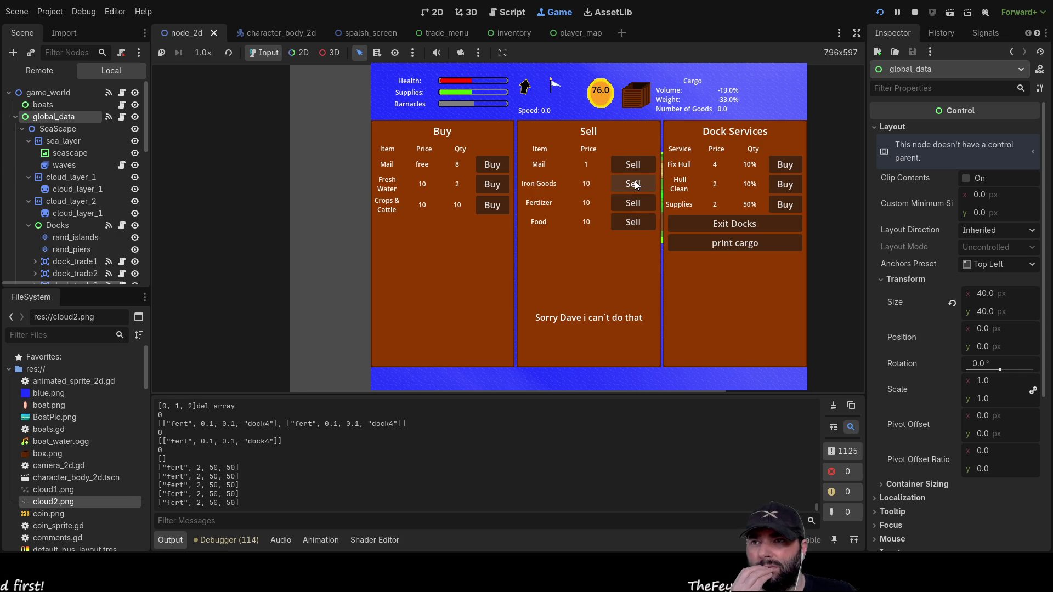
{"action": "left_click", "coordinate": [634, 180]}
{"action": "left_click", "coordinate": [634, 179]}
{"action": "left_click", "coordinate": [634, 180]}
{"action": "left_click", "coordinate": [634, 180]}
{"action": "left_click", "coordinate": [635, 180]}
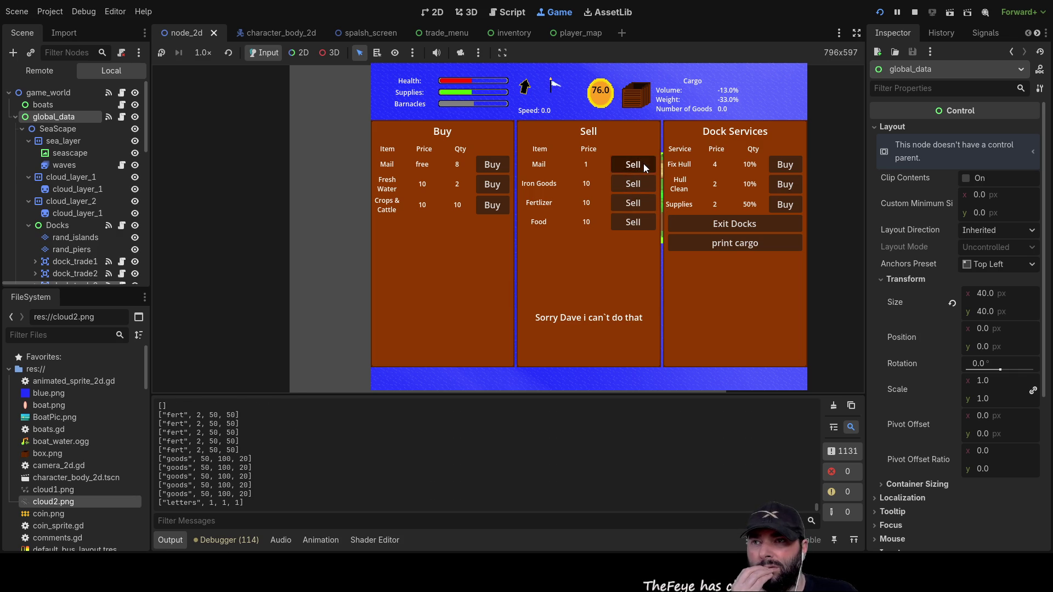
{"action": "left_click", "coordinate": [643, 164]}
{"action": "left_click", "coordinate": [644, 164]}
{"action": "left_click", "coordinate": [643, 163]}
{"action": "left_click", "coordinate": [644, 164]}
{"action": "left_click", "coordinate": [644, 163]}
{"action": "left_click", "coordinate": [644, 163]}
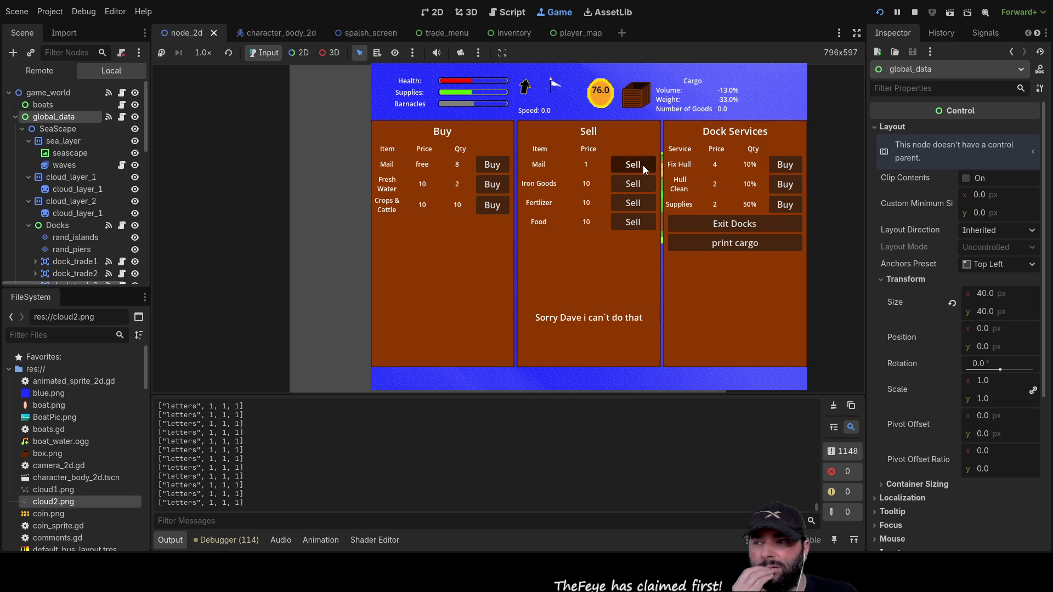
- Sell Iron Goods five more times and fertilizer six more times to check the output
{"action": "left_click", "coordinate": [641, 187]}
{"action": "left_click", "coordinate": [639, 187]}
{"action": "left_click", "coordinate": [639, 187]}
{"action": "left_click", "coordinate": [639, 187]}
{"action": "left_click", "coordinate": [637, 186]}
{"action": "left_click", "coordinate": [638, 187]}
{"action": "left_click", "coordinate": [637, 186]}
{"action": "left_click", "coordinate": [637, 187]}
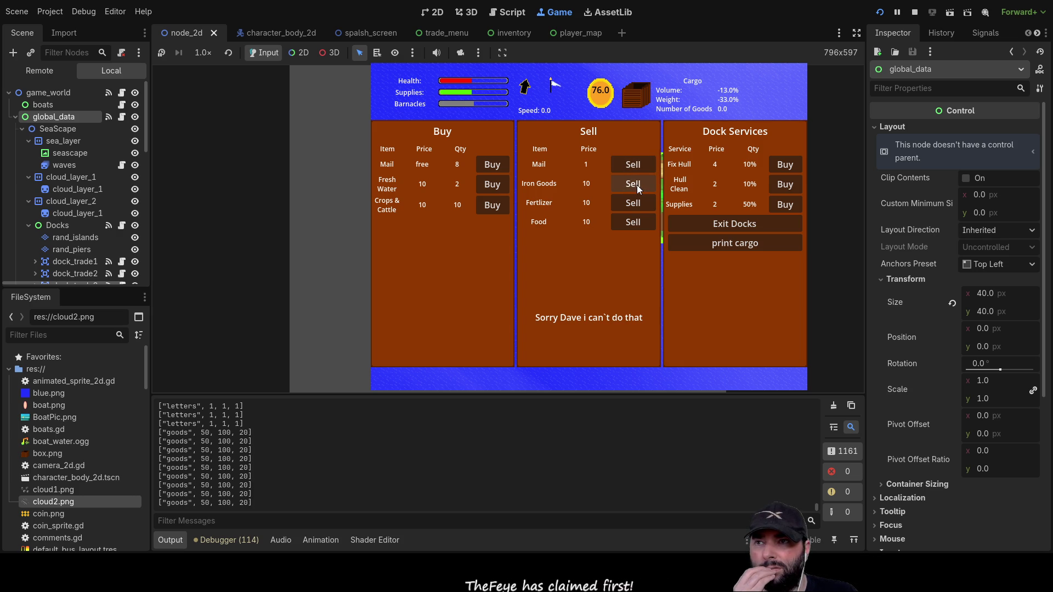
{"action": "left_click", "coordinate": [636, 203]}
{"action": "left_click", "coordinate": [637, 203]}
{"action": "left_click", "coordinate": [637, 203]}
{"action": "left_click", "coordinate": [637, 203]}
{"action": "left_click", "coordinate": [637, 203]}
{"action": "left_click", "coordinate": [637, 203]}
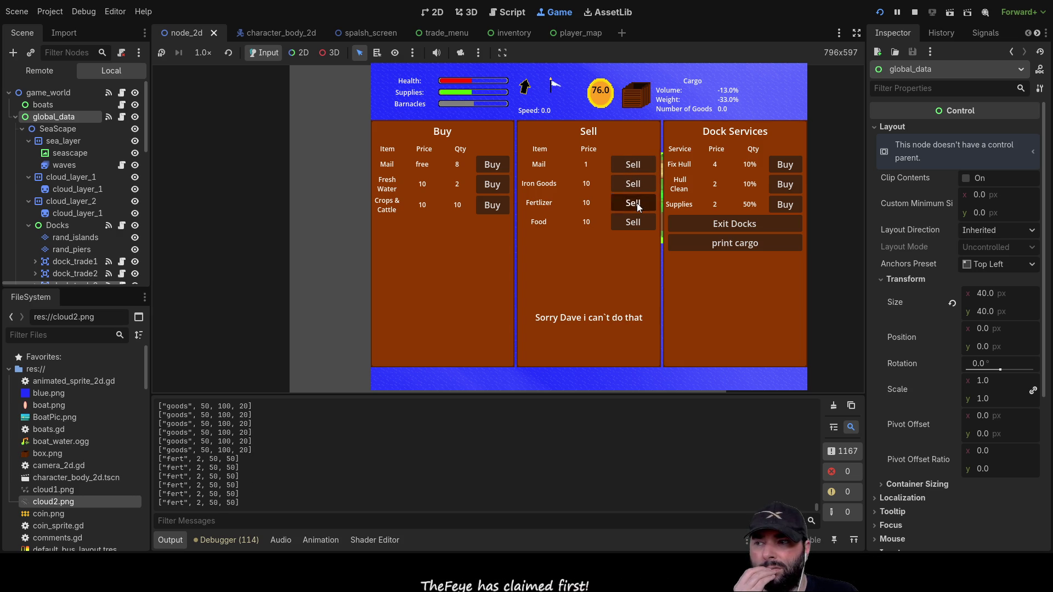
{"action": "left_click", "coordinate": [637, 203]}
{"action": "left_click", "coordinate": [637, 203]}
{"action": "left_click", "coordinate": [637, 203]}
{"action": "left_click", "coordinate": [637, 203]}
{"action": "left_click", "coordinate": [637, 203]}
{"action": "left_click", "coordinate": [637, 203]}
- Sell food four times and the last fertilizer, reaching 76 coins, then stop the game
{"action": "left_click", "coordinate": [629, 228]}
{"action": "left_click", "coordinate": [629, 228]}
{"action": "left_click", "coordinate": [629, 228]}
{"action": "left_click", "coordinate": [628, 228]}
{"action": "left_click", "coordinate": [629, 228]}
{"action": "left_click", "coordinate": [629, 228]}
{"action": "left_click", "coordinate": [629, 229]}
{"action": "left_click", "coordinate": [628, 228]}
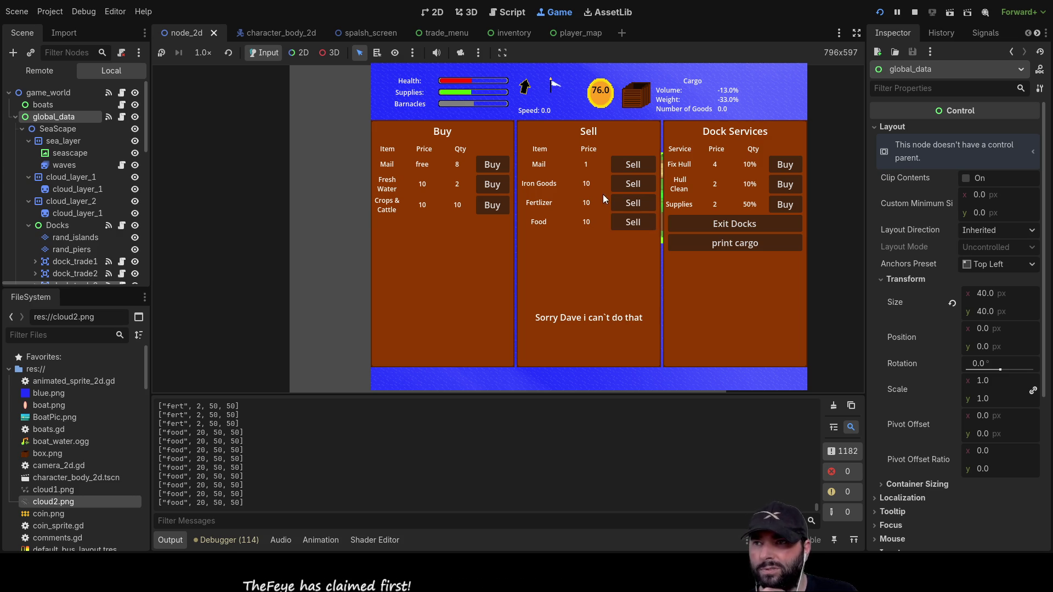
{"action": "left_click", "coordinate": [633, 203]}
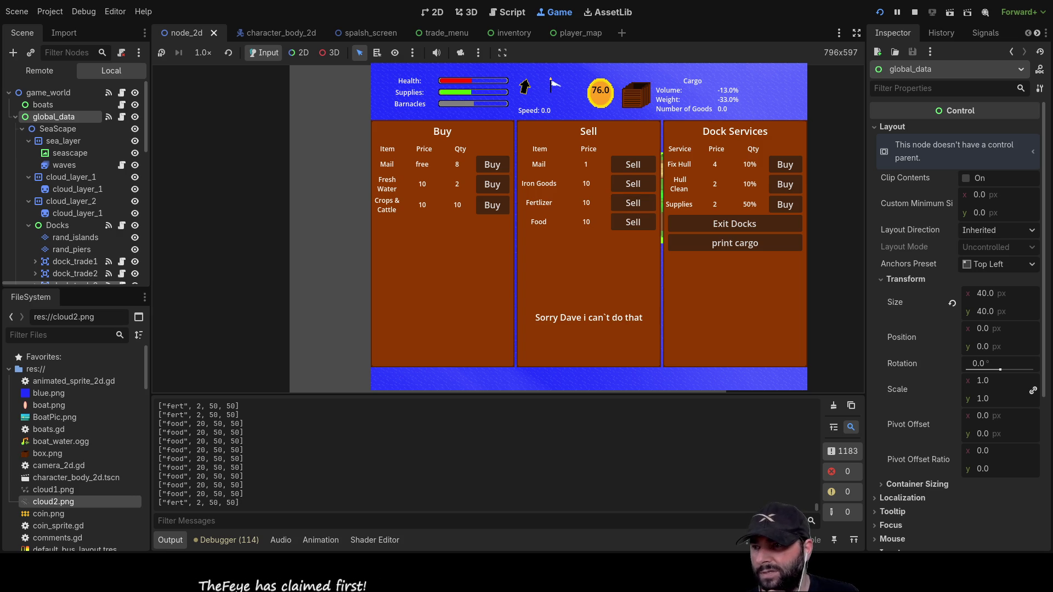
{"action": "left_click", "coordinate": [638, 203]}
{"action": "left_click", "coordinate": [638, 203]}
{"action": "left_click", "coordinate": [638, 203]}
{"action": "left_click", "coordinate": [638, 203]}
{"action": "left_click", "coordinate": [638, 203]}
{"action": "left_click", "coordinate": [638, 203]}
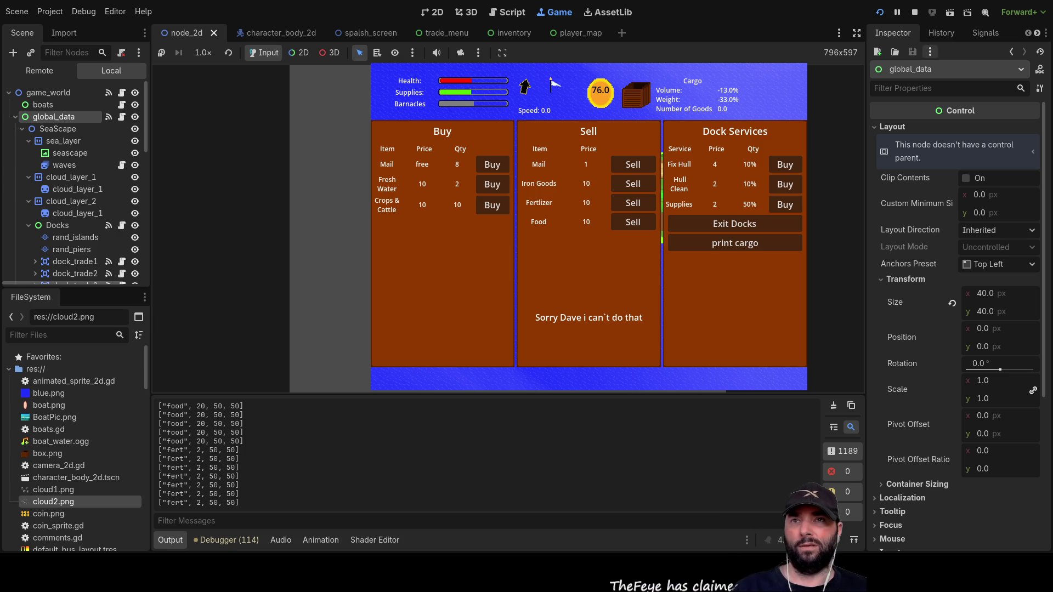
{"action": "key", "text": "F8"}
- Inspect the _on_trade_menu_purchase handler in global_data.gd, then switch to trade_menu.gd
{"action": "scroll", "coordinate": [494, 256], "scroll_direction": "down", "scroll_amount": 5}
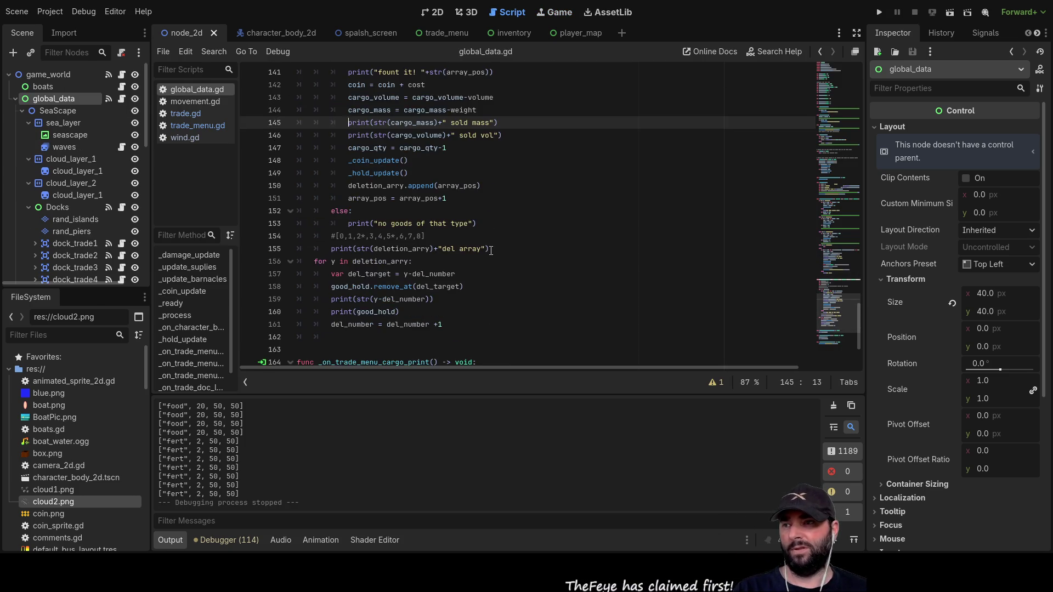
{"action": "scroll", "coordinate": [493, 256], "scroll_direction": "up", "scroll_amount": 15}
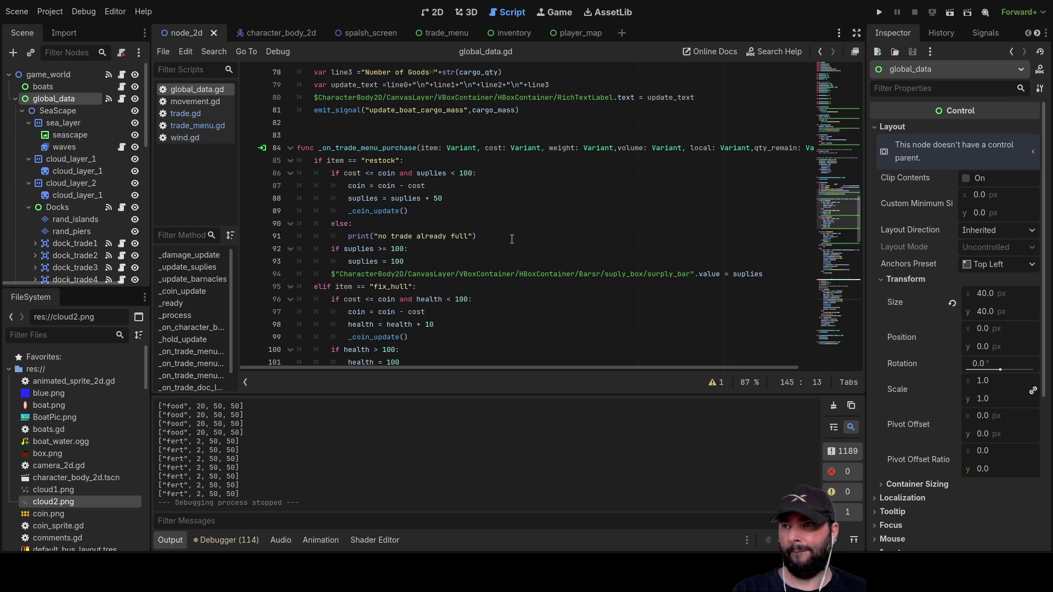
{"action": "scroll", "coordinate": [462, 218], "scroll_direction": "down", "scroll_amount": 10}
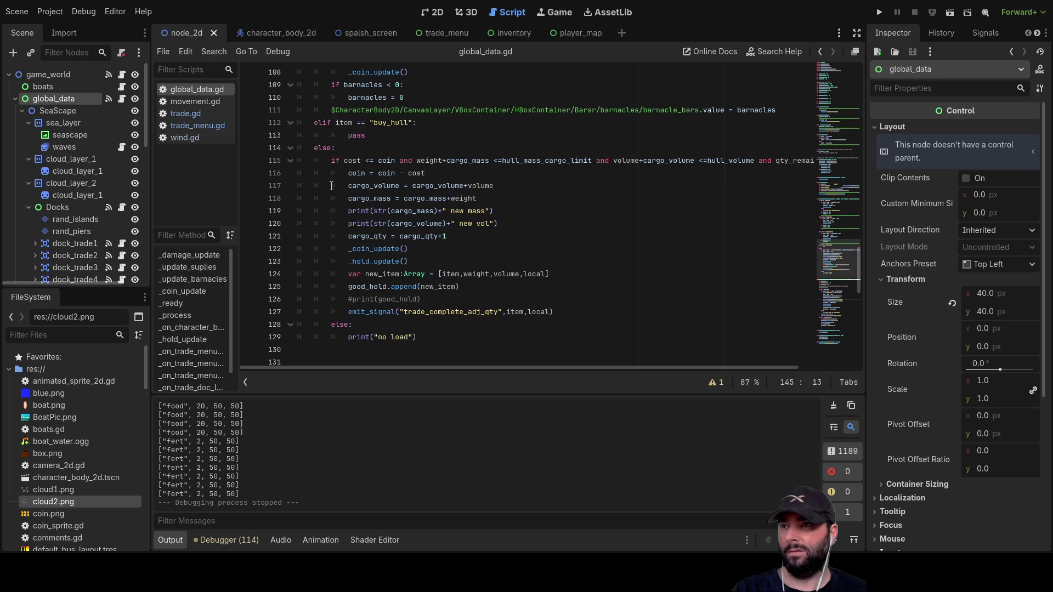
{"action": "scroll", "coordinate": [386, 149], "scroll_direction": "up", "scroll_amount": 10}
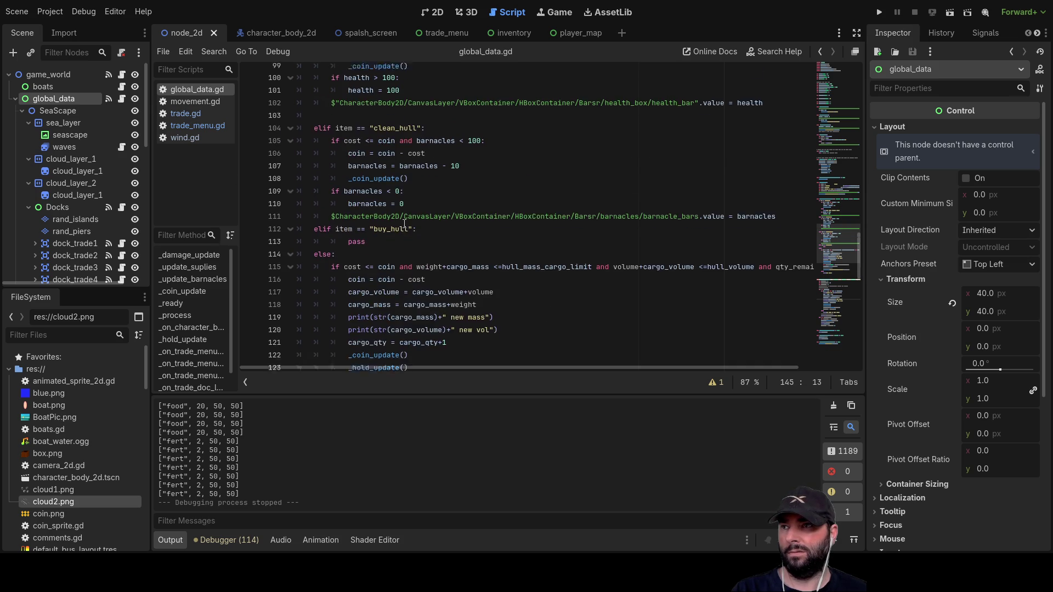
{"action": "scroll", "coordinate": [397, 230], "scroll_direction": "up", "scroll_amount": 2}
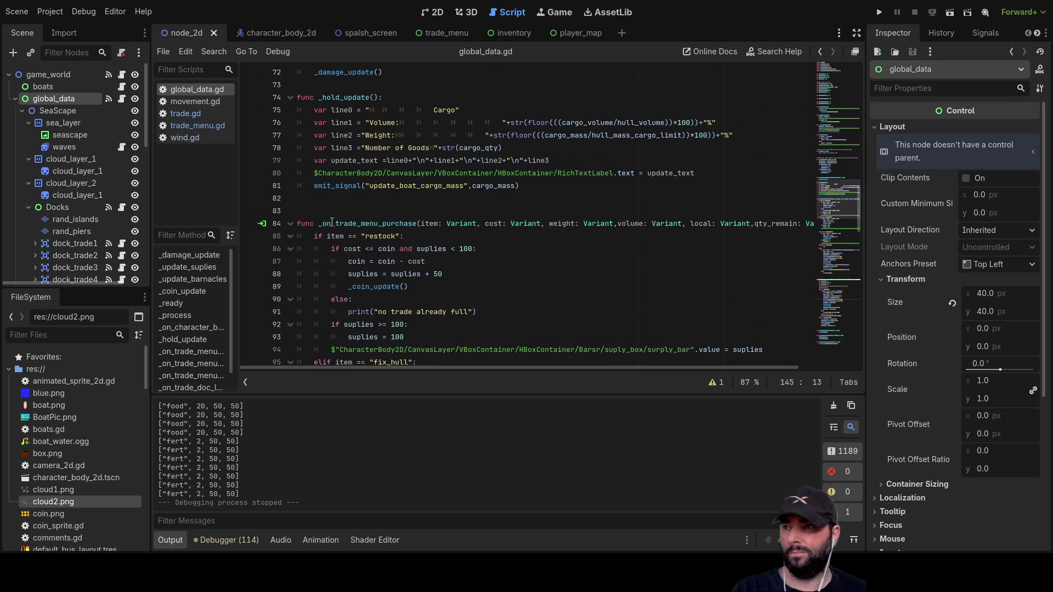
{"action": "double_click", "coordinate": [389, 224]}
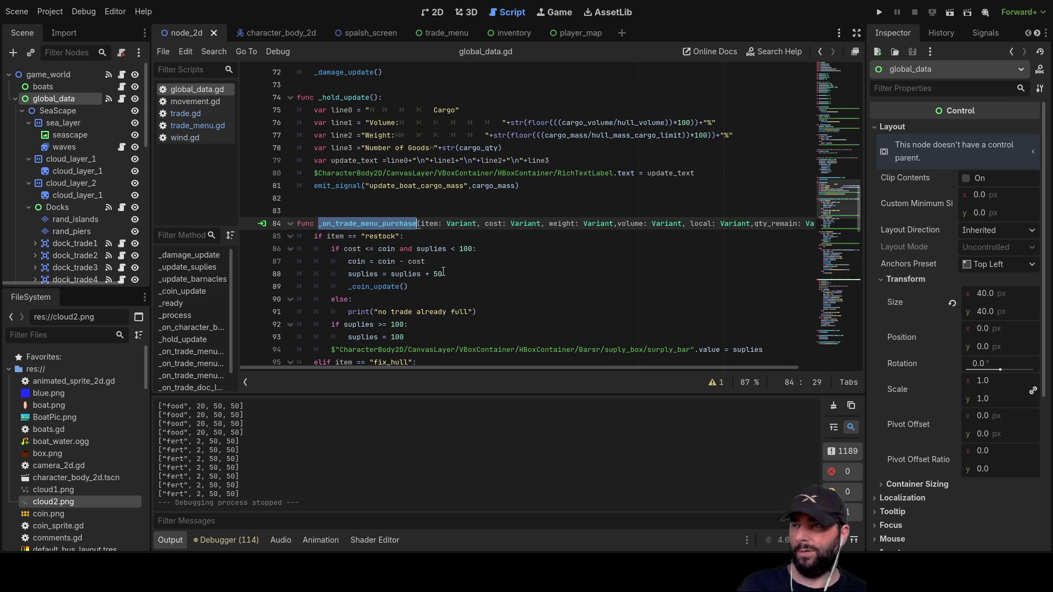
{"action": "left_click", "coordinate": [195, 125]}
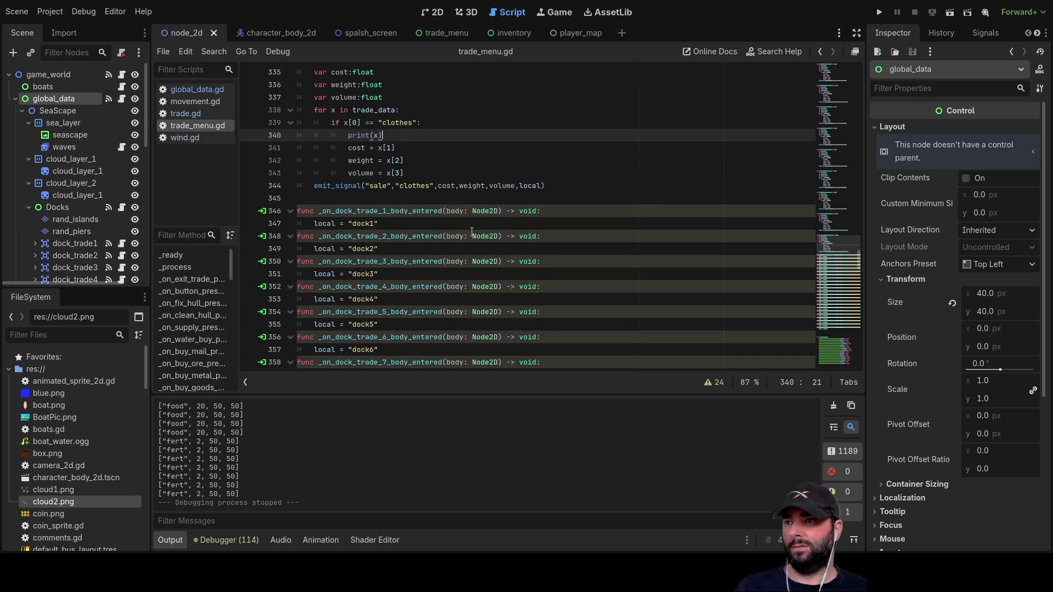
- Select the trade_data lookup block in the mail sell function (lines 180–188) for copying
{"action": "scroll", "coordinate": [476, 249], "scroll_direction": "up", "scroll_amount": 20}
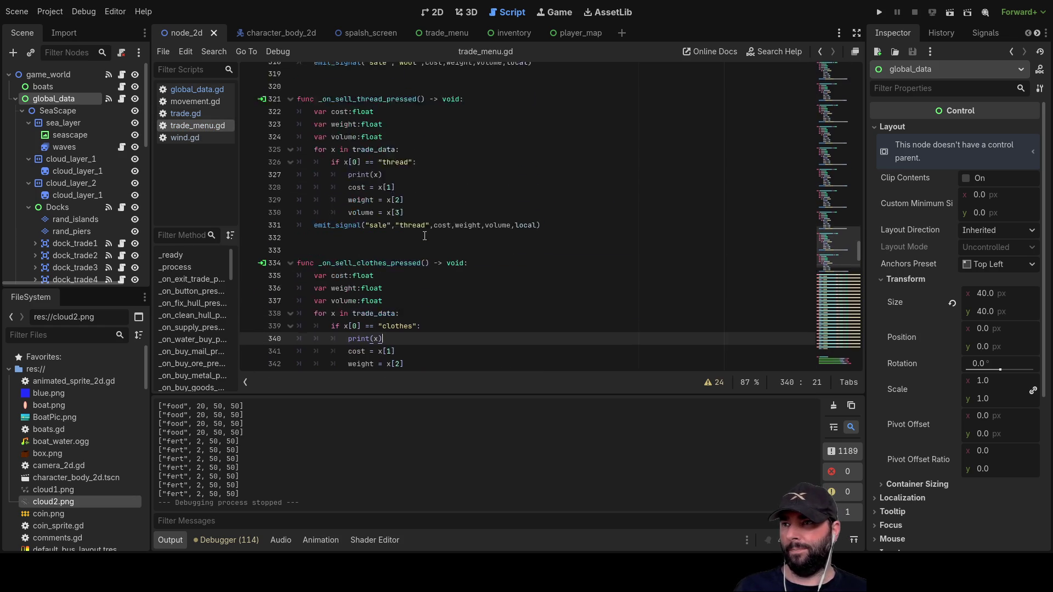
{"action": "scroll", "coordinate": [418, 261], "scroll_direction": "up", "scroll_amount": 20}
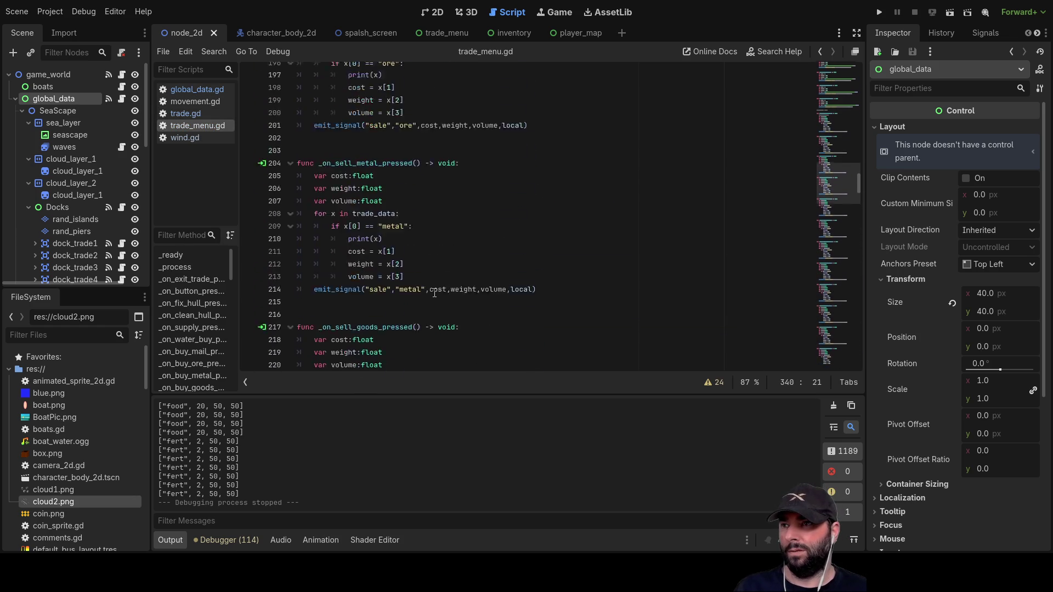
{"action": "scroll", "coordinate": [445, 278], "scroll_direction": "up", "scroll_amount": 9}
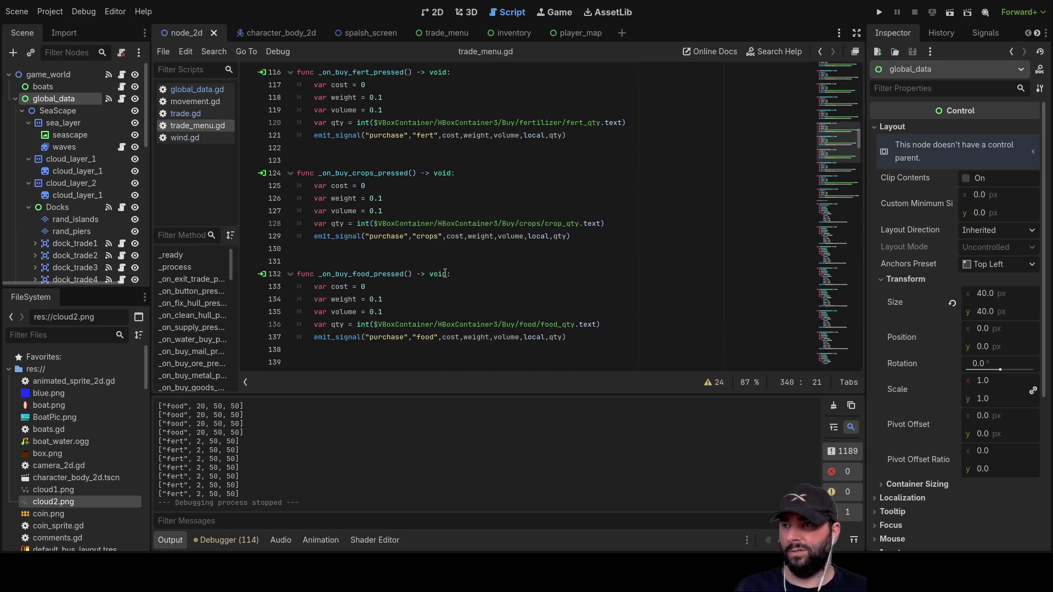
{"action": "left_click", "coordinate": [379, 199]}
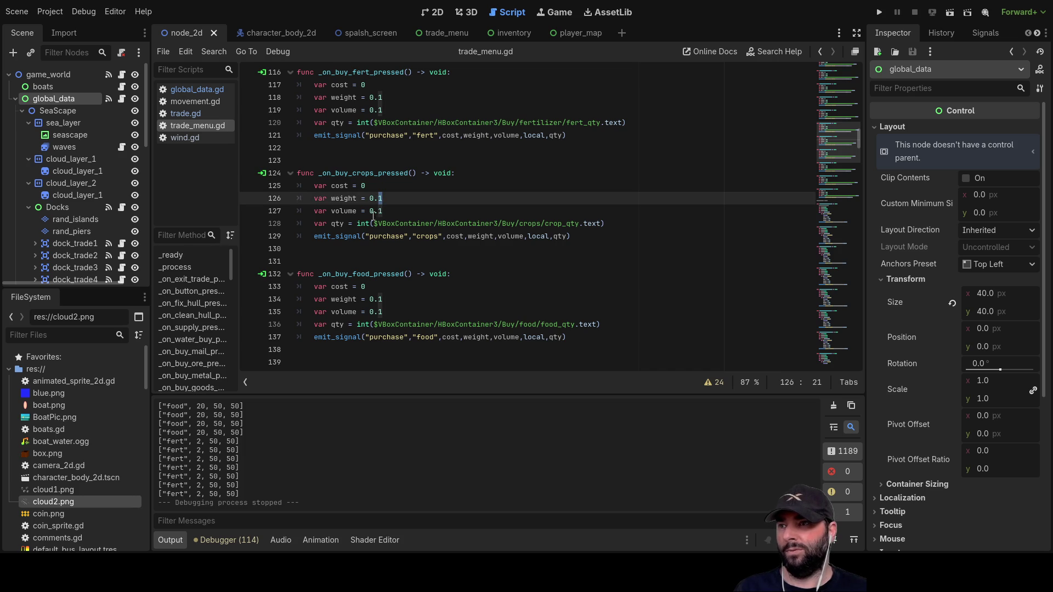
{"action": "left_click", "coordinate": [376, 211]}
{"action": "scroll", "coordinate": [488, 313], "scroll_direction": "up", "scroll_amount": 3}
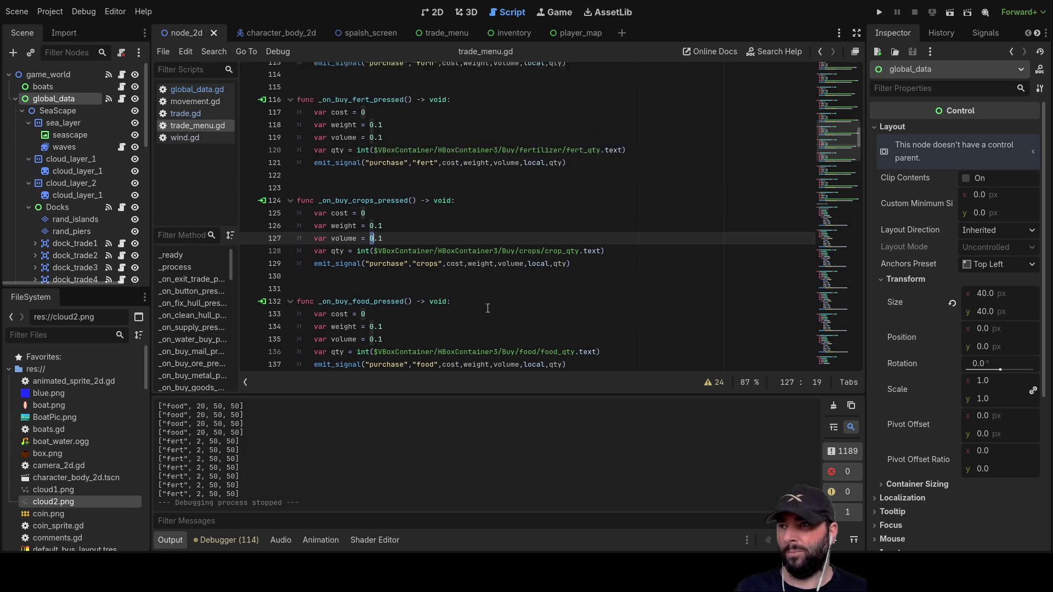
{"action": "scroll", "coordinate": [467, 263], "scroll_direction": "down", "scroll_amount": 20}
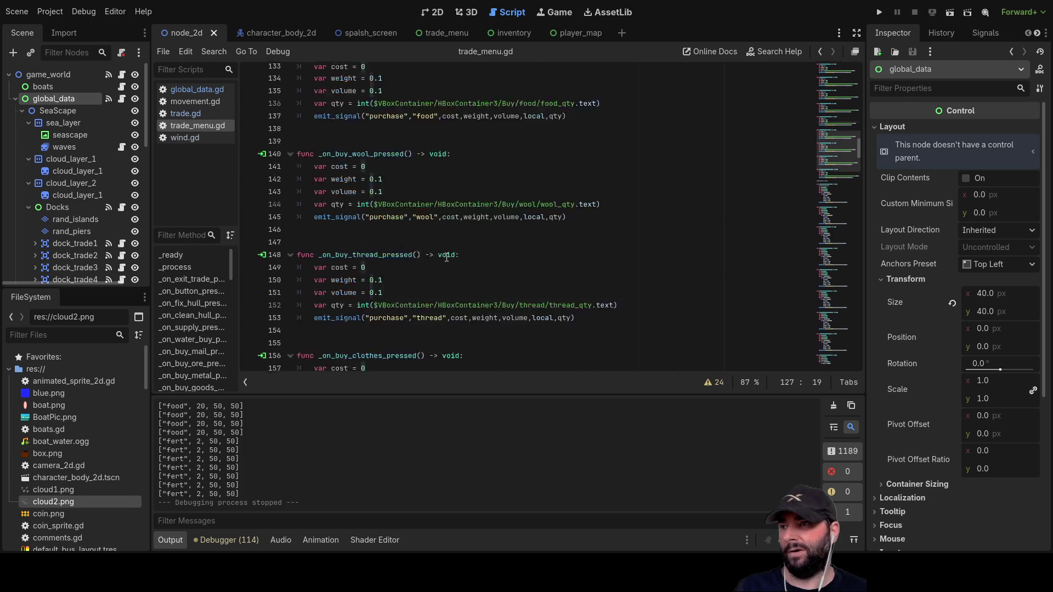
{"action": "scroll", "coordinate": [345, 209], "scroll_direction": "up", "scroll_amount": 3}
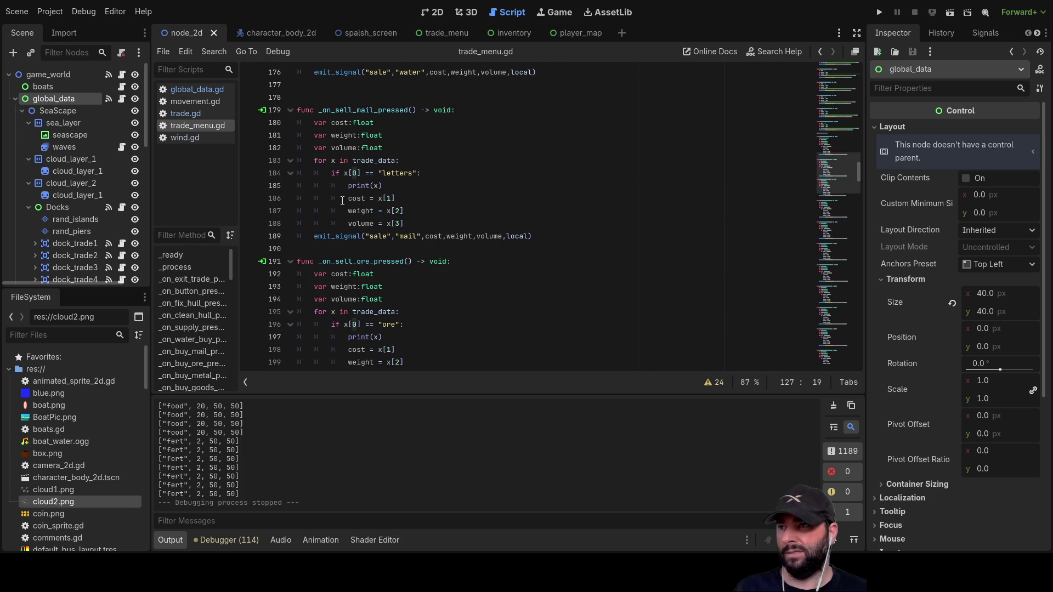
{"action": "mouse_move", "coordinate": [316, 123]}
{"action": "left_mouse_down"}
{"action": "mouse_move", "coordinate": [379, 129]}
{"action": "mouse_move", "coordinate": [438, 221]}
{"action": "left_mouse_up"}
{"action": "key", "text": "ctrl+c"}
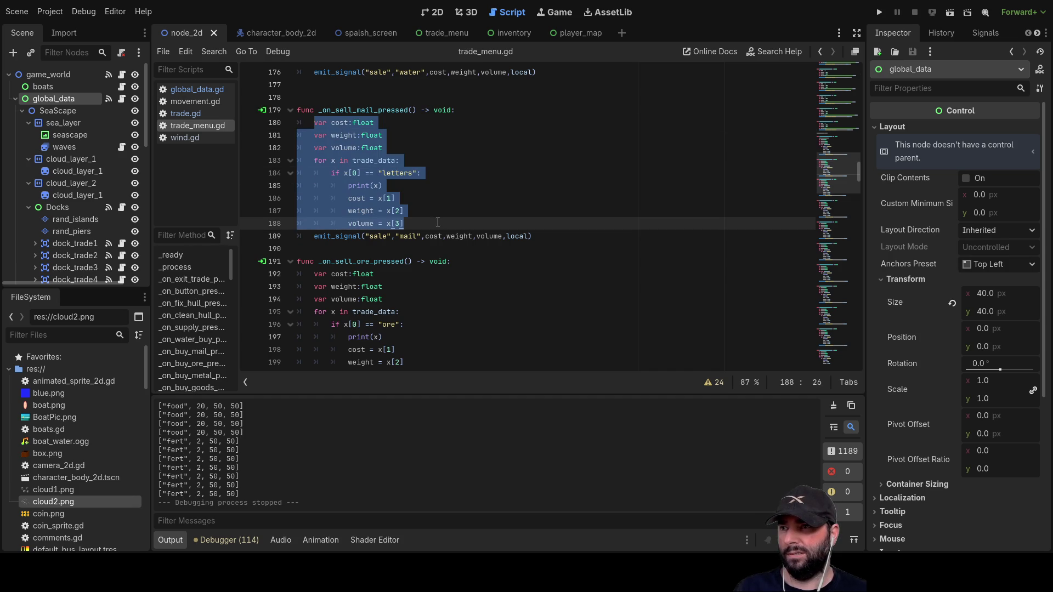
- Replace the water purchase's fixed cost, weight and volume (lines 55–57) with the copied lookup
{"action": "scroll", "coordinate": [439, 226], "scroll_direction": "up", "scroll_amount": 20}
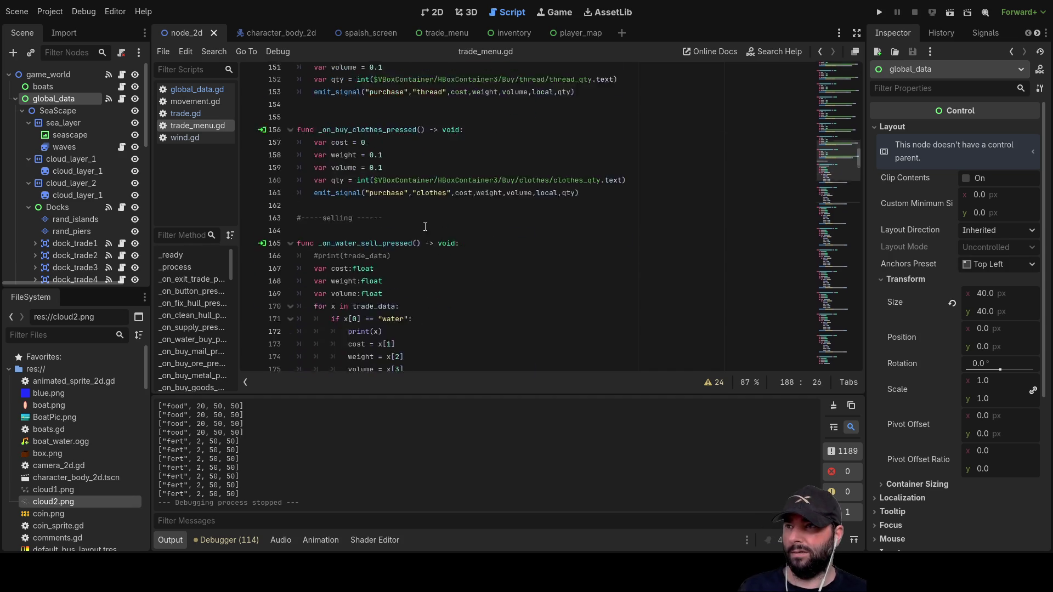
{"action": "scroll", "coordinate": [421, 224], "scroll_direction": "up", "scroll_amount": 10}
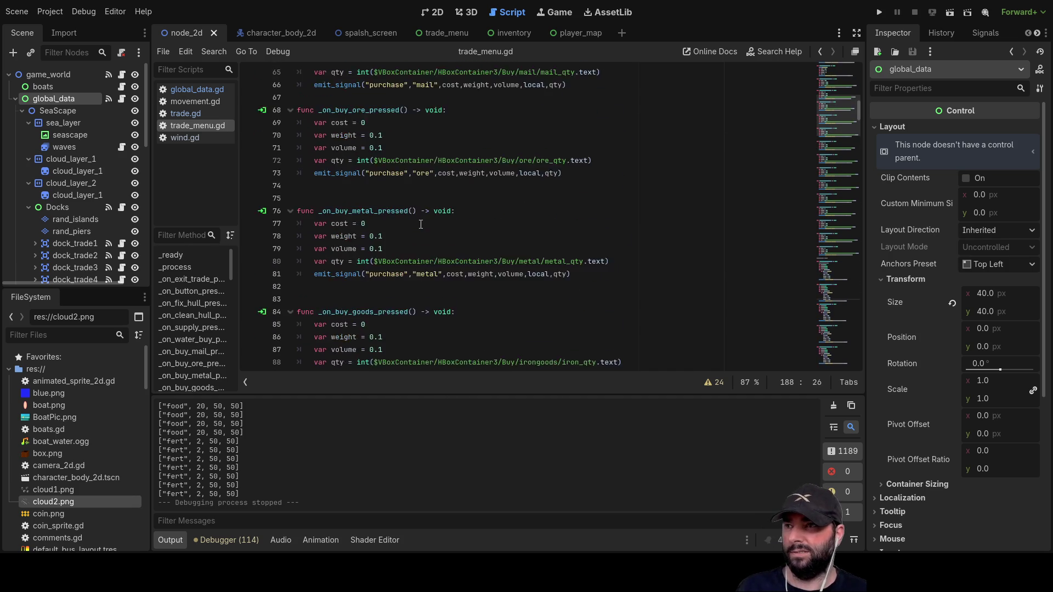
{"action": "scroll", "coordinate": [421, 225], "scroll_direction": "up", "scroll_amount": 3}
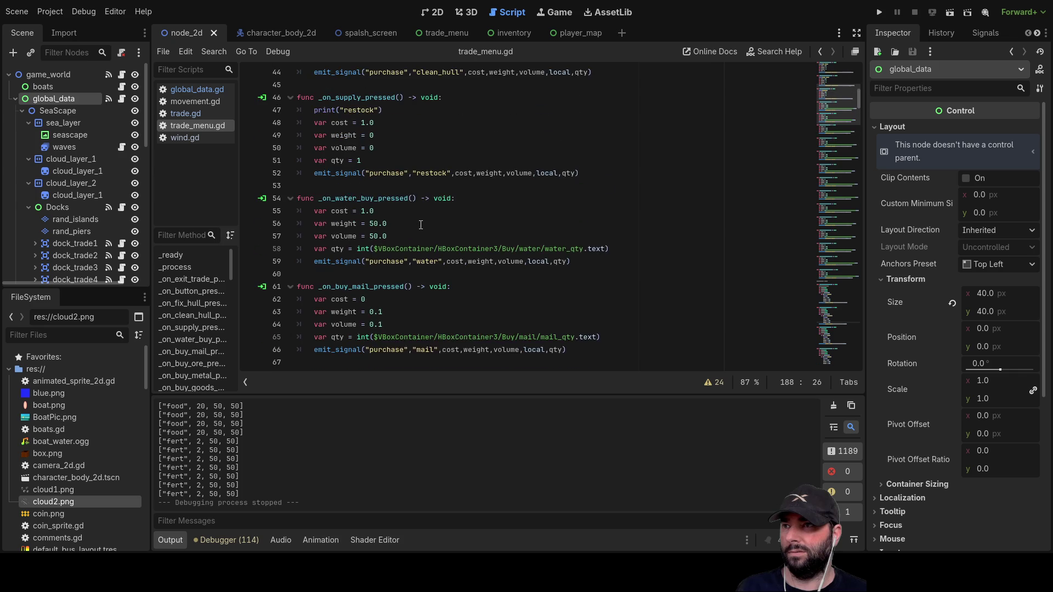
{"action": "scroll", "coordinate": [421, 225], "scroll_direction": "down", "scroll_amount": 1}
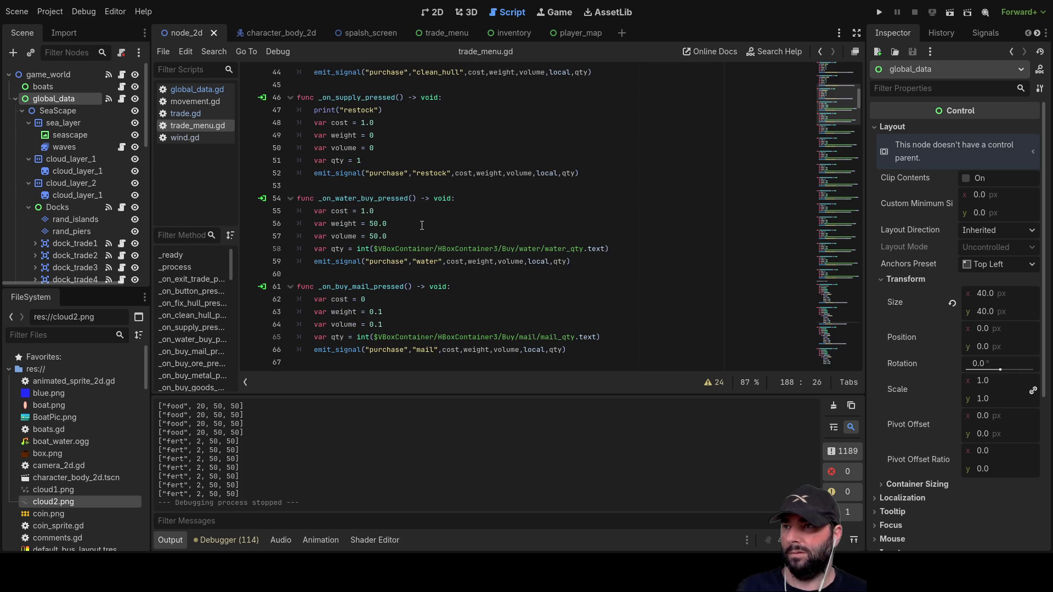
{"action": "mouse_move", "coordinate": [312, 211]}
{"action": "left_mouse_down"}
{"action": "mouse_move", "coordinate": [384, 213]}
{"action": "mouse_move", "coordinate": [433, 235]}
{"action": "left_mouse_up"}
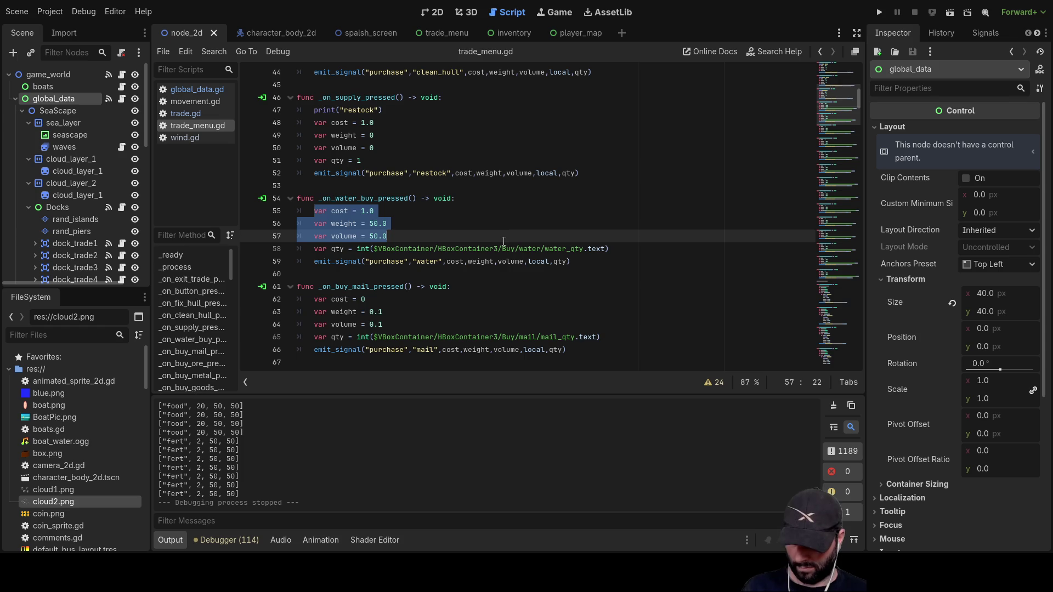
{"action": "key", "text": "ctrl+v"}
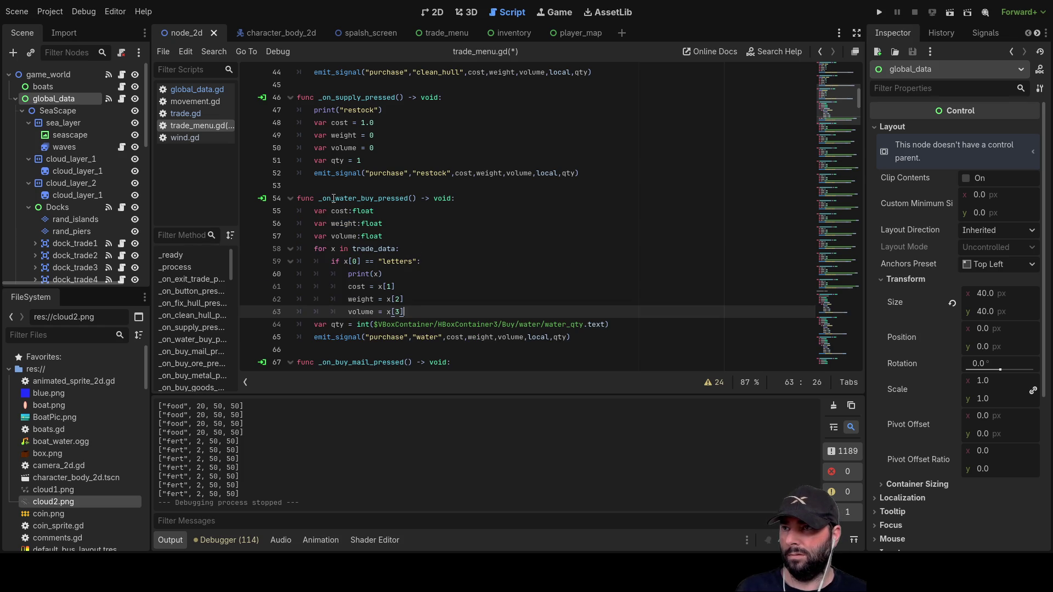
- Make the water lookup match "water" and paste the lookup over the mail buy's fixed values
{"action": "double_click", "coordinate": [396, 263]}
{"action": "type", "text": "wa"}
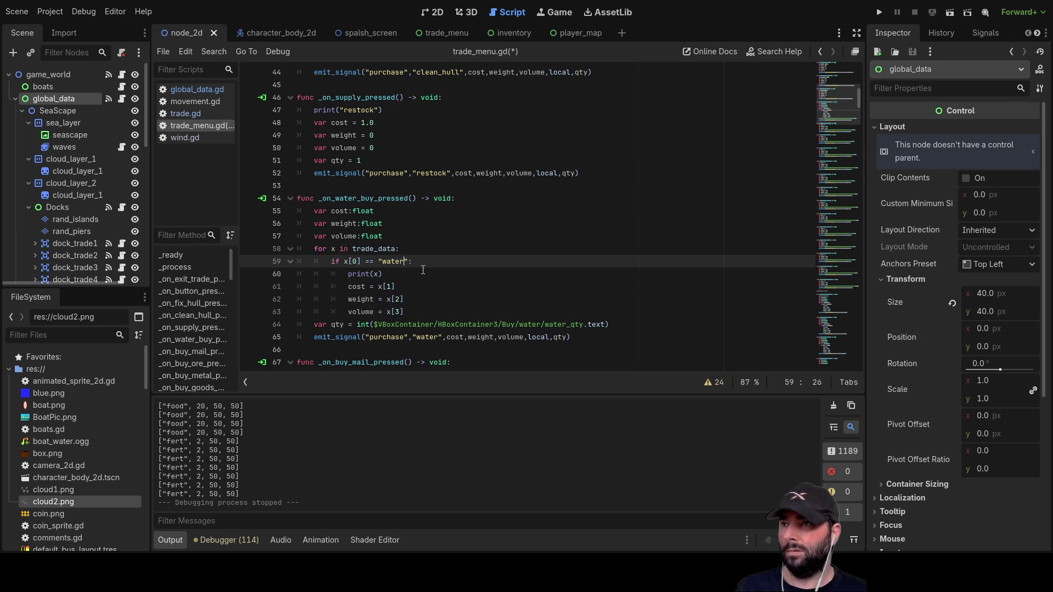
{"action": "scroll", "coordinate": [434, 219], "scroll_direction": "down", "scroll_amount": 2}
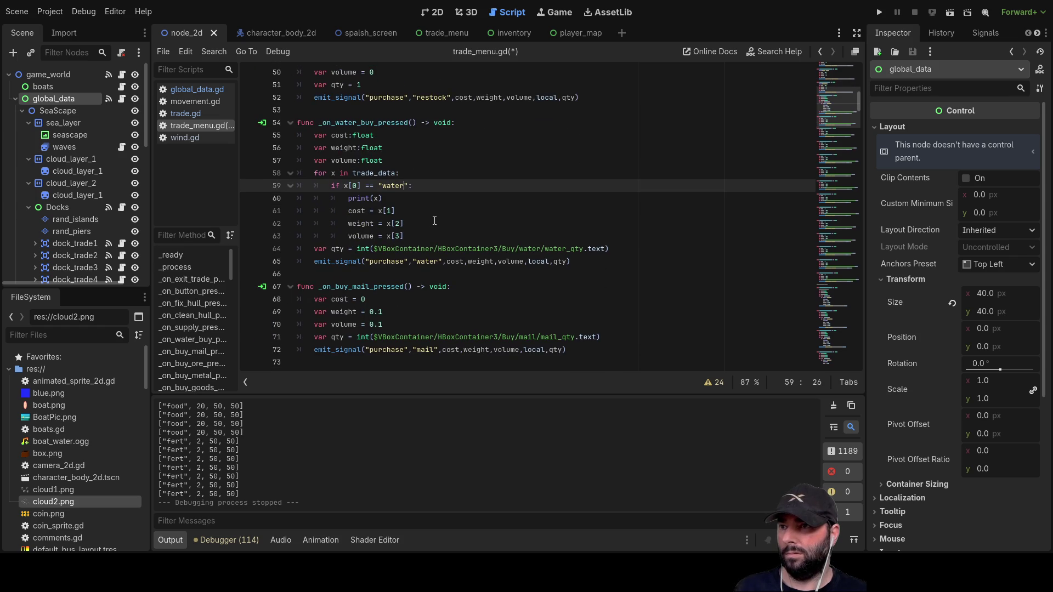
{"action": "scroll", "coordinate": [435, 226], "scroll_direction": "down", "scroll_amount": 2}
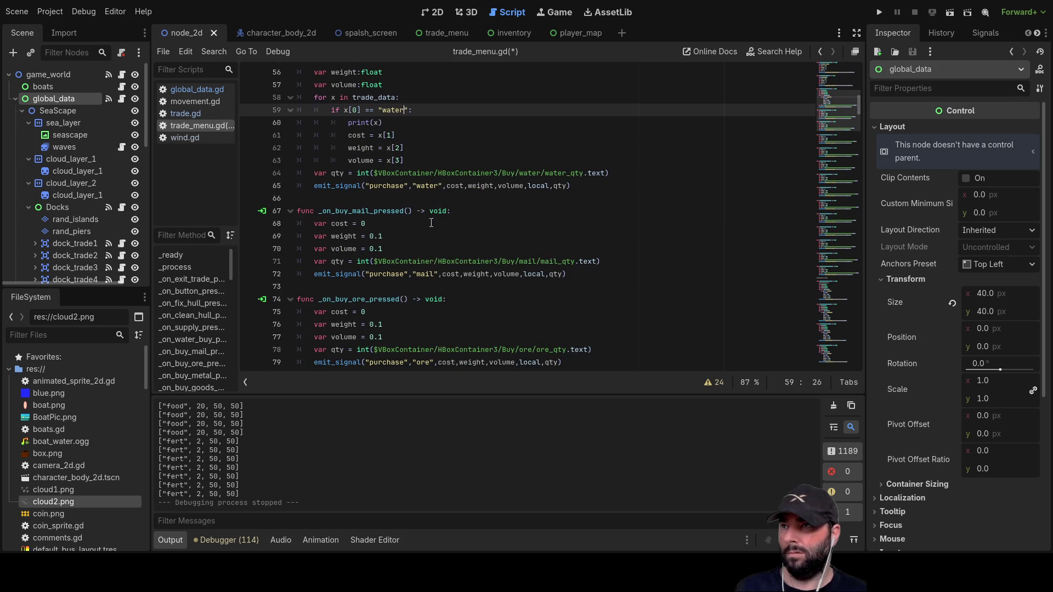
{"action": "left_click_drag", "start_coordinate": [314, 224], "coordinate": [428, 250]}
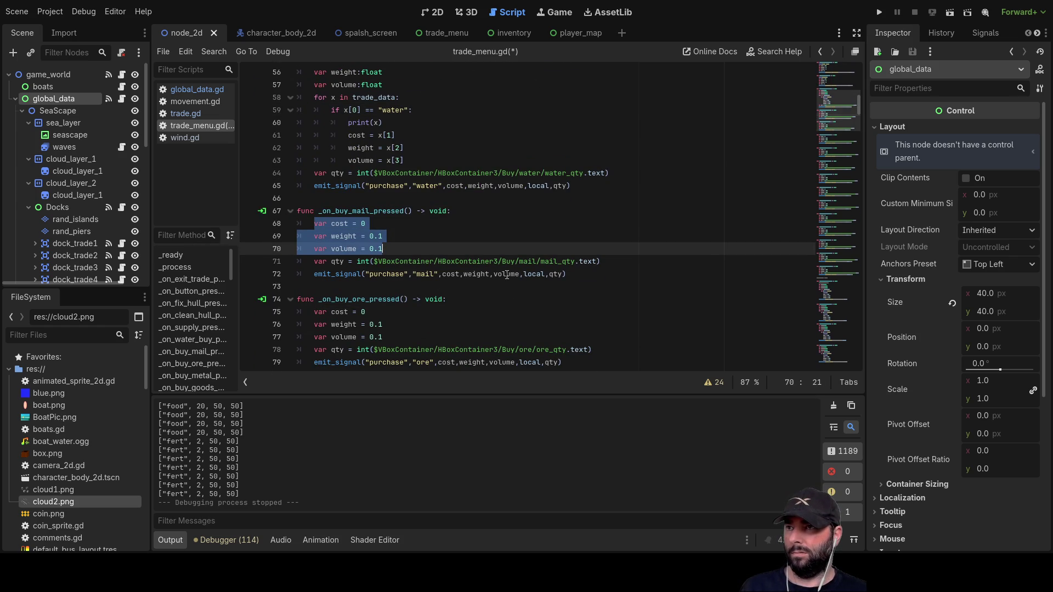
{"action": "key", "text": "ctrl+v"}
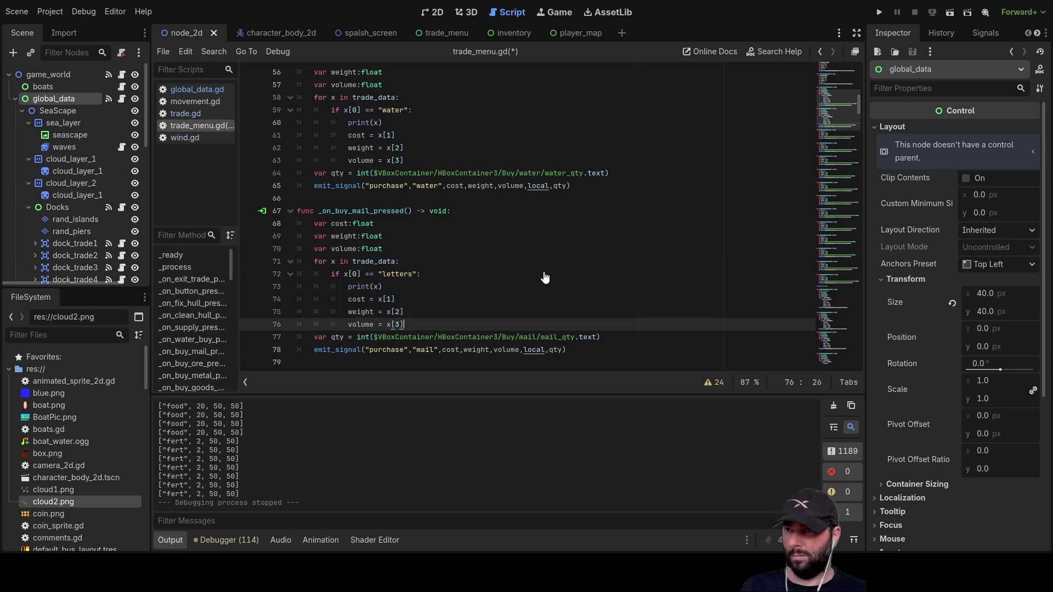
- Replace the ore buy function's fixed cost, weight and volume with the trade_data lookup
{"action": "double_click", "coordinate": [402, 274]}
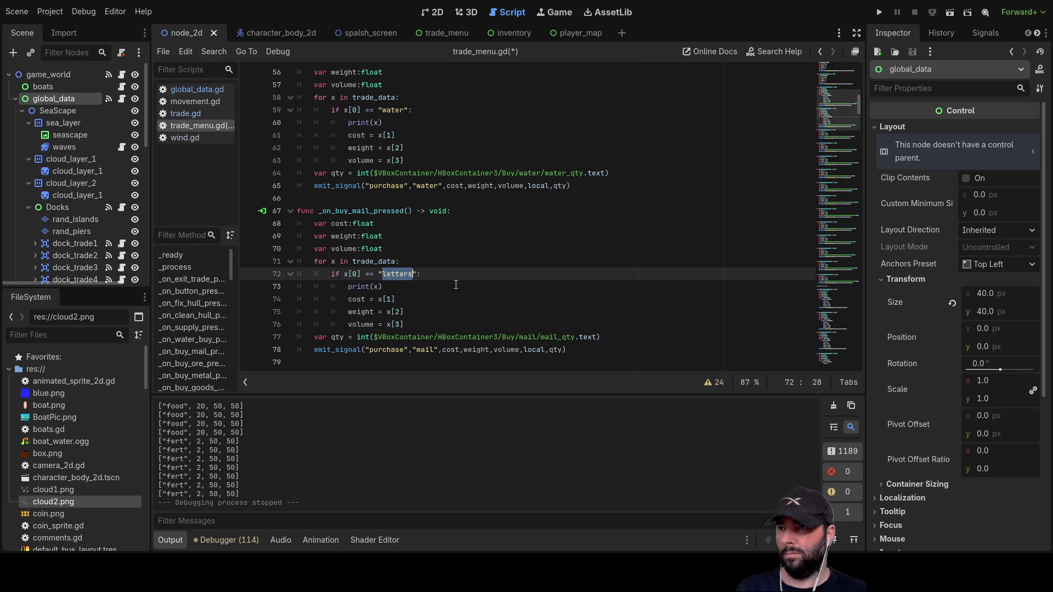
{"action": "scroll", "coordinate": [378, 223], "scroll_direction": "down", "scroll_amount": 4}
{"action": "left_click_drag", "start_coordinate": [315, 237], "coordinate": [396, 263]}
{"action": "key", "text": "ctrl+v"}
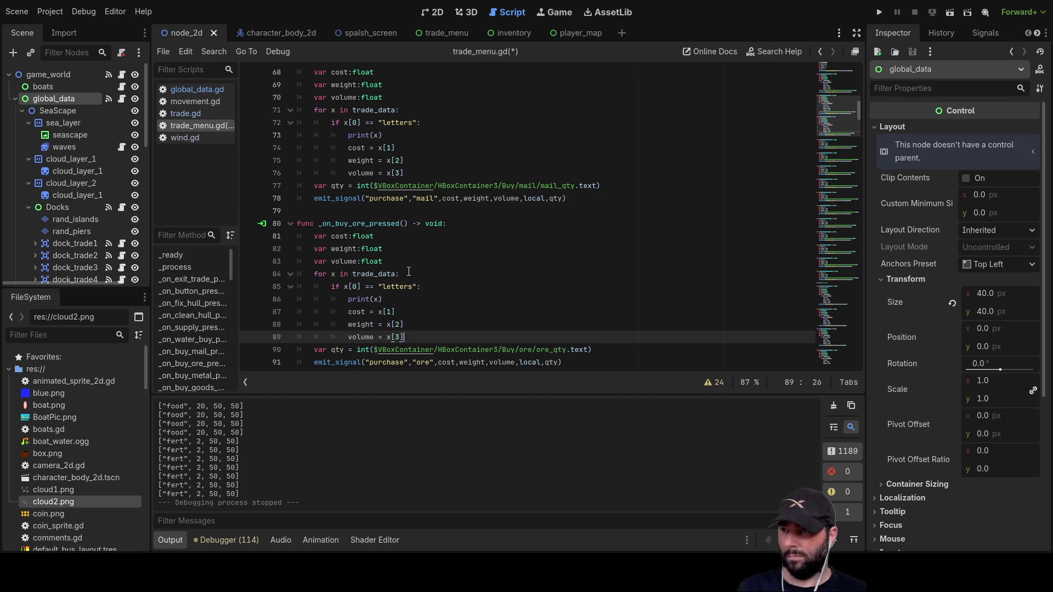
- Point the ore lookup at "ore", then give the metal buy function a trade_data lookup matching "metal"
{"action": "double_click", "coordinate": [399, 288]}
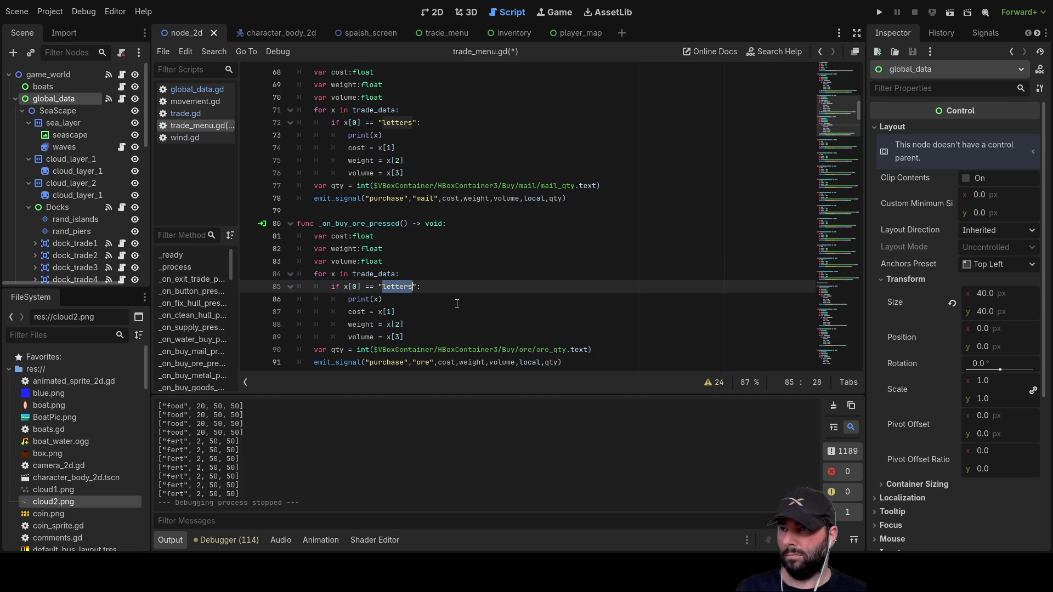
{"action": "type", "text": "or"}
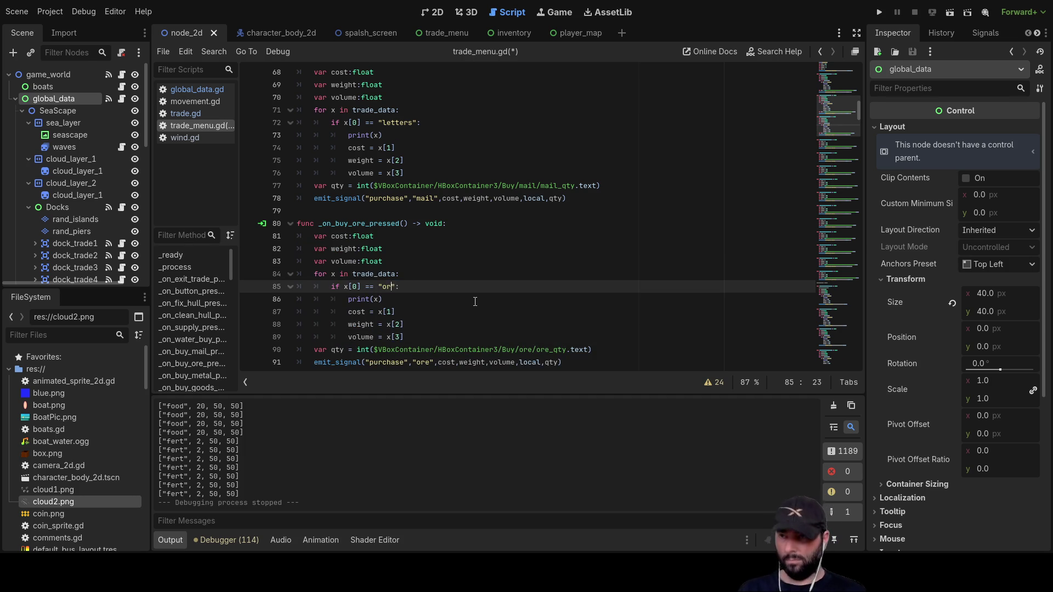
{"action": "scroll", "coordinate": [475, 301], "scroll_direction": "down", "scroll_amount": 4}
{"action": "left_click_drag", "start_coordinate": [313, 261], "coordinate": [420, 290]}
{"action": "key", "text": "ctrl+v"}
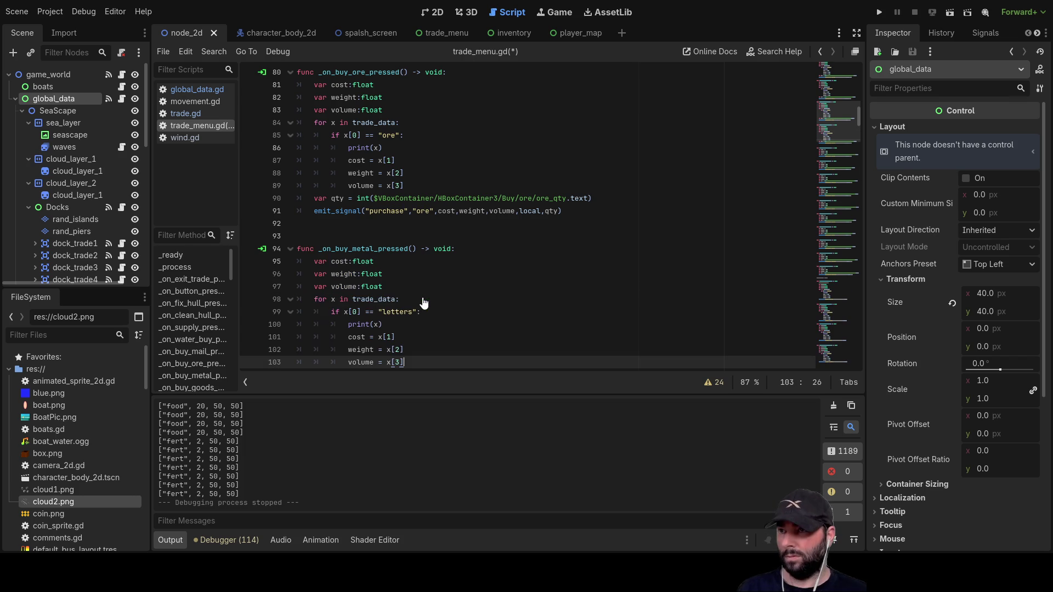
{"action": "scroll", "coordinate": [413, 293], "scroll_direction": "down", "scroll_amount": 3}
{"action": "double_click", "coordinate": [399, 198]}
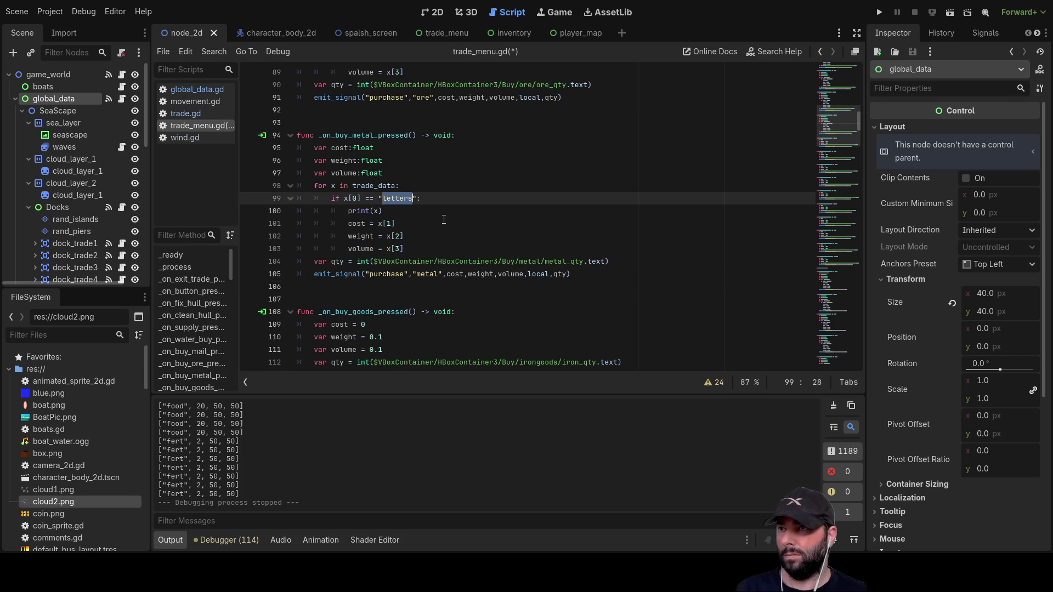
{"action": "type", "text": "metal"}
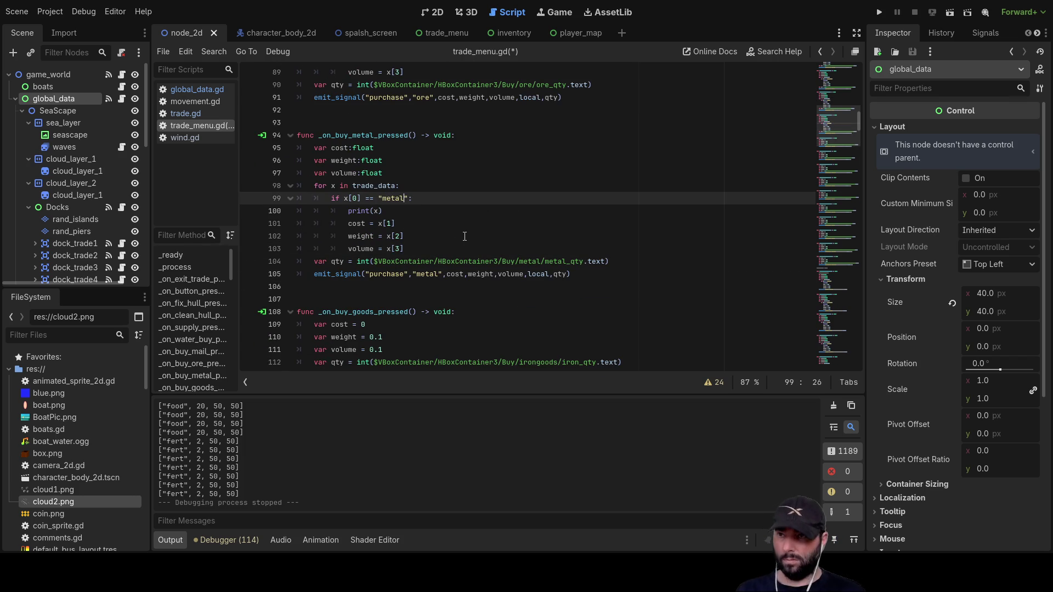
- Replace the goods and logs fixed values with trade_data lookups matching "goods" and "logs"
{"action": "scroll", "coordinate": [464, 237], "scroll_direction": "down", "scroll_amount": 4}
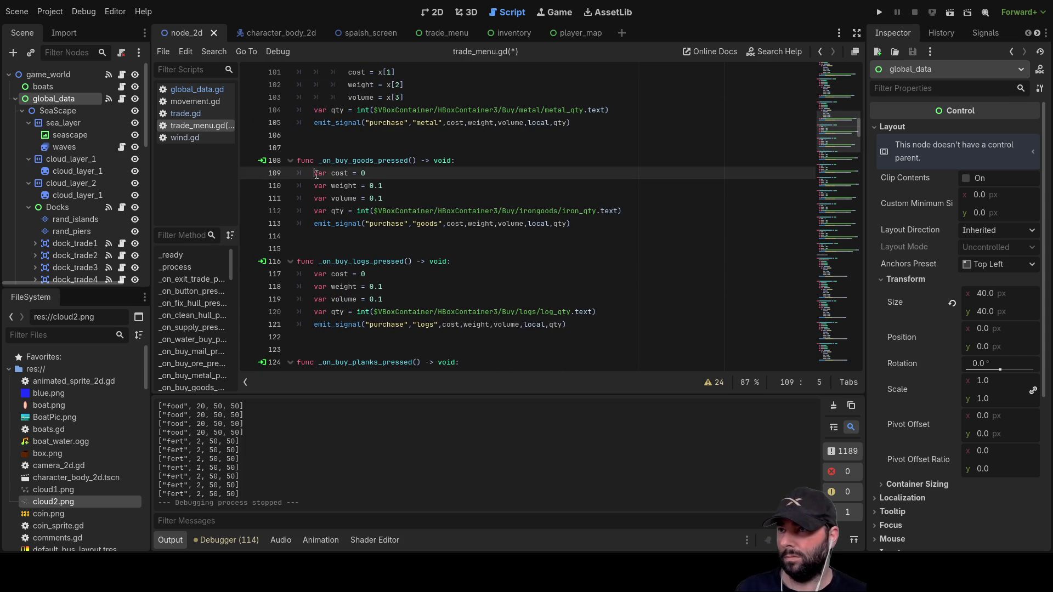
{"action": "left_click_drag", "start_coordinate": [311, 175], "coordinate": [408, 196]}
{"action": "type", "text": "var cost:float \tvar weight:float \tvar volume:float \tfor x in trade_data: \t\tif x[0] == \"letters\": \t\t\tprint(x) \t\t\tcost = x[1] \t\t\tweight = x[2] \t\t\tvolume = x[3]"}
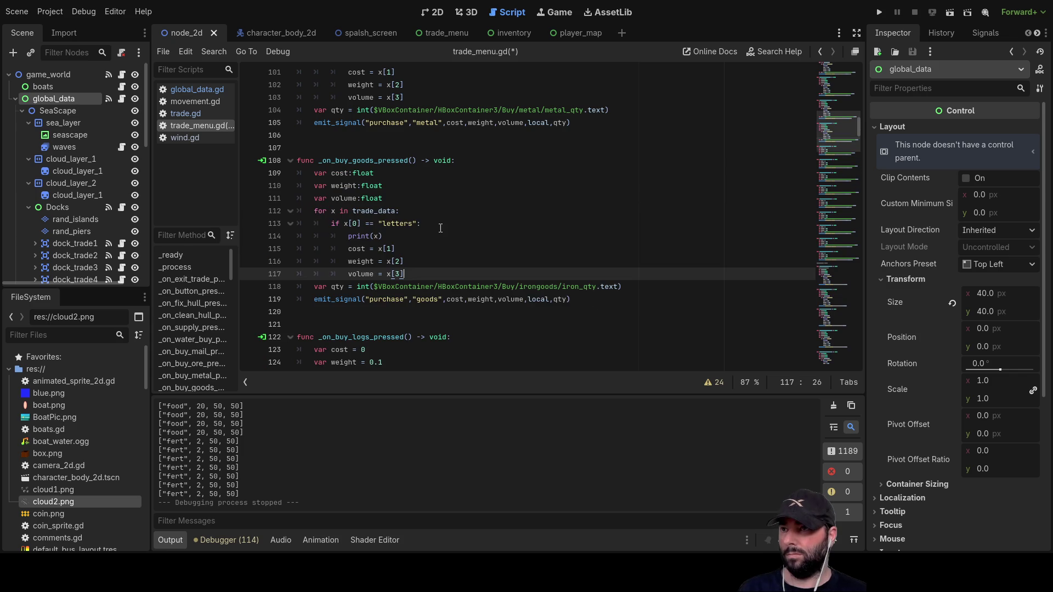
{"action": "double_click", "coordinate": [399, 222]}
{"action": "type", "text": "good"}
{"action": "scroll", "coordinate": [392, 233], "scroll_direction": "down", "scroll_amount": 4}
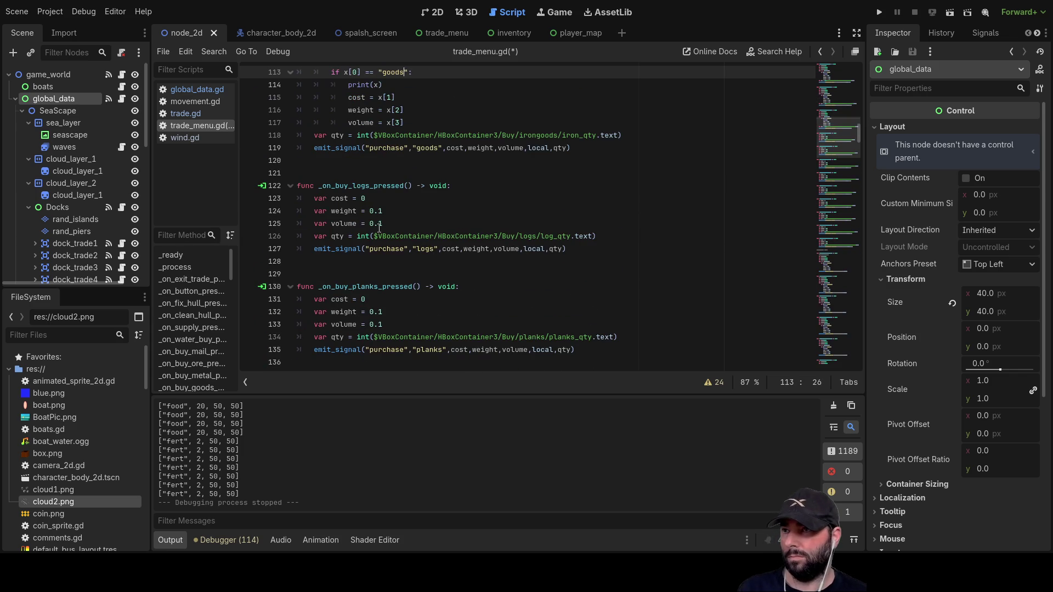
{"action": "left_click_drag", "start_coordinate": [315, 199], "coordinate": [400, 221]}
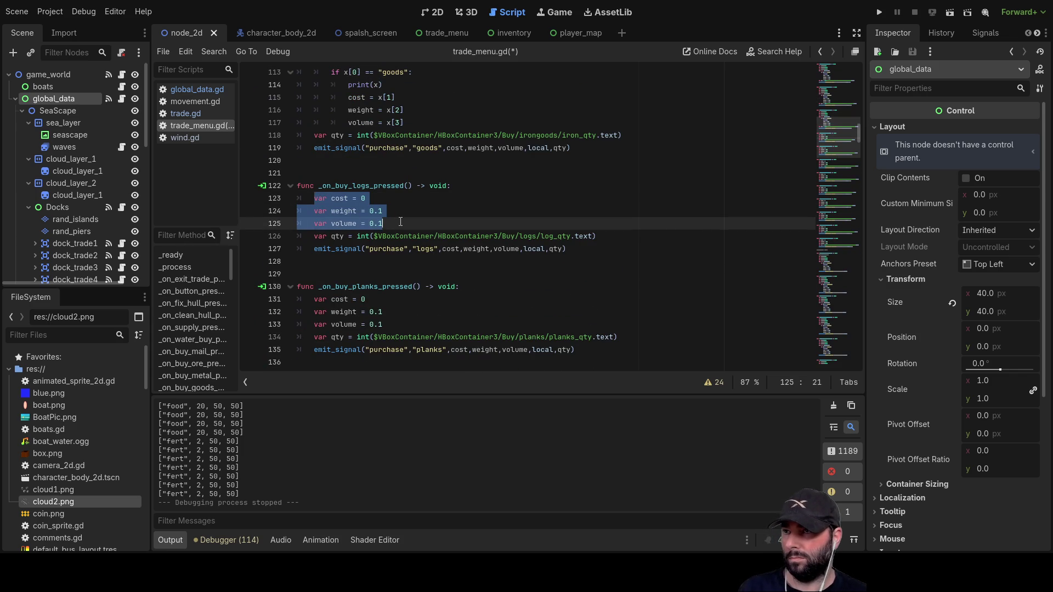
{"action": "type", "text": "var cost:float \tvar weight:float \tvar volume:float \tfor x in trade_data: \t\tif x[0] == \"letters\": \t\t\tprint(x) \t\t\tcost = x[1] \t\t\tweight = x[2] \t\t\tvolume = x[3]"}
{"action": "double_click", "coordinate": [401, 250]}
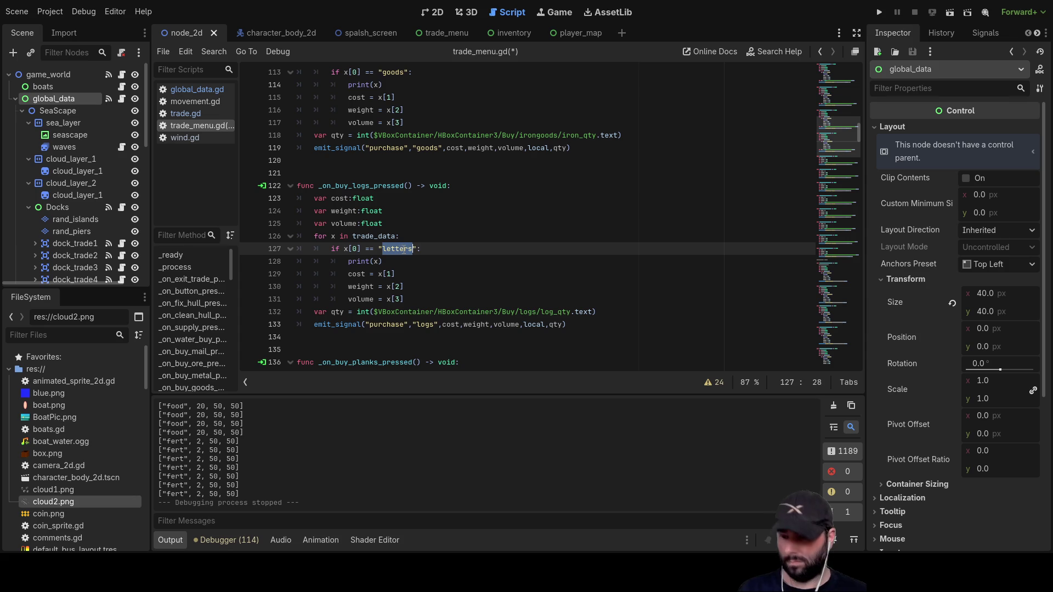
{"action": "type", "text": "log"}
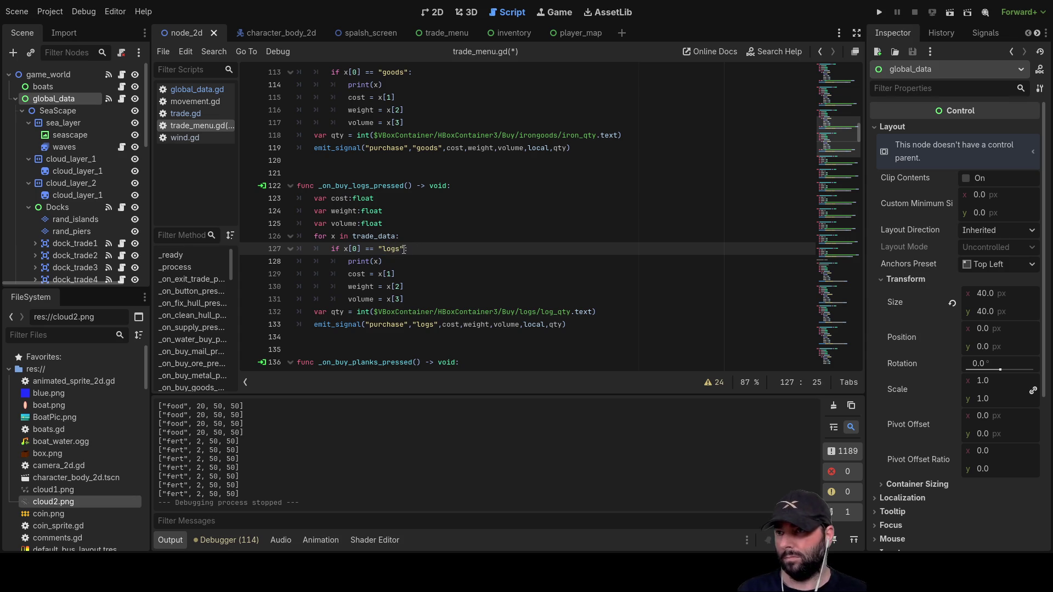
- Replace the planks and furniture fixed values with trade_data lookups matching their names
{"action": "scroll", "coordinate": [395, 247], "scroll_direction": "down", "scroll_amount": 4}
{"action": "left_click_drag", "start_coordinate": [311, 225], "coordinate": [407, 254]}
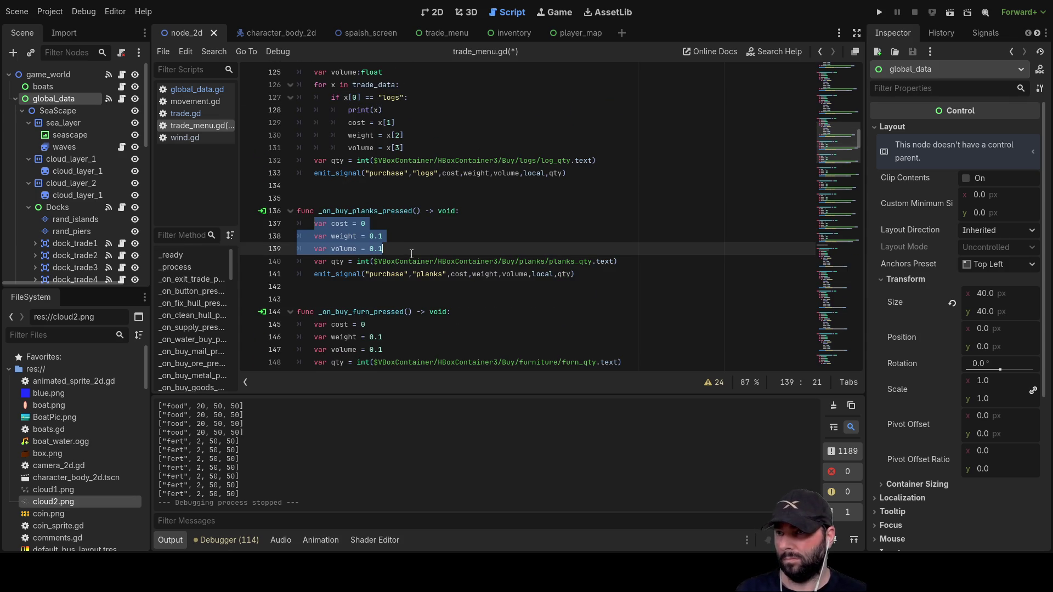
{"action": "type", "text": "var cost:float \tvar weight:float \tvar volume:float \tfor x in trade_data: \t\tif x[0] == \"letters\": \t\t\tprint(x) \t\t\tcost = x[1] \t\t\tweight = x[2] \t\t\tvolume = x[3]"}
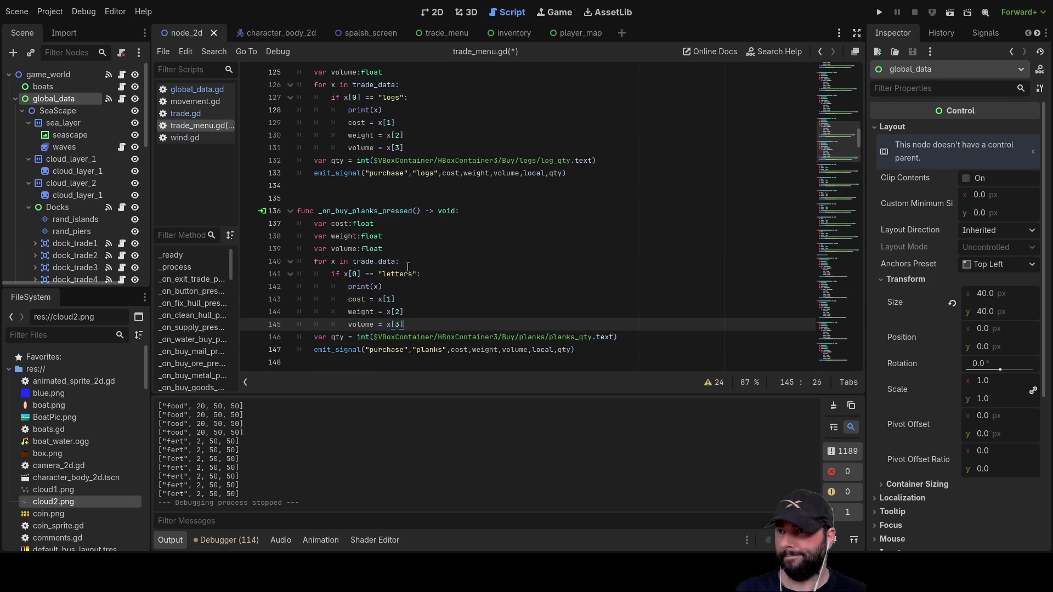
{"action": "double_click", "coordinate": [406, 274]}
{"action": "type", "text": "plank"}
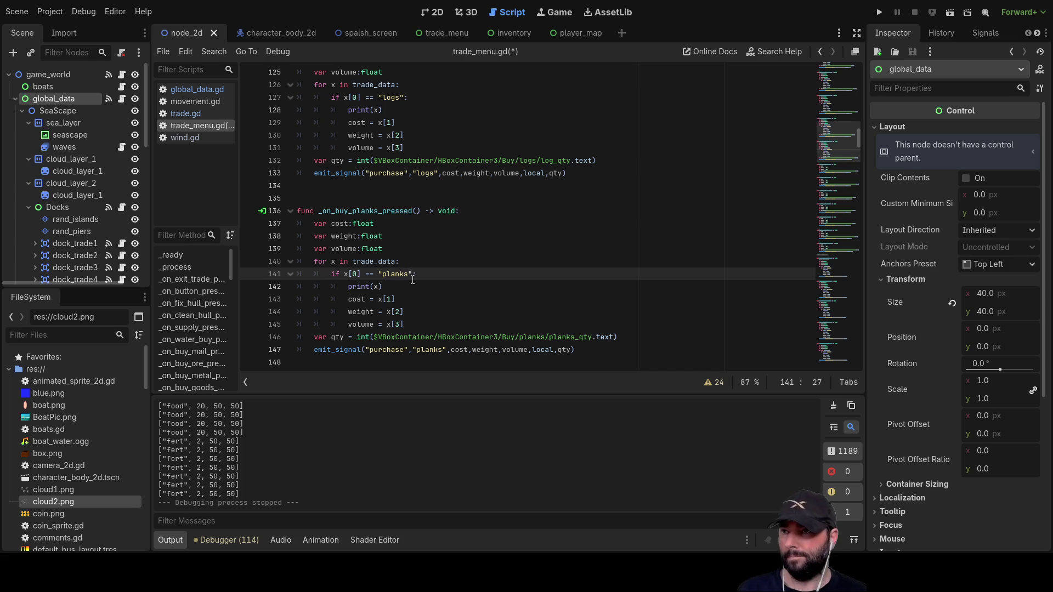
{"action": "scroll", "coordinate": [413, 280], "scroll_direction": "down", "scroll_amount": 5}
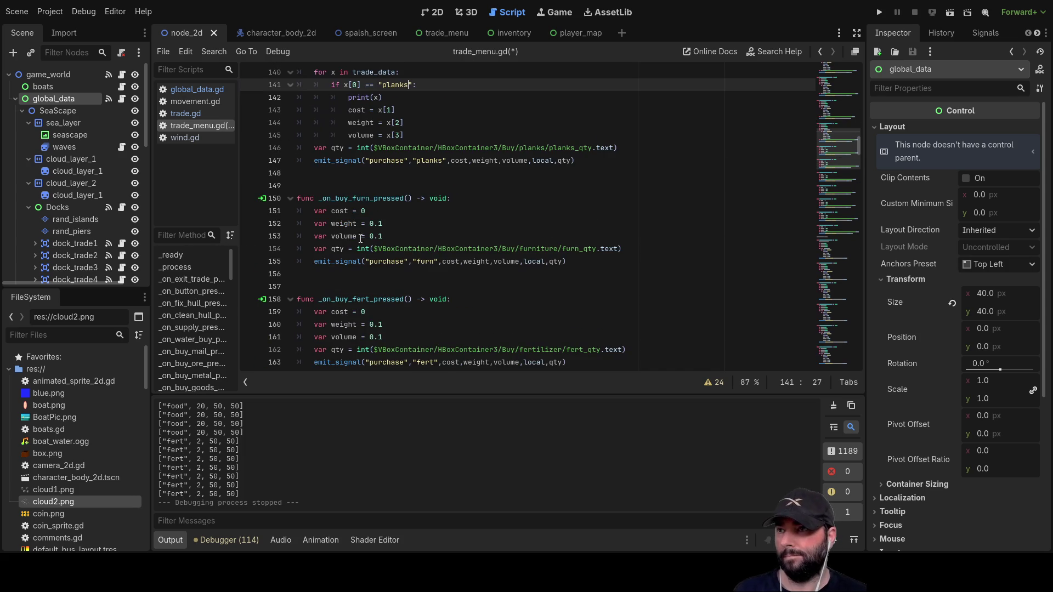
{"action": "left_click_drag", "start_coordinate": [312, 211], "coordinate": [406, 235]}
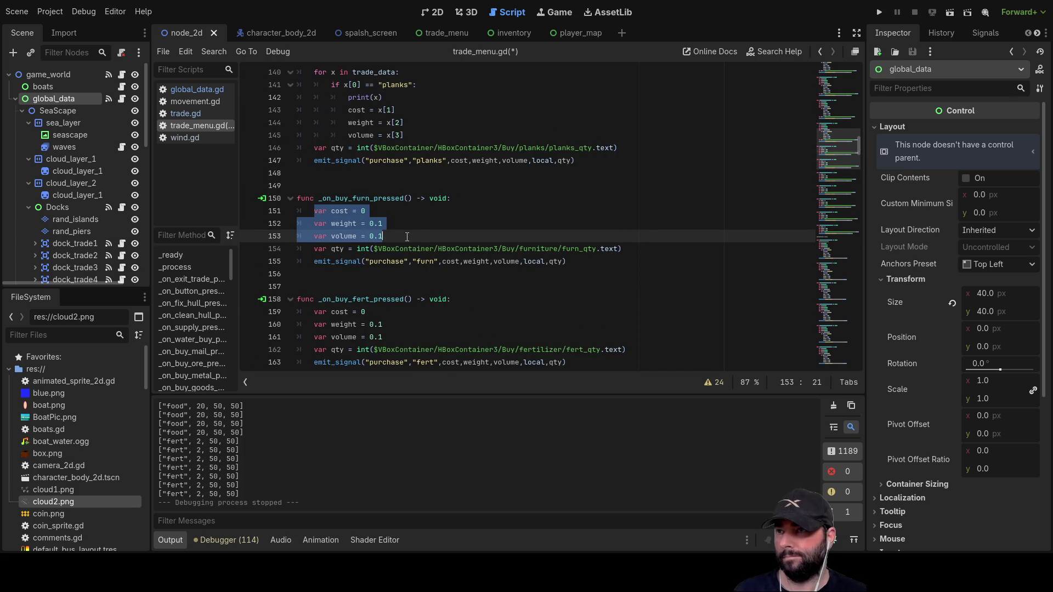
{"action": "type", "text": "var cost:float \tvar weight:float \tvar volume:float \tfor x in trade_data: \t\tif x[0] == \"letters\": \t\t\tprint(x) \t\t\tcost = x[1] \t\t\tweight = x[2] \t\t\tvolume = x[3]"}
{"action": "double_click", "coordinate": [398, 261]}
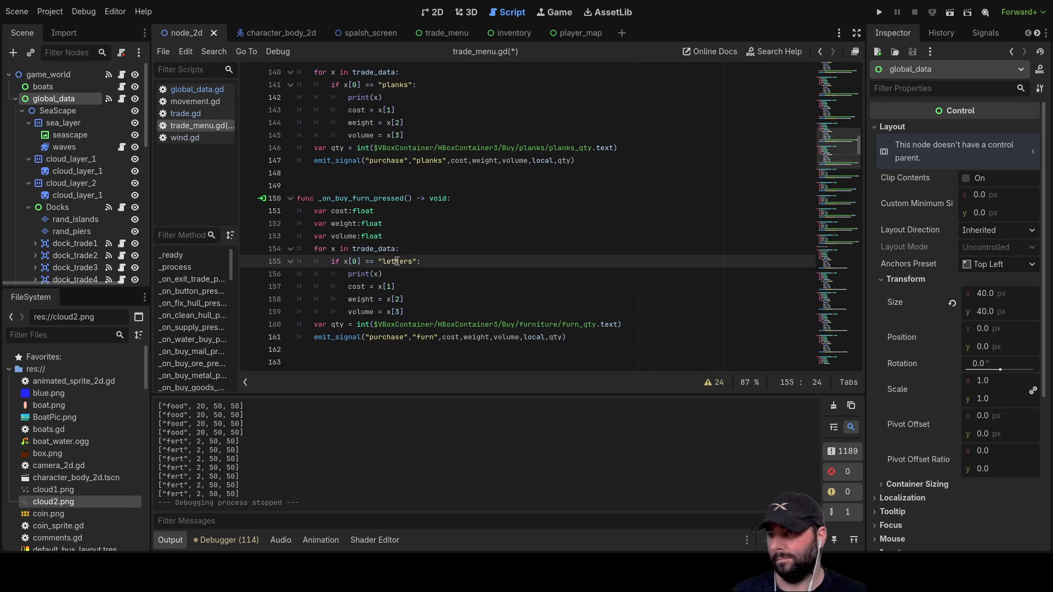
{"action": "type", "text": "furn"}
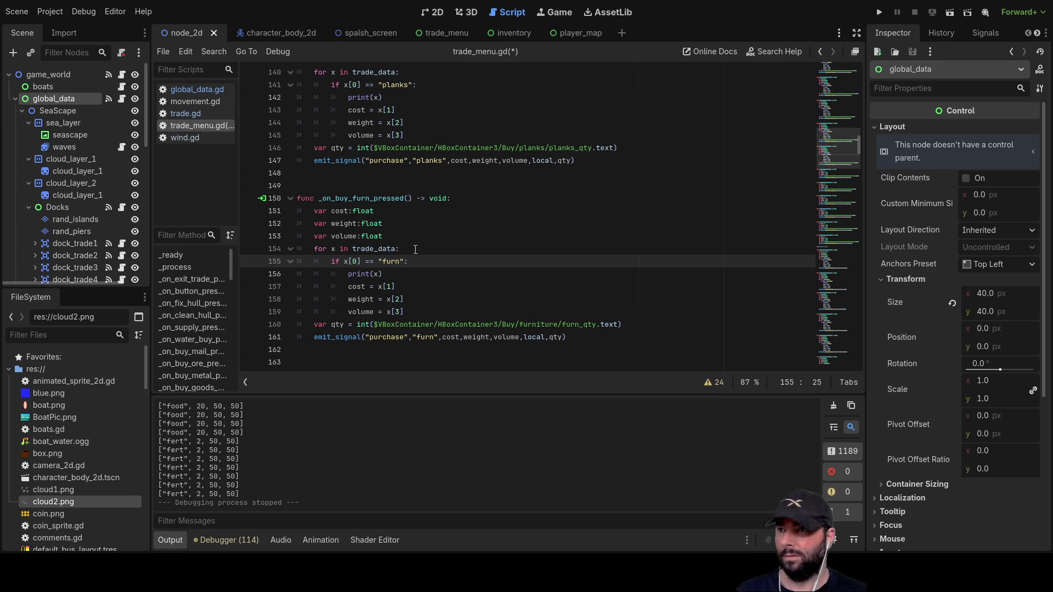
- Give the fertilizer buy function a trade_data lookup matching "fertilizer"
{"action": "scroll", "coordinate": [416, 250], "scroll_direction": "down", "scroll_amount": 4}
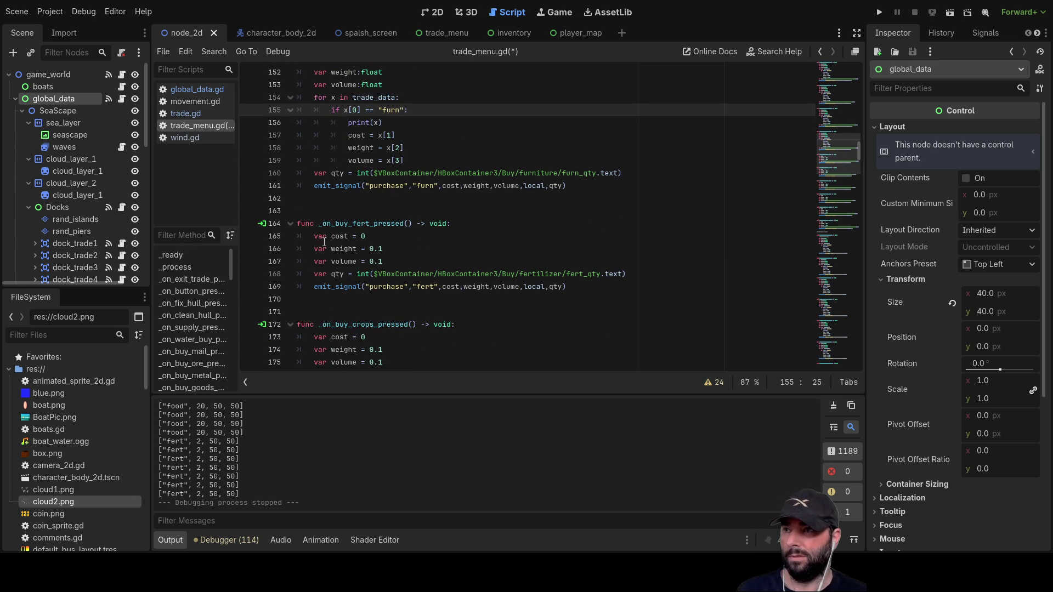
{"action": "left_click_drag", "start_coordinate": [315, 237], "coordinate": [397, 258]}
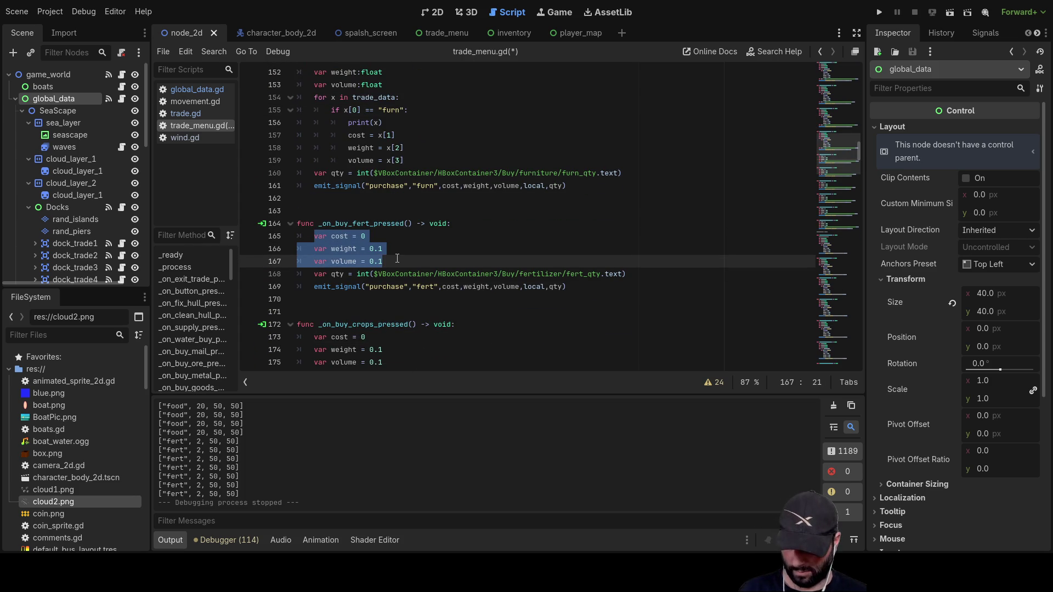
{"action": "type", "text": "var cost:float \tvar weight:float \tvar volume:float \tfor x in trade_data: \t\tif x[0] == \"letters\": \t\t\tprint(x) \t\t\tcost = x[1] \t\t\tweight = x[2] \t\t\tvolume = x[3]"}
{"action": "double_click", "coordinate": [397, 286]}
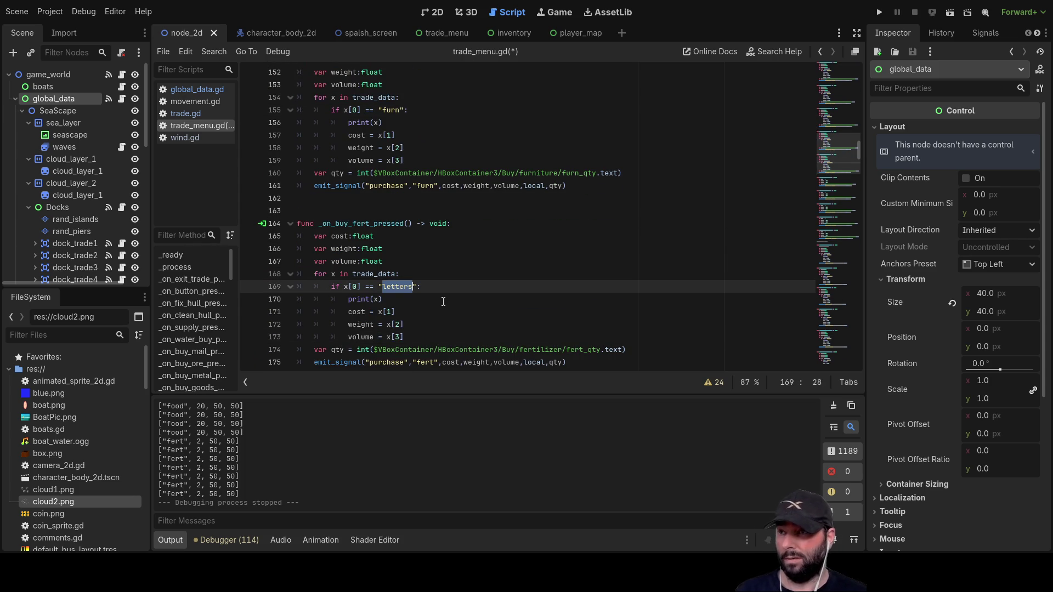
{"action": "type", "text": "fert"}
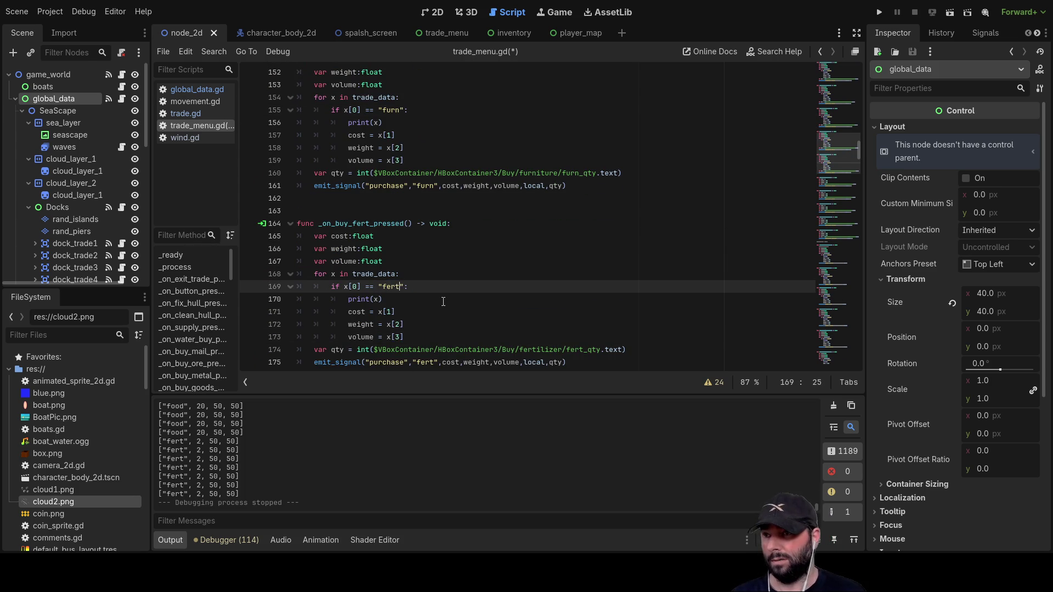
- Give crops a lookup matching "crops" and paste the loop over food's fixed cost, weight, volume
{"action": "scroll", "coordinate": [443, 302], "scroll_direction": "down", "scroll_amount": 4}
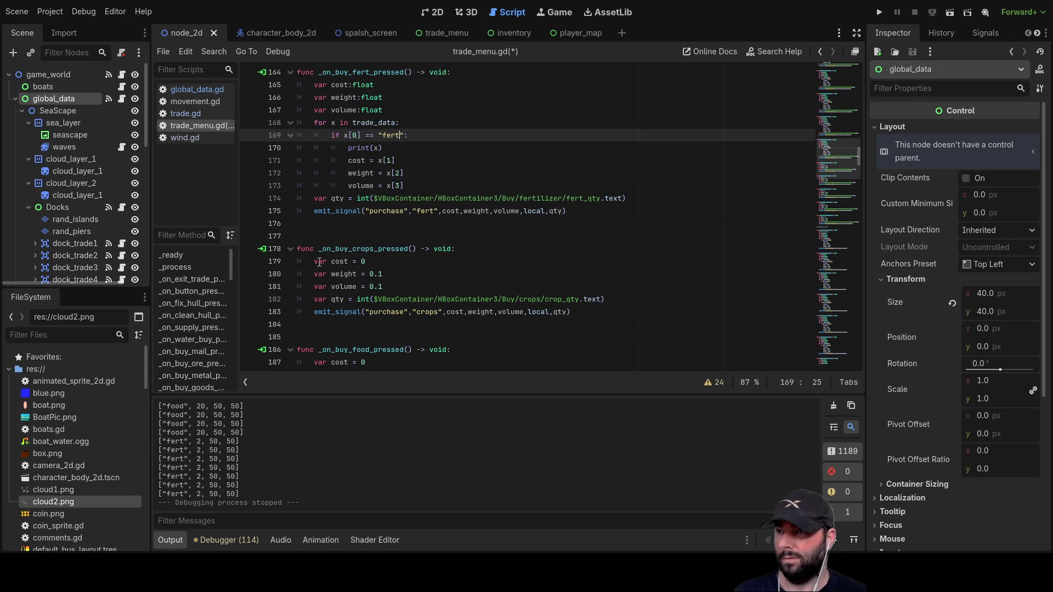
{"action": "left_click_drag", "start_coordinate": [314, 261], "coordinate": [399, 284]}
{"action": "type", "text": "var cost:float \tvar weight:float \tvar volume:float \tfor x in trade_data: \t\tif x[0] == \"letters\": \t\t\tprint(x) \t\t\tcost = x[1] \t\t\tweight = x[2] \t\t\tvolume = x[3]"}
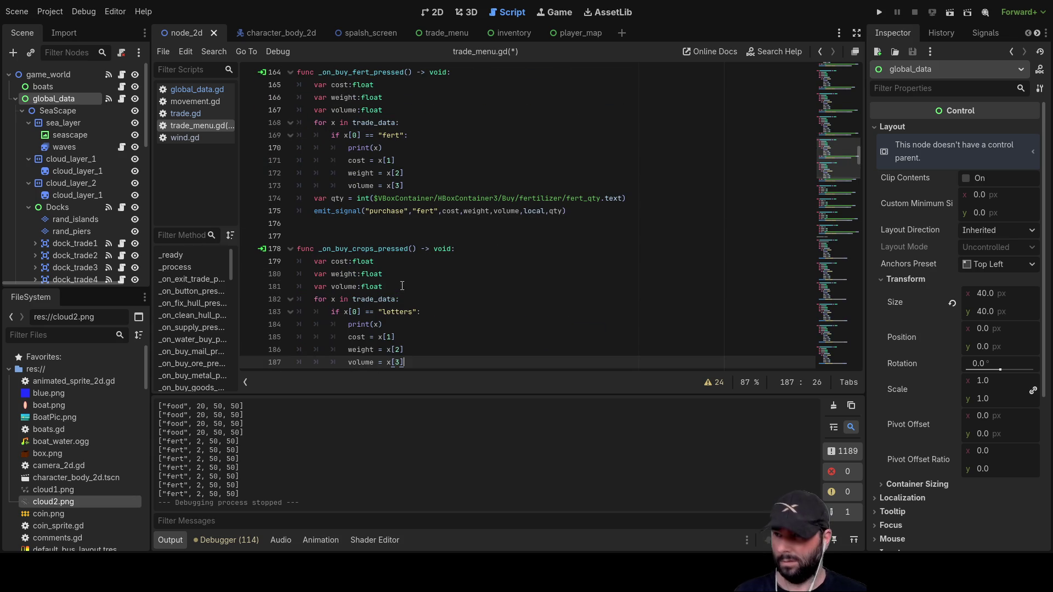
{"action": "scroll", "coordinate": [412, 285], "scroll_direction": "down", "scroll_amount": 1}
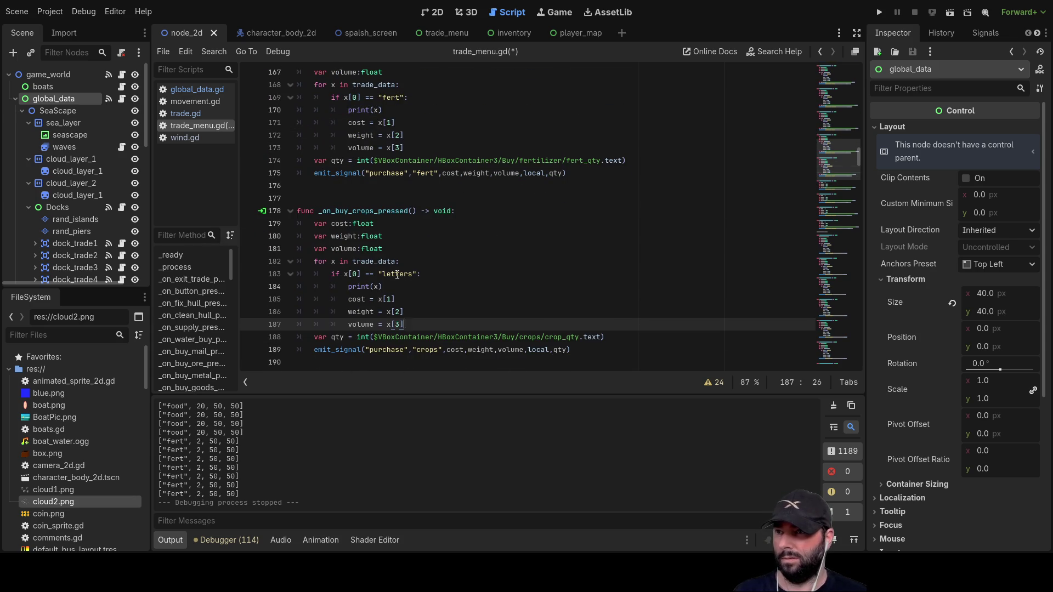
{"action": "double_click", "coordinate": [397, 275]}
{"action": "type", "text": "crop"}
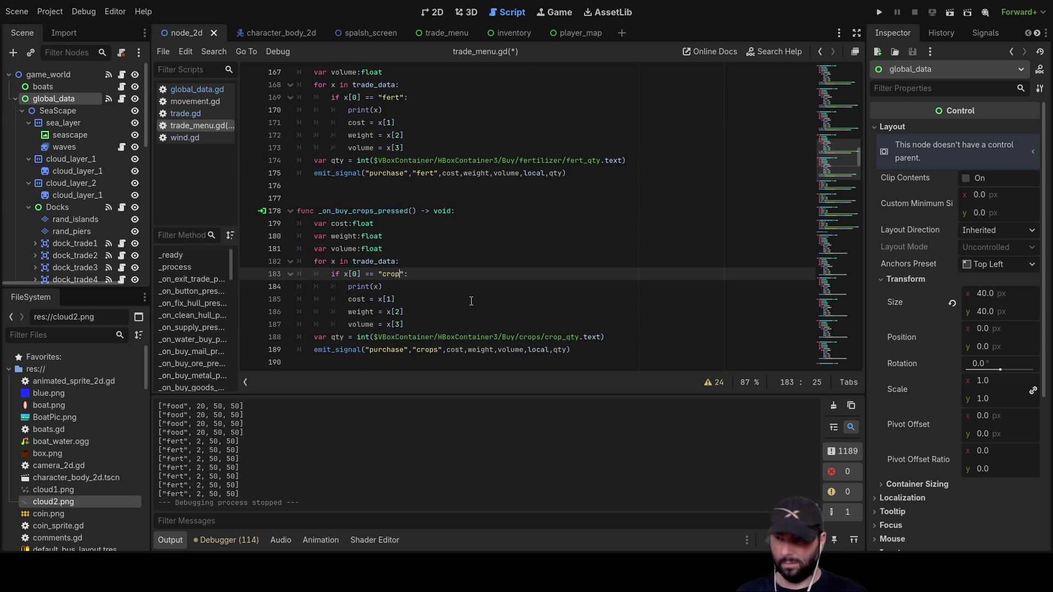
{"action": "scroll", "coordinate": [471, 301], "scroll_direction": "down", "scroll_amount": 4}
{"action": "left_click_drag", "start_coordinate": [314, 253], "coordinate": [395, 274]}
{"action": "type", "text": "var cost:float \tvar weight:float \tvar volume:float \tfor x in trade_data: \t\tif x[0] == \"letters\": \t\t\tprint(x) \t\t\tcost = x[1] \t\t\tweight = x[2] \t\t\tvolume = x[3]"}
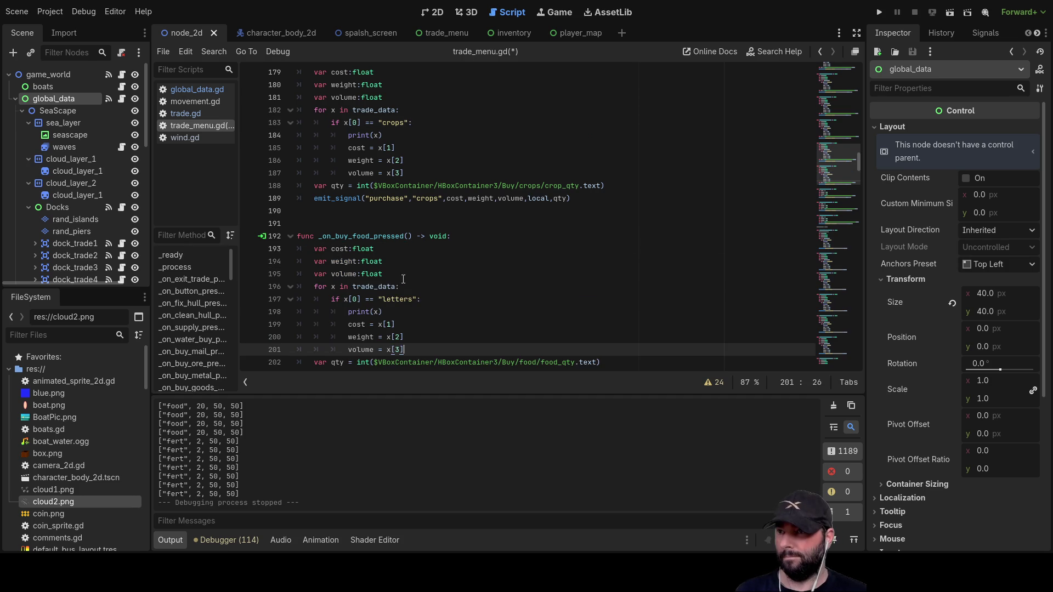
- Point the food lookup at "food" and give wool a trade_data lookup matching "wool"
{"action": "double_click", "coordinate": [396, 301]}
{"action": "type", "text": "food"}
{"action": "scroll", "coordinate": [469, 269], "scroll_direction": "down", "scroll_amount": 4}
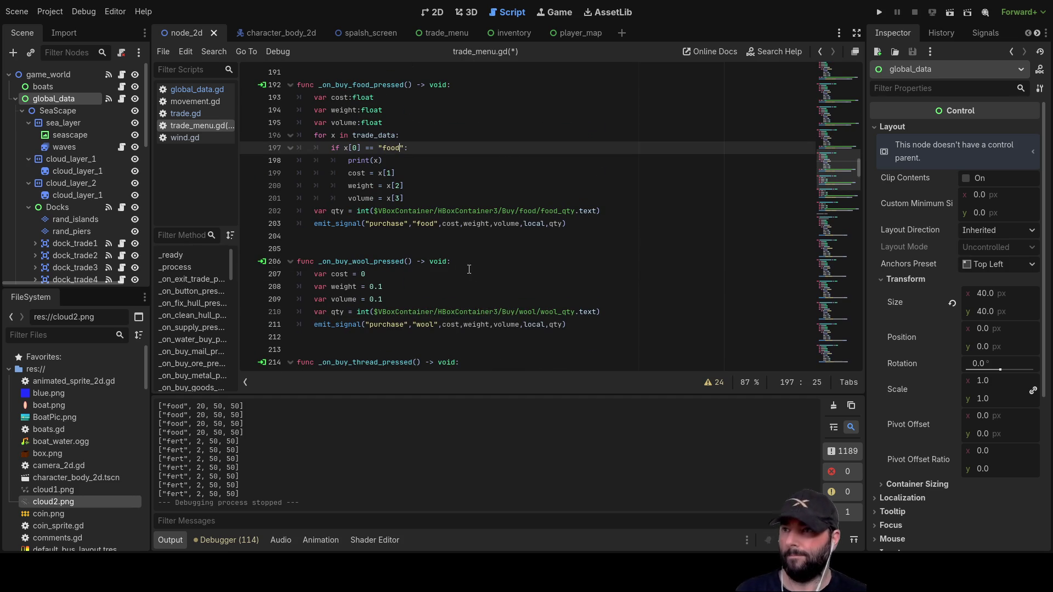
{"action": "left_click_drag", "start_coordinate": [316, 274], "coordinate": [410, 300]}
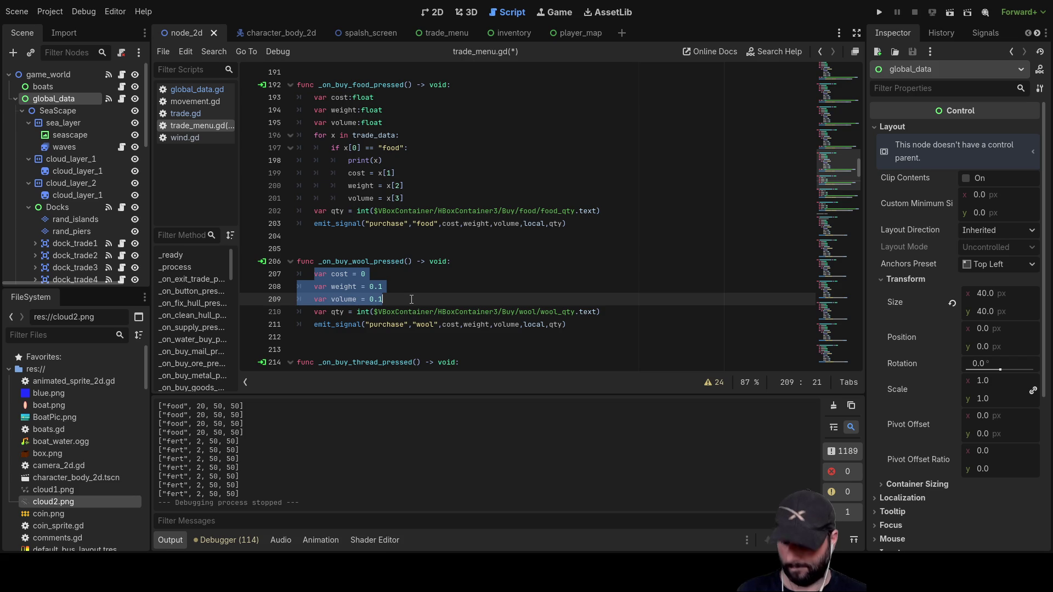
{"action": "type", "text": "var cost:float \tvar weight:float \tvar volume:float \tfor x in trade_data: \t\tif x[0] == \"letters\": \t\t\tprint(x) \t\t\tcost = x[1] \t\t\tweight = x[2] \t\t\tvolume = x[3]"}
{"action": "double_click", "coordinate": [396, 312]}
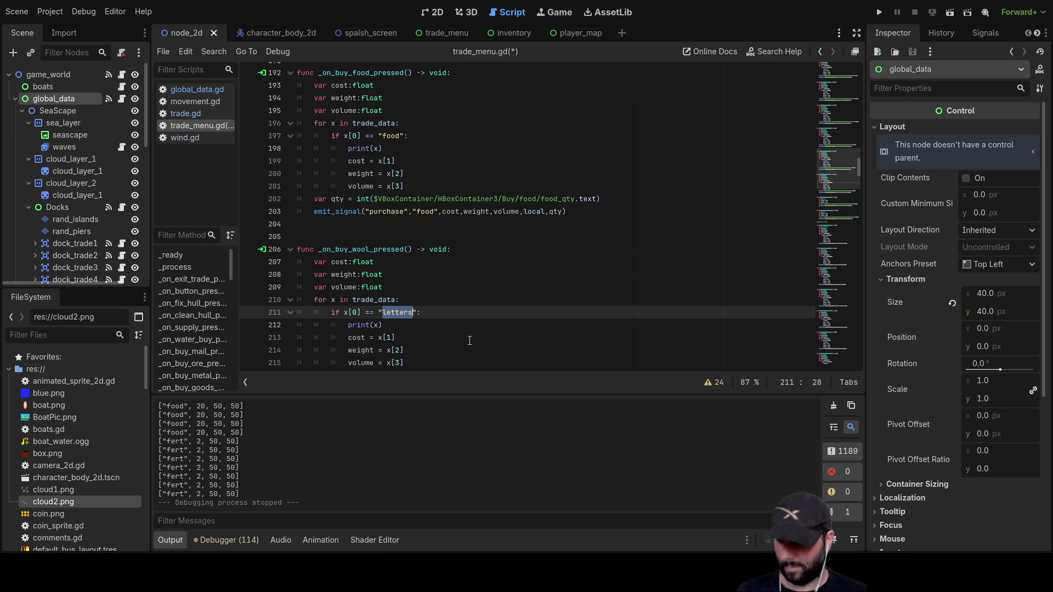
{"action": "type", "text": "woo"}
- Replace the thread and clothes fixed values with trade_data lookups matching "thread" and "clothes"
{"action": "scroll", "coordinate": [469, 341], "scroll_direction": "down", "scroll_amount": 6}
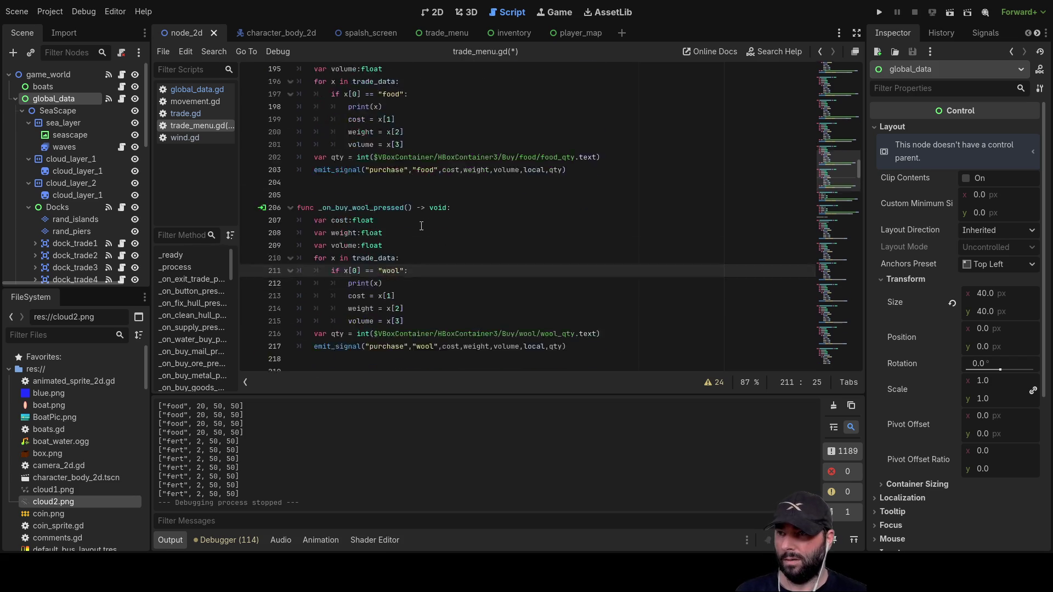
{"action": "mouse_move", "coordinate": [314, 212]}
{"action": "left_mouse_down"}
{"action": "mouse_move", "coordinate": [382, 225]}
{"action": "mouse_move", "coordinate": [384, 238]}
{"action": "left_mouse_up"}
{"action": "type", "text": "var cost:float \tvar weight:float \tvar volume:float \tfor x in trade_data: \t\tif x[0] == \"letters\": \t\t\tprint(x) \t\t\tcost = x[1] \t\t\tweight = x[2] \t\t\tvolume = x[3]"}
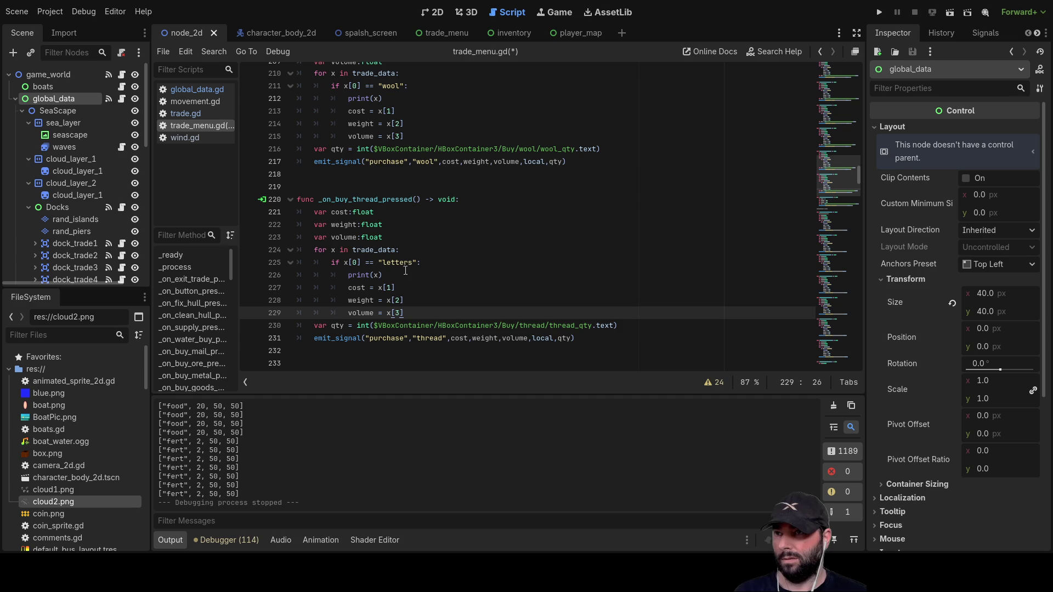
{"action": "double_click", "coordinate": [405, 264]}
{"action": "type", "text": "thread"}
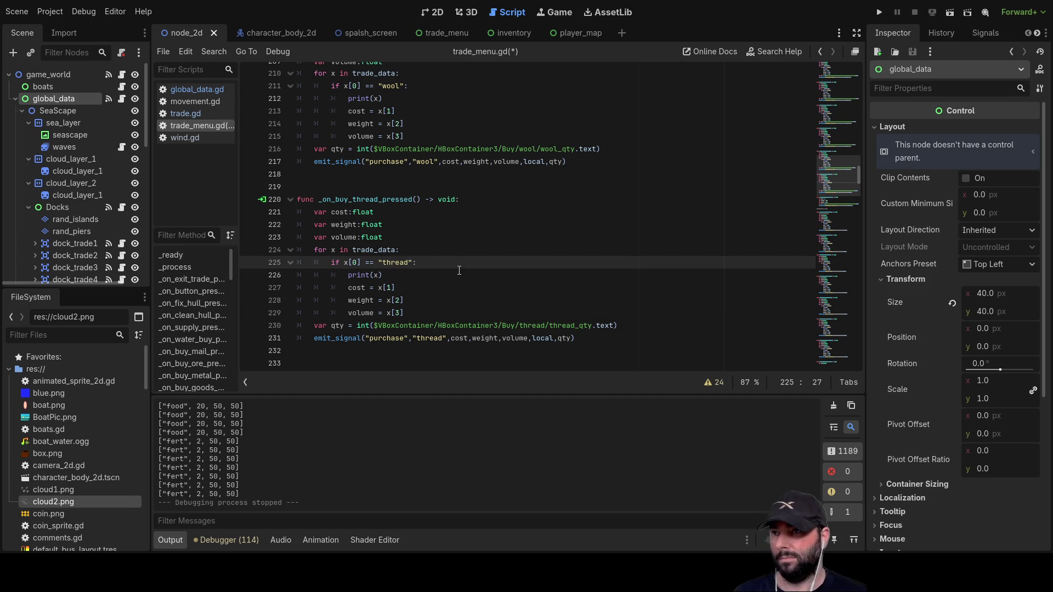
{"action": "scroll", "coordinate": [445, 218], "scroll_direction": "down", "scroll_amount": 4}
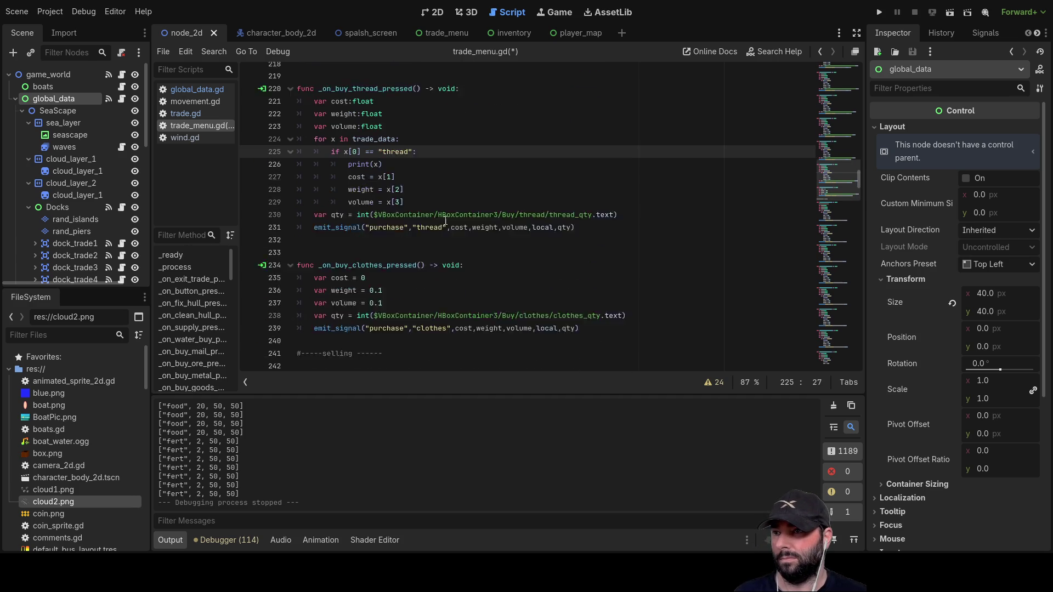
{"action": "left_click_drag", "start_coordinate": [316, 236], "coordinate": [401, 262]}
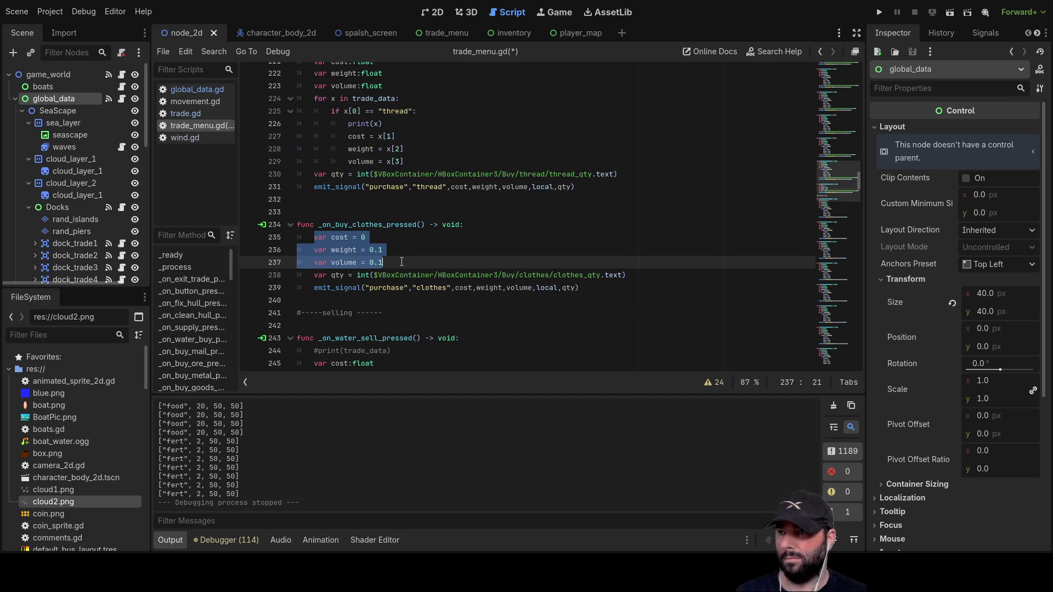
{"action": "type", "text": "var cost:float \tvar weight:float \tvar volume:float \tfor x in trade_data: \t\tif x[0] == \"letters\": \t\t\tprint(x) \t\t\tcost = x[1] \t\t\tweight = x[2] \t\t\tvolume = x[3]"}
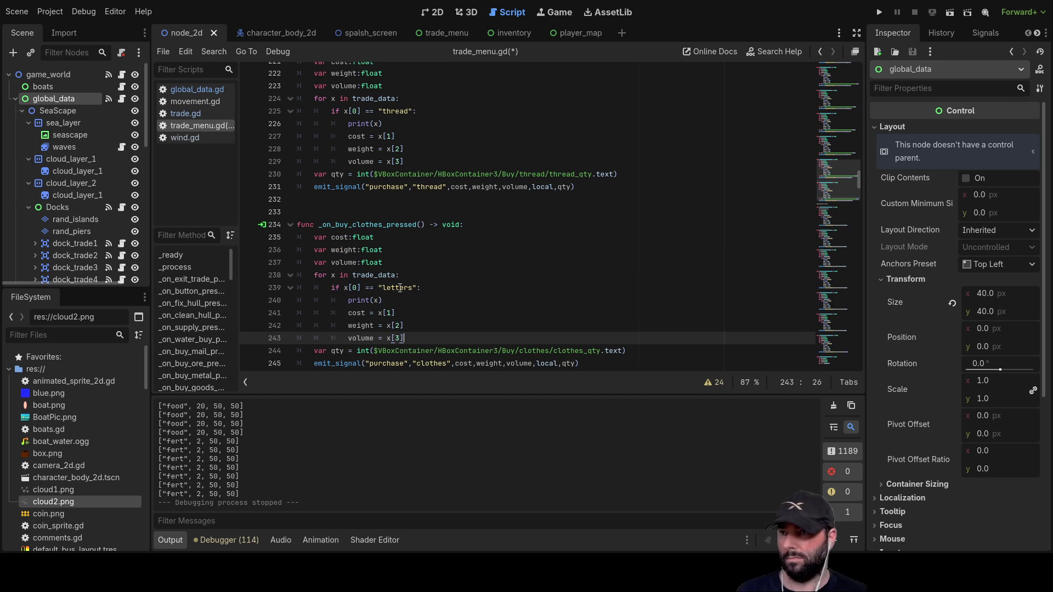
{"action": "double_click", "coordinate": [400, 287]}
{"action": "type", "text": "cloth"}
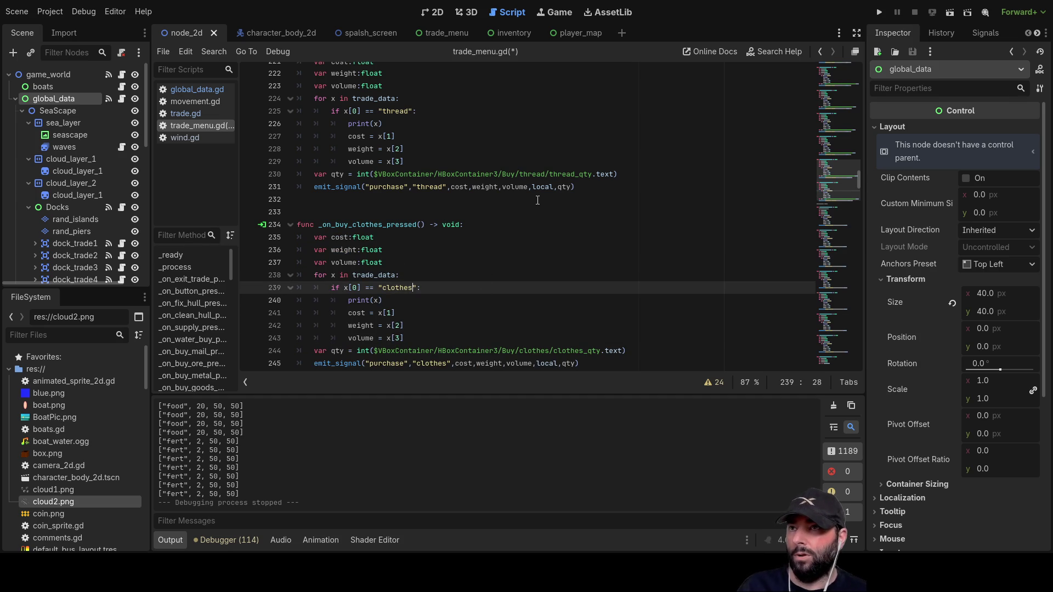
{"action": "scroll", "coordinate": [461, 203], "scroll_direction": "up", "scroll_amount": 5}
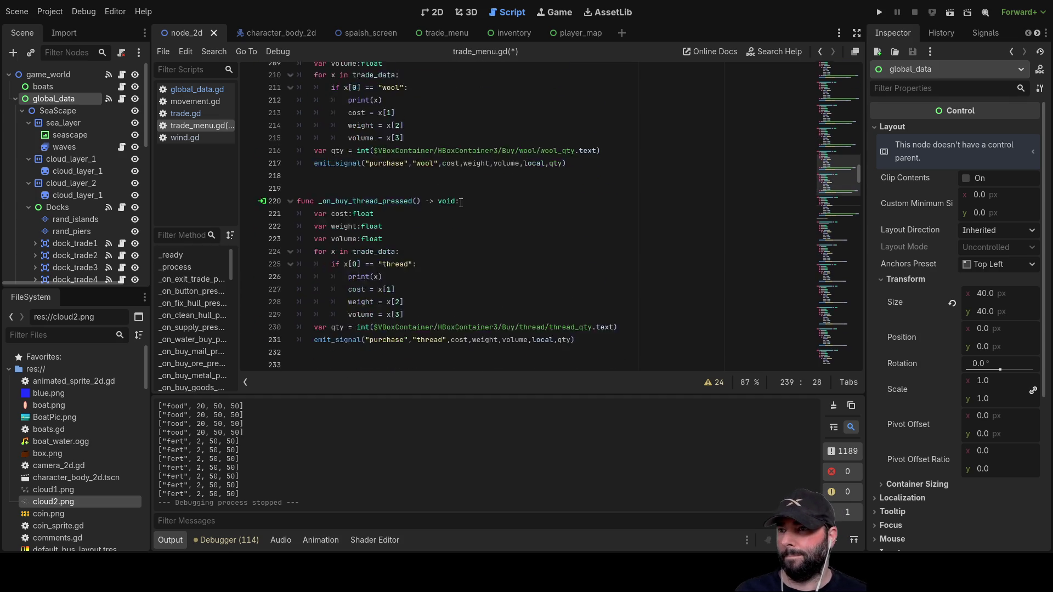
- Switch to trade.gd and inspect the trade item definitions, such as trade_clothes = ["clothes",25,5,5]
{"action": "scroll", "coordinate": [461, 203], "scroll_direction": "up", "scroll_amount": 20}
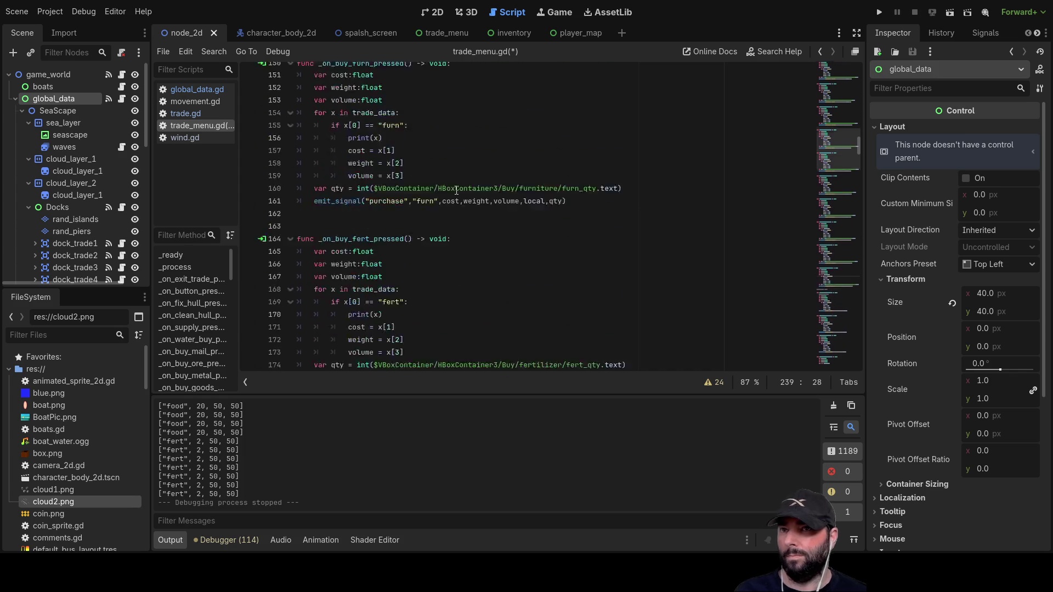
{"action": "scroll", "coordinate": [456, 215], "scroll_direction": "up", "scroll_amount": 15}
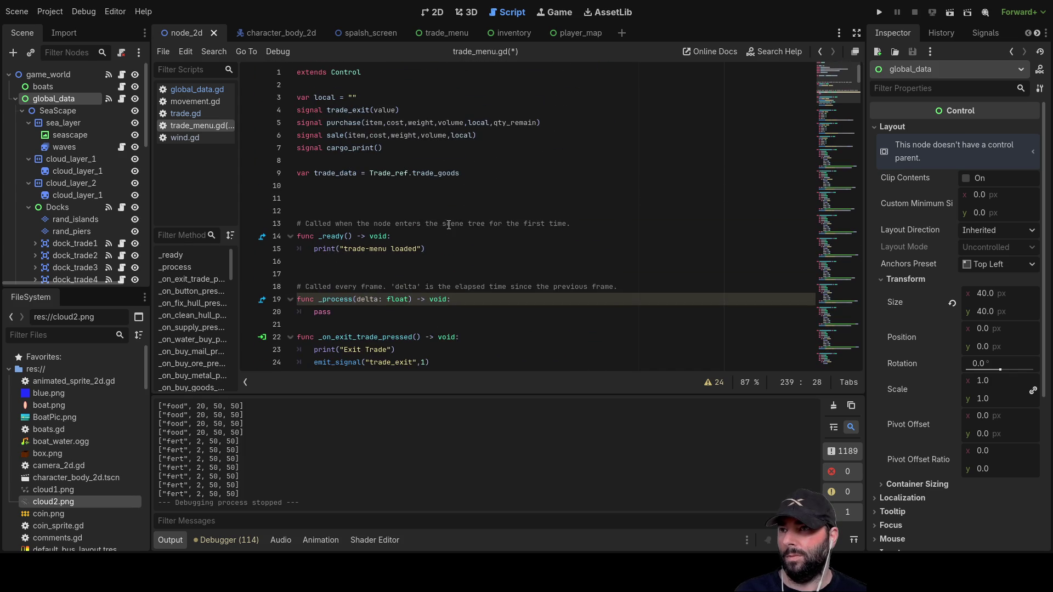
{"action": "left_click", "coordinate": [181, 114]}
{"action": "scroll", "coordinate": [448, 236], "scroll_direction": "up", "scroll_amount": 20}
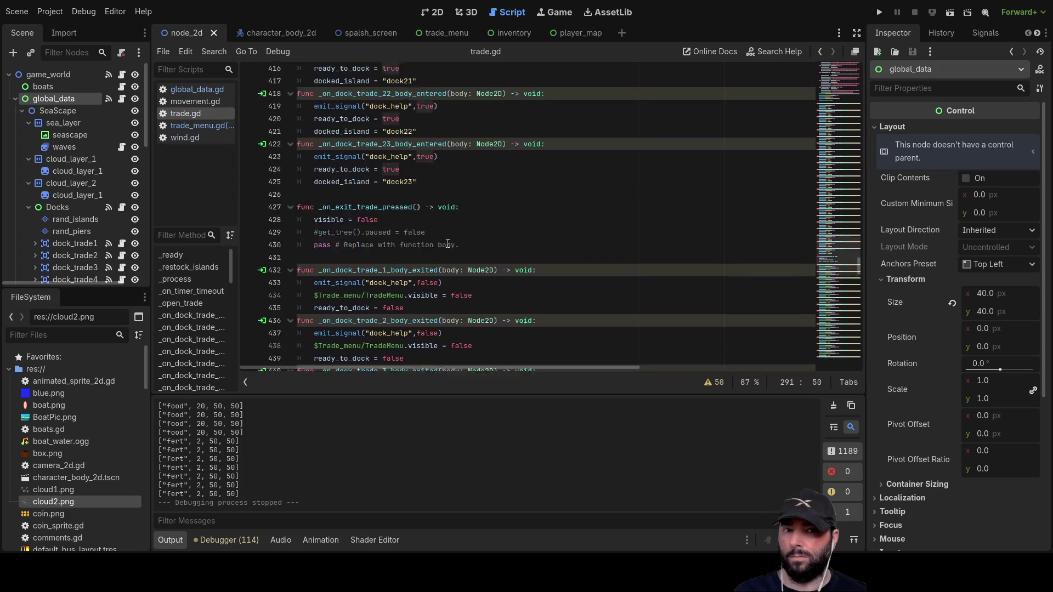
{"action": "scroll", "coordinate": [452, 236], "scroll_direction": "up", "scroll_amount": 20}
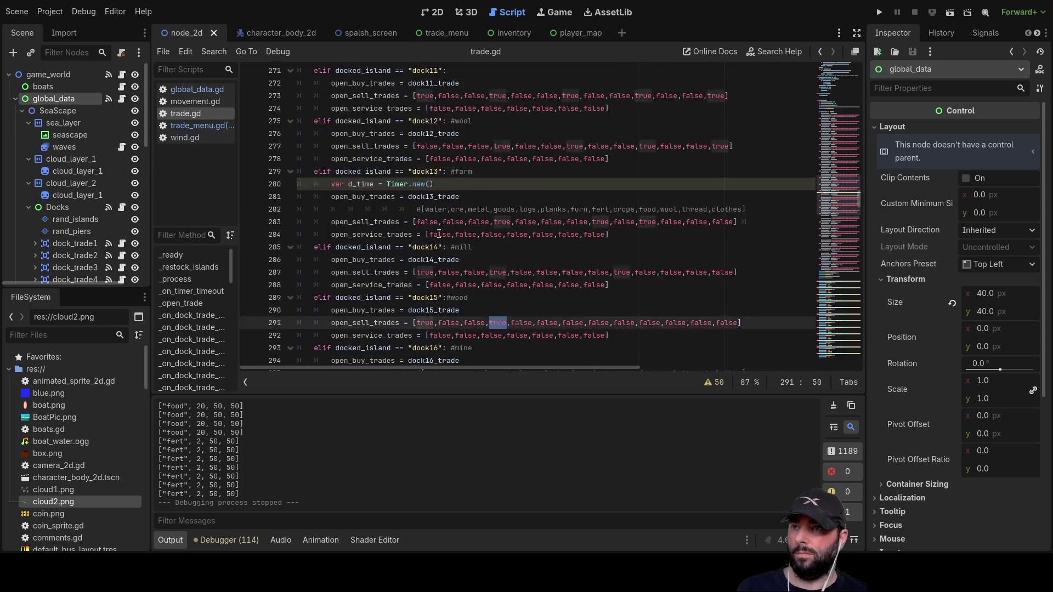
{"action": "scroll", "coordinate": [450, 250], "scroll_direction": "up", "scroll_amount": 20}
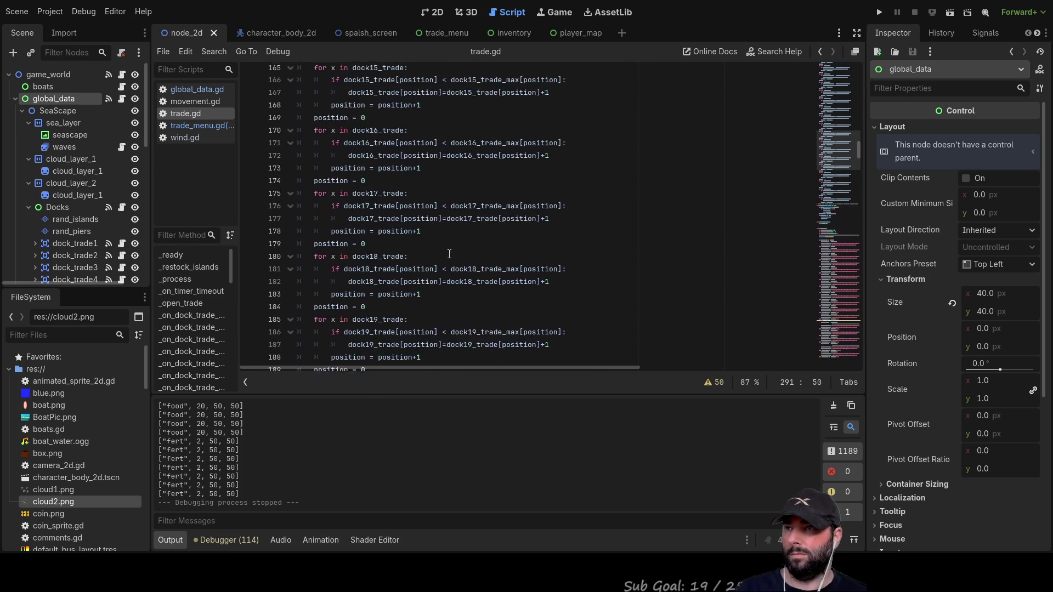
{"action": "scroll", "coordinate": [450, 256], "scroll_direction": "up", "scroll_amount": 10}
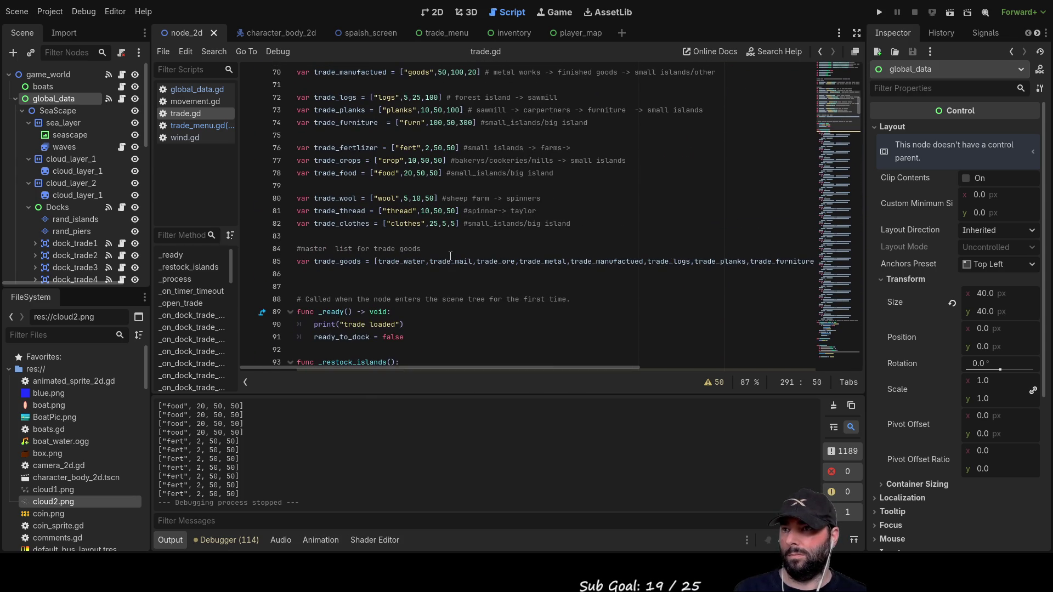
{"action": "left_click", "coordinate": [406, 225]}
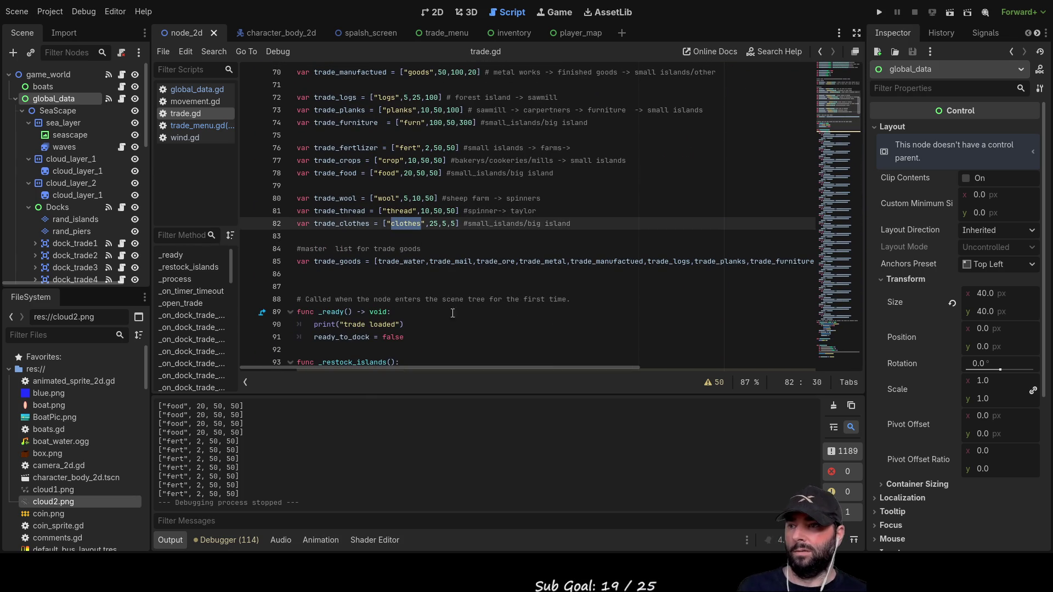
{"action": "left_click", "coordinate": [428, 312]}
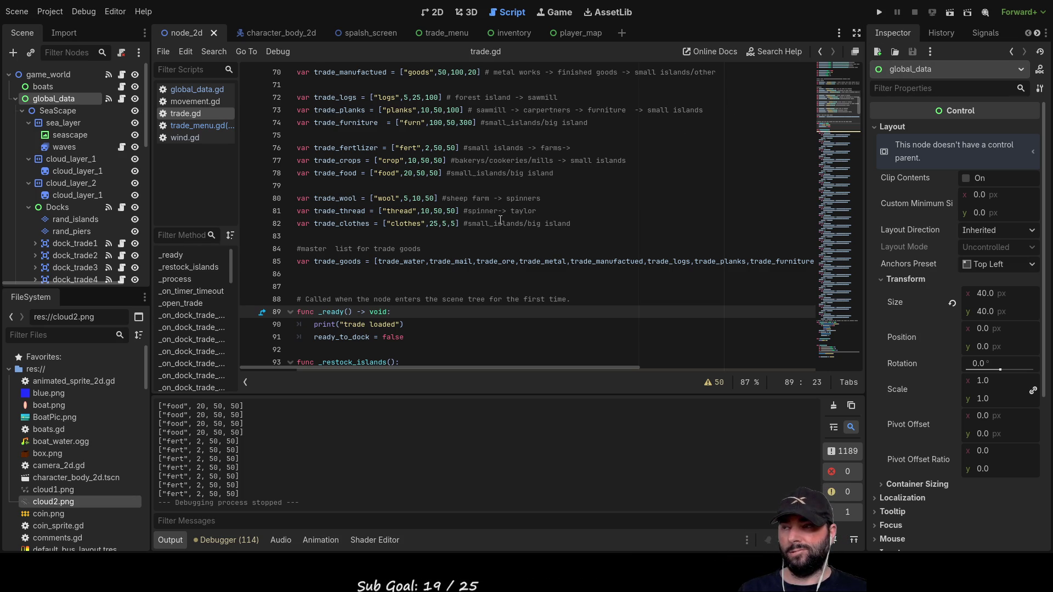
- Run the project, start play from the splash screen, and turn the boat left to face west
{"action": "left_click", "coordinate": [880, 12]}
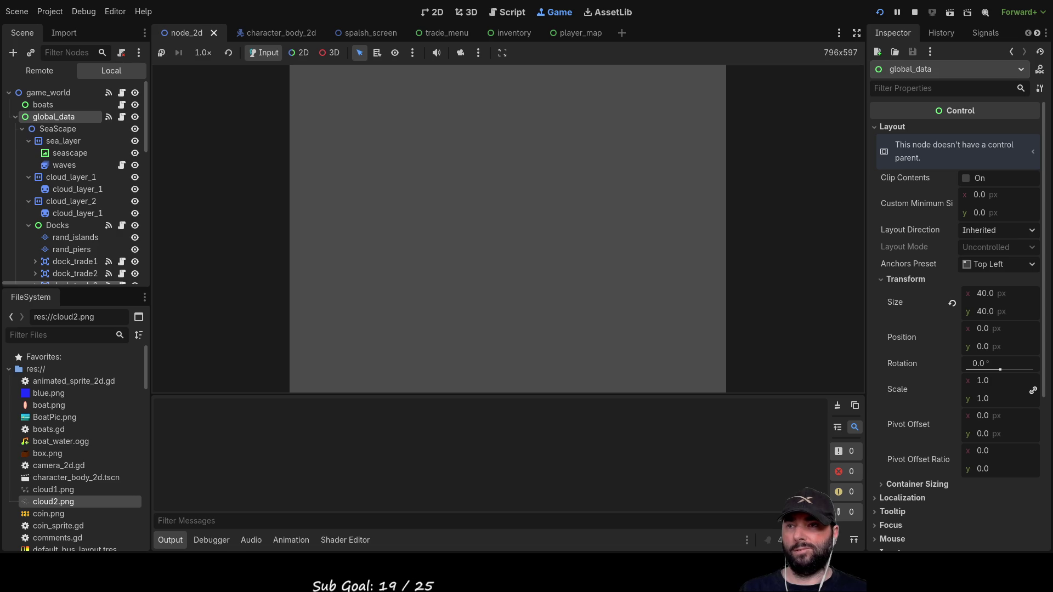
{"action": "left_click", "coordinate": [477, 83]}
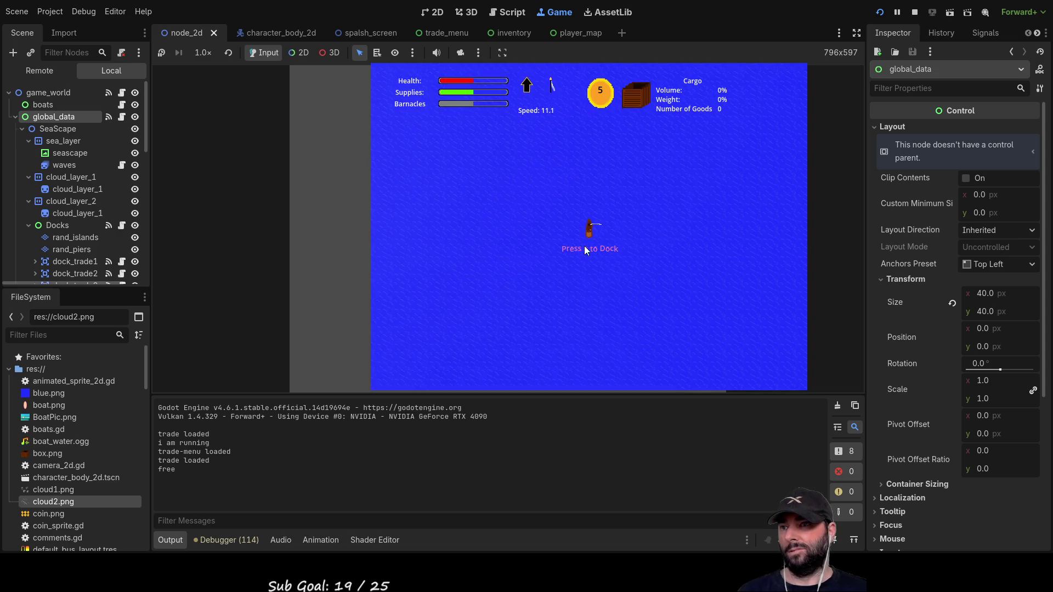
{"action": "key", "text": "Left"}
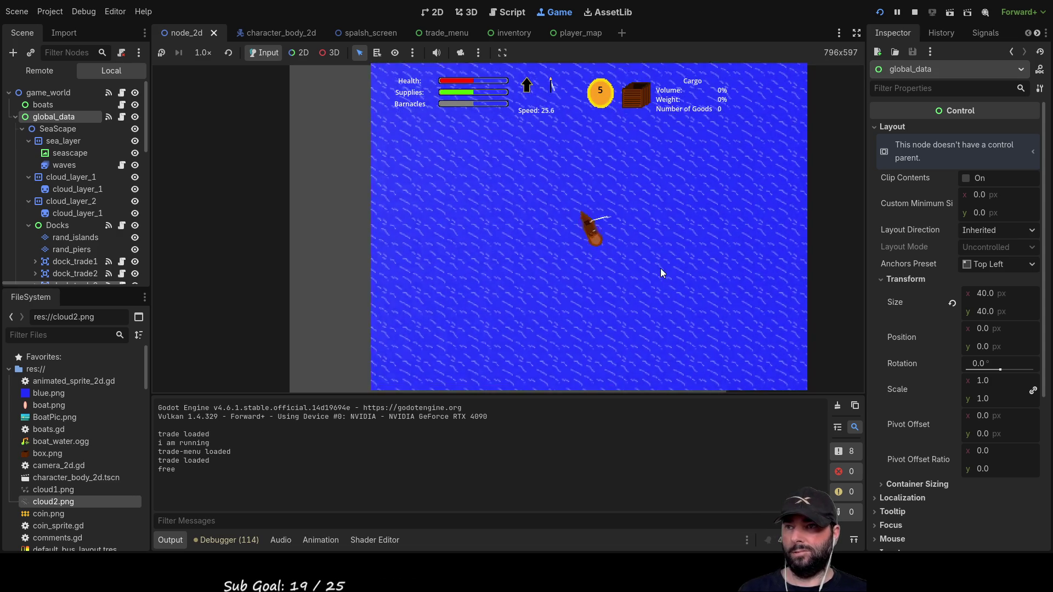
{"action": "key", "text": "Left"}
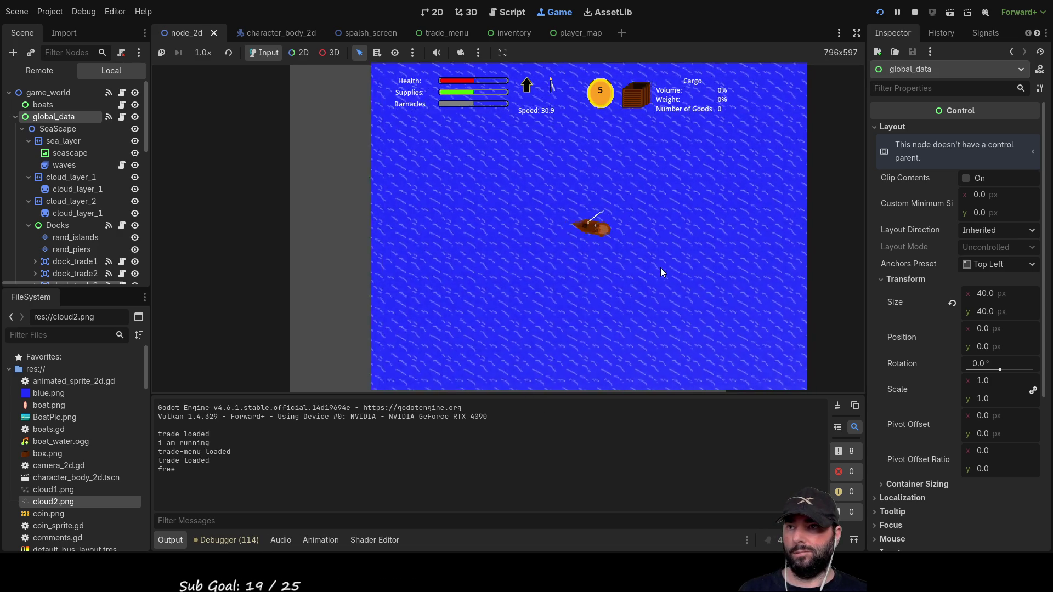
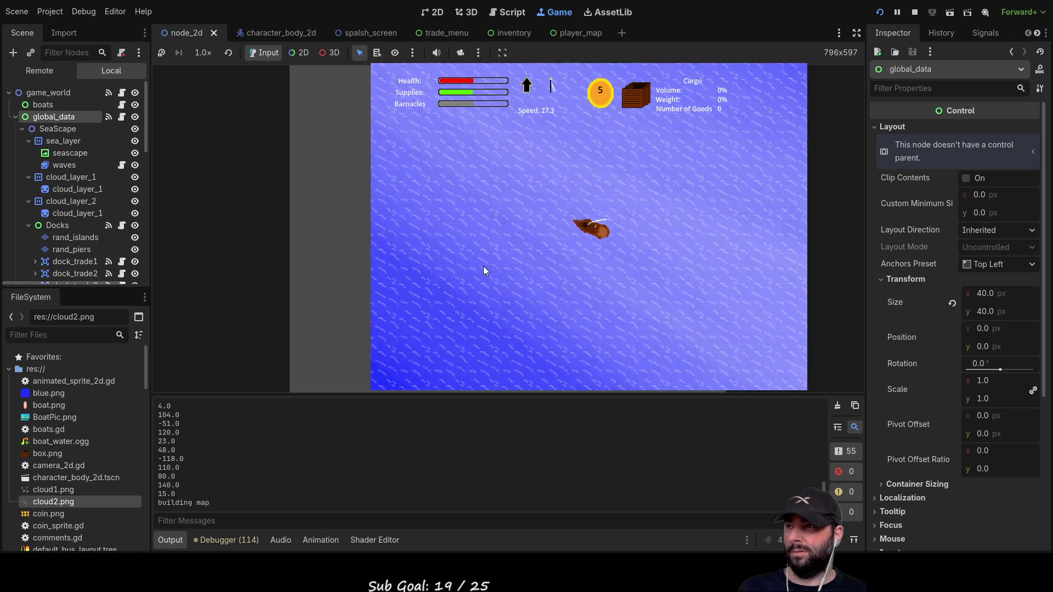
- Inspect cloud_layer_1's sprite and Parallax2D (scroll scale 10), then zoom out to see clouds around the sea
{"action": "left_click", "coordinate": [77, 189]}
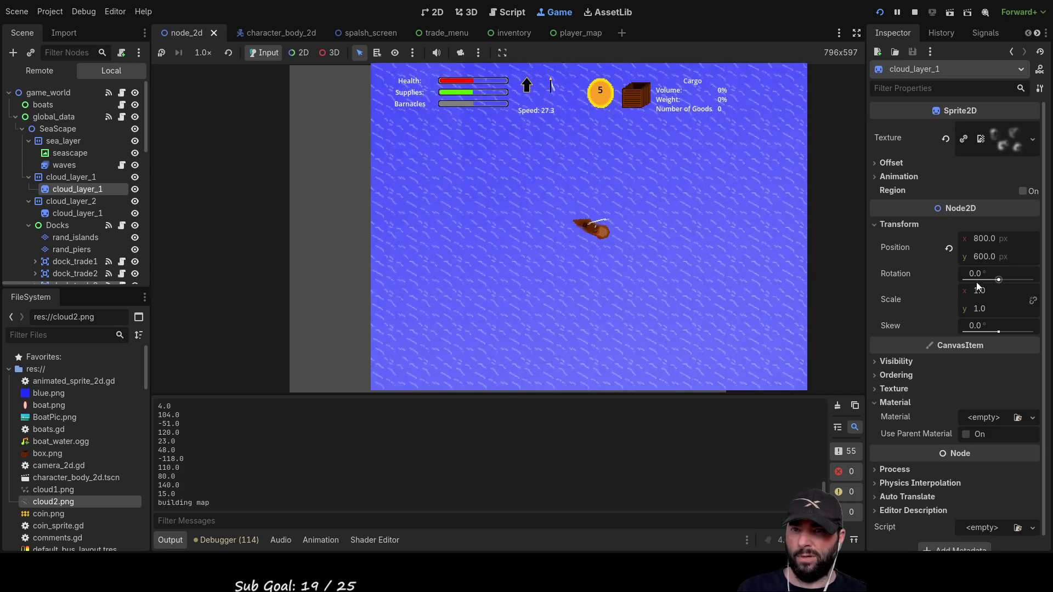
{"action": "left_click", "coordinate": [71, 177]}
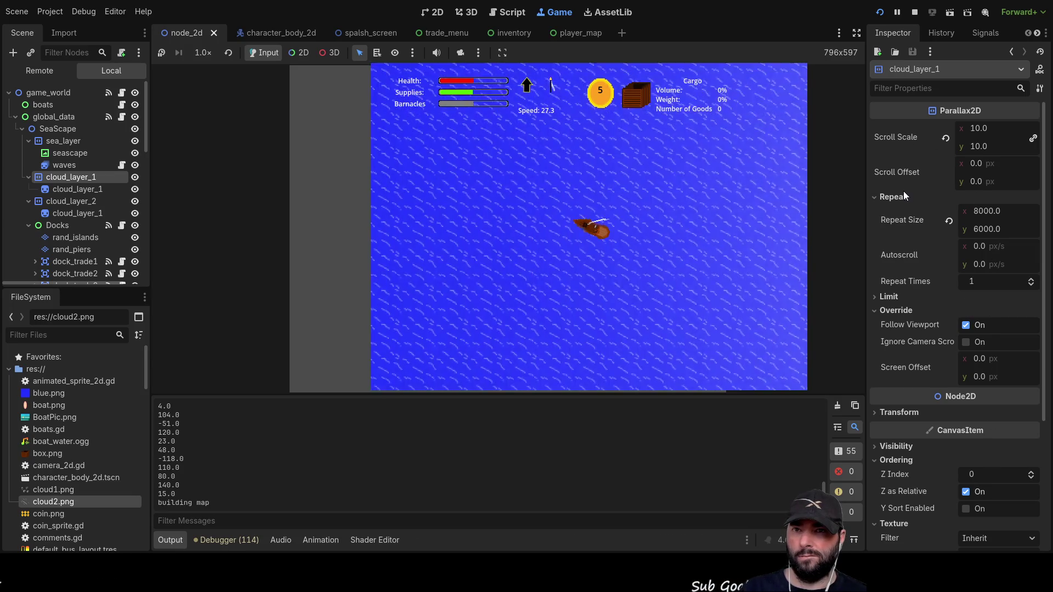
{"action": "scroll", "coordinate": [672, 285], "scroll_direction": "down", "scroll_amount": 3}
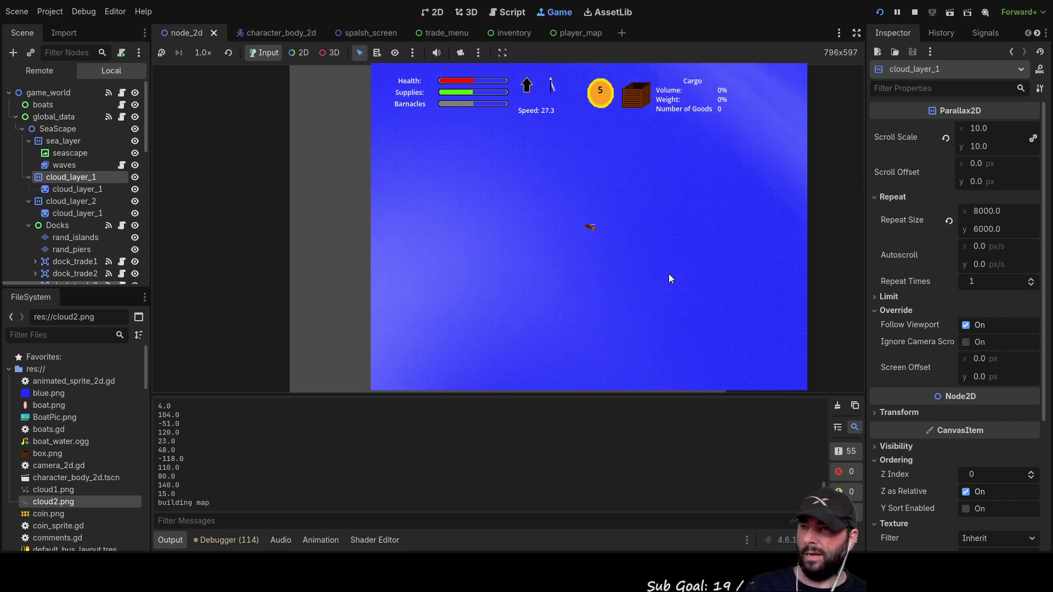
{"action": "scroll", "coordinate": [667, 274], "scroll_direction": "down", "scroll_amount": 2}
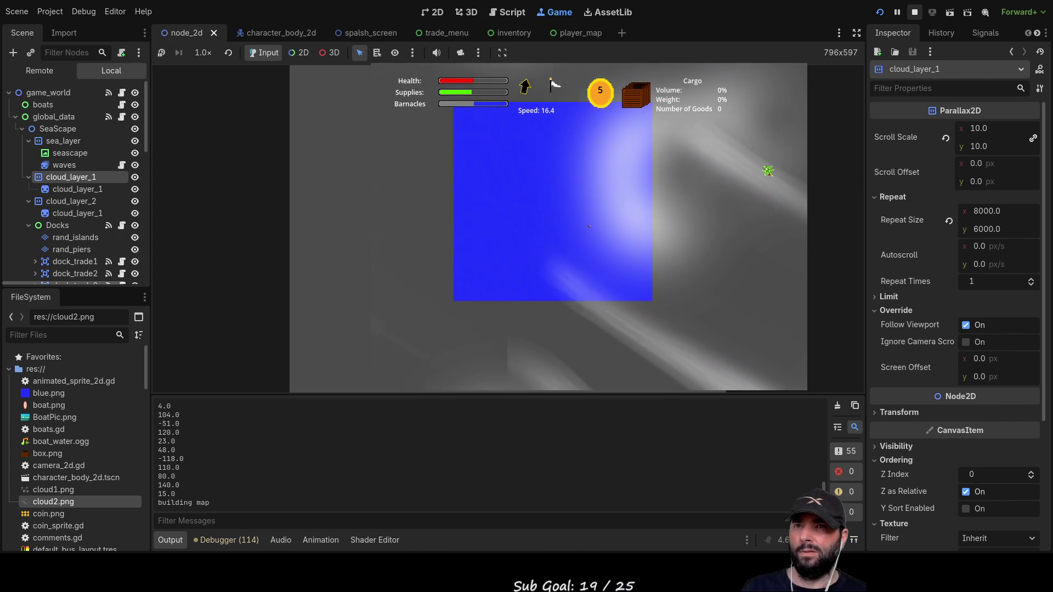
- Stop the game and return to the node_2d main scene in the 2D view
{"action": "key", "text": "F8"}
{"action": "left_click", "coordinate": [433, 12]}
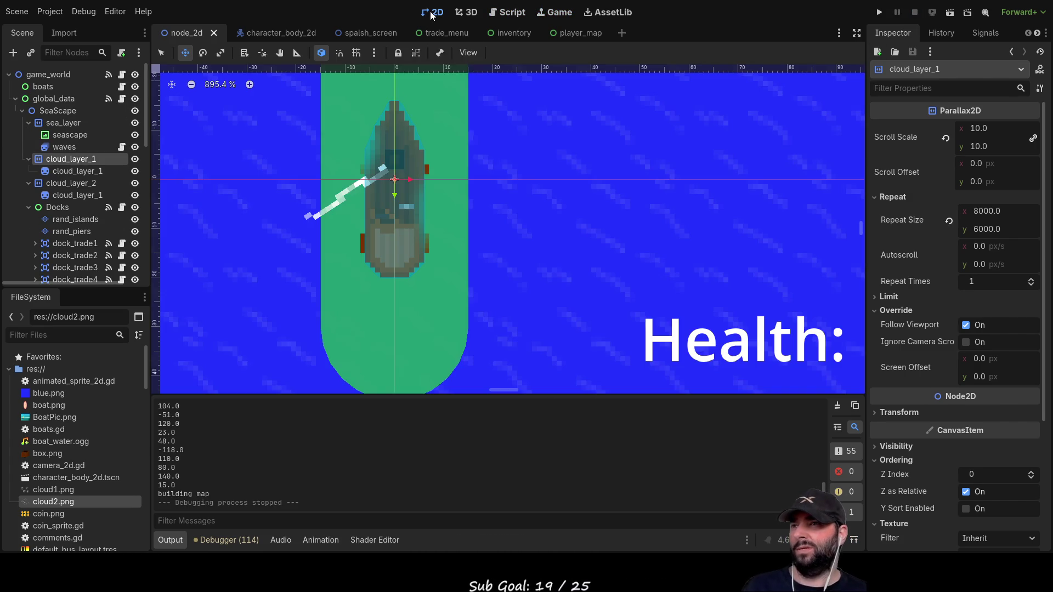
{"action": "scroll", "coordinate": [487, 242], "scroll_direction": "down", "scroll_amount": 5}
{"action": "scroll", "coordinate": [487, 242], "scroll_direction": "down", "scroll_amount": 8}
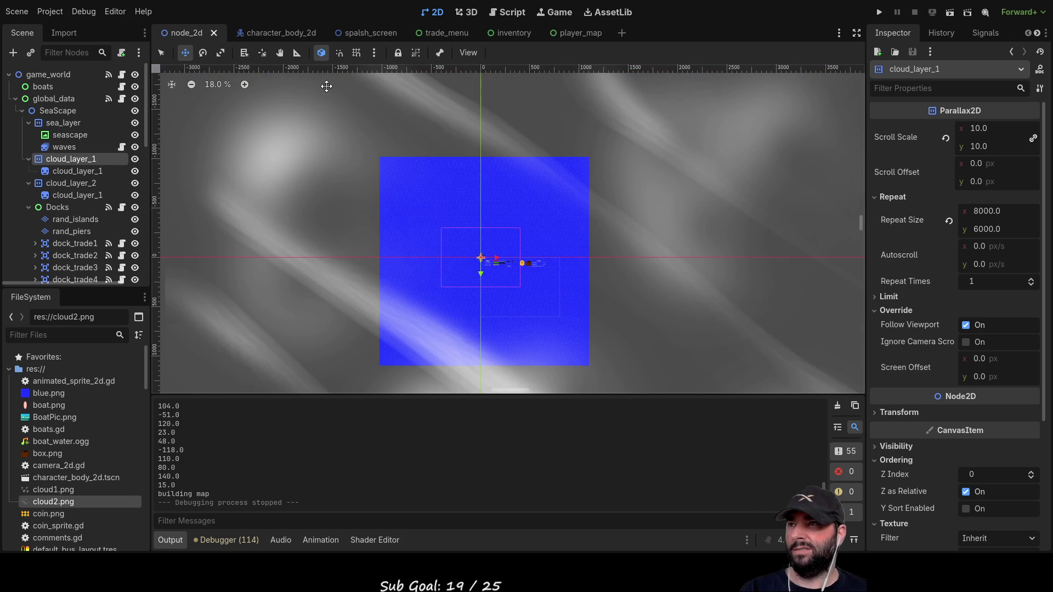
{"action": "left_click", "coordinate": [275, 33]}
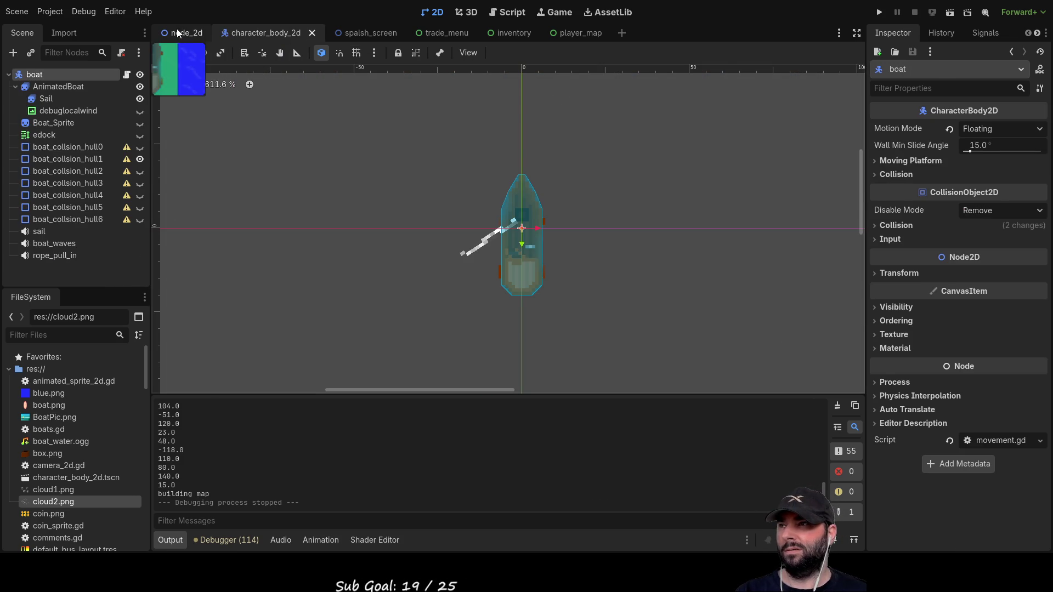
{"action": "left_click", "coordinate": [183, 33]}
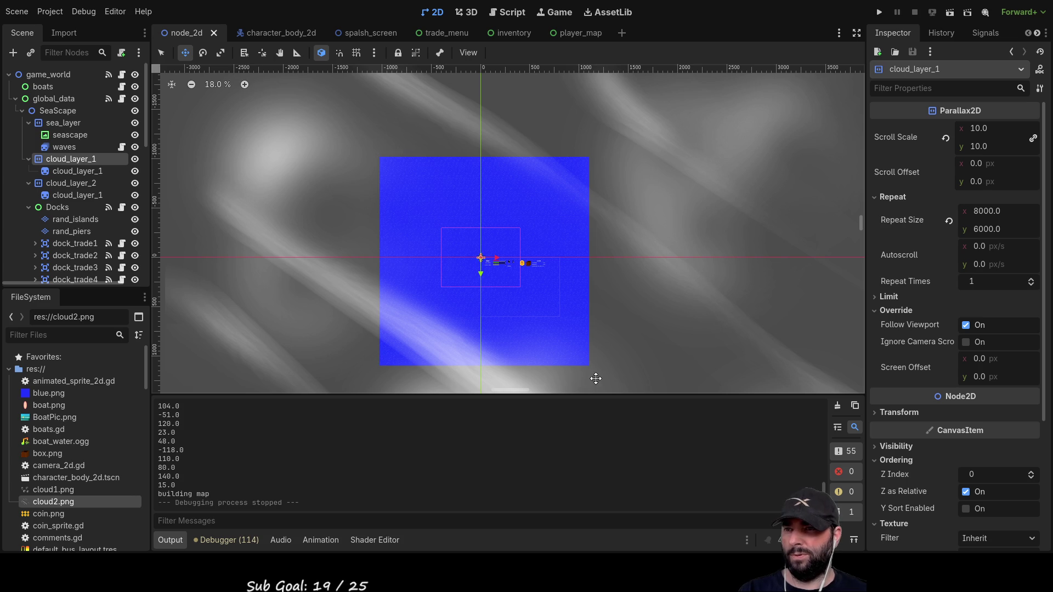
- Review the waves, seascape and sea_layer nodes, then run the project to its title menu
{"action": "left_click", "coordinate": [69, 146]}
{"action": "left_click", "coordinate": [73, 135]}
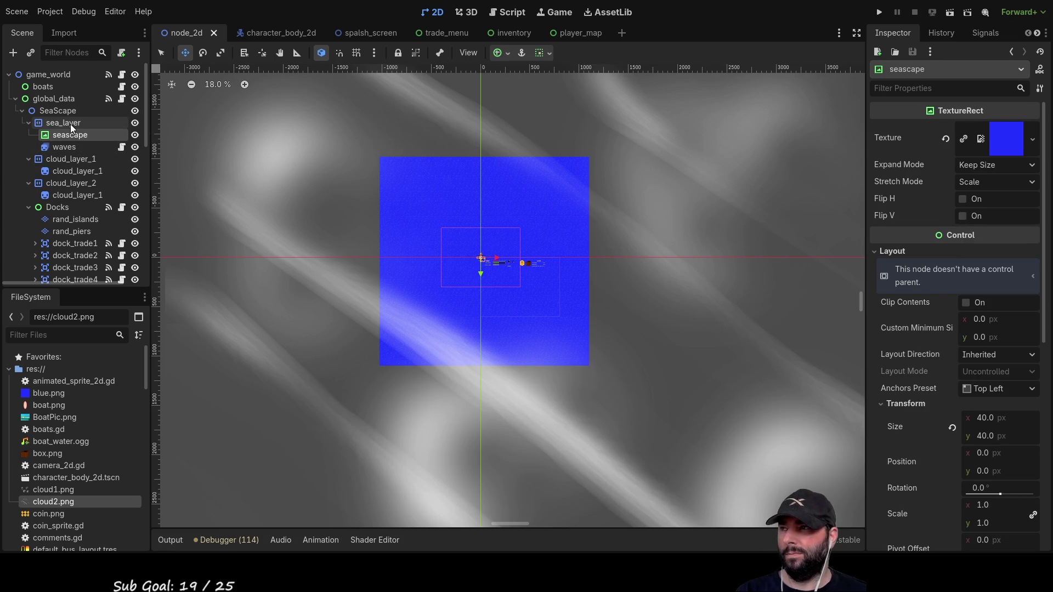
{"action": "left_click", "coordinate": [70, 124]}
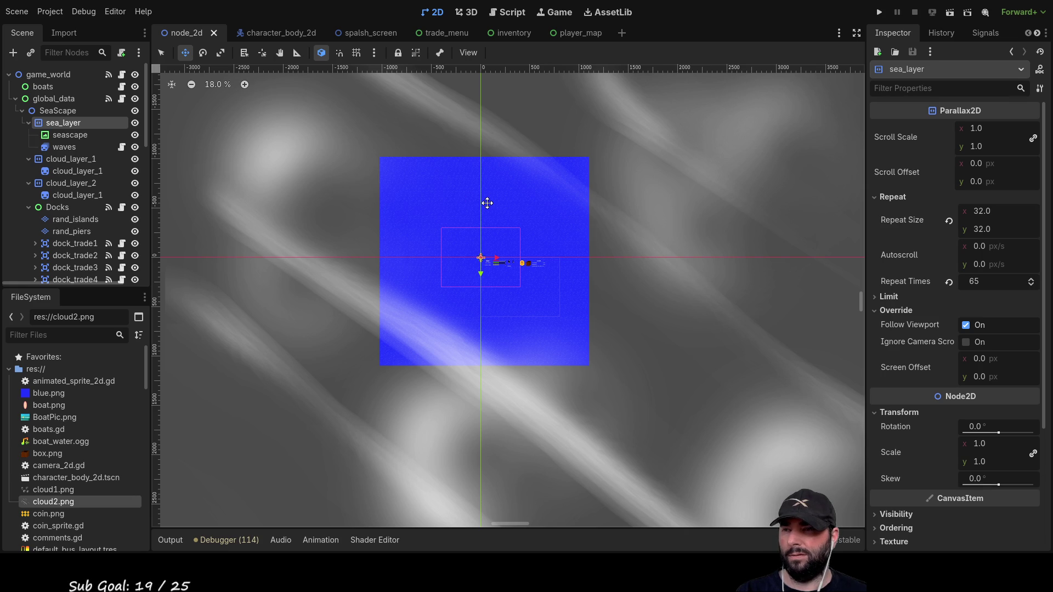
{"action": "left_click", "coordinate": [879, 12]}
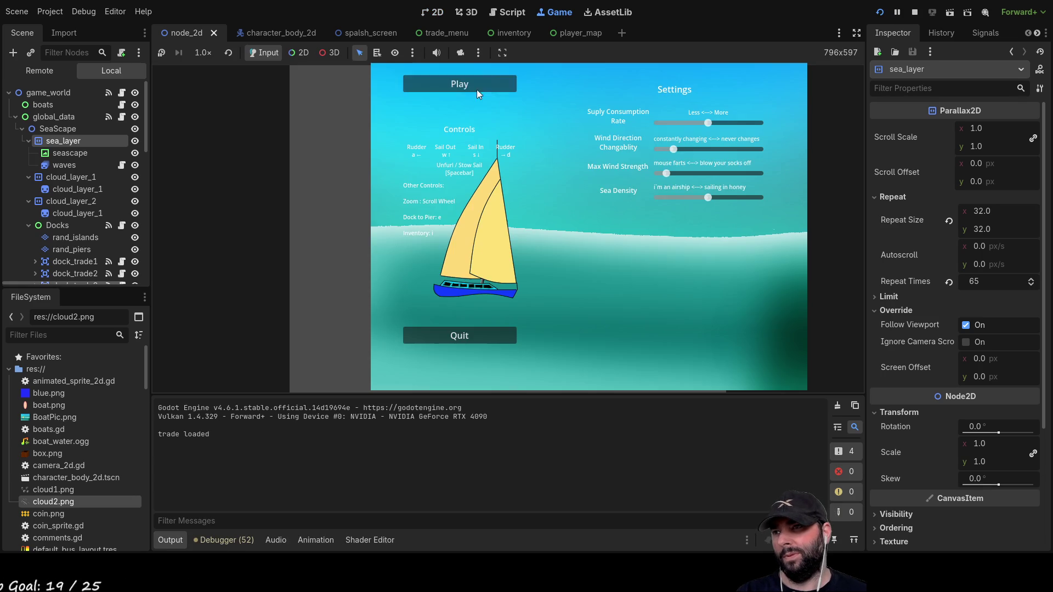
- Start sailing from the menu, zoom the camera around the boat, select CharacterBody2D, then stop the game
{"action": "left_click", "coordinate": [475, 87]}
{"action": "scroll", "coordinate": [581, 244], "scroll_direction": "down", "scroll_amount": 5}
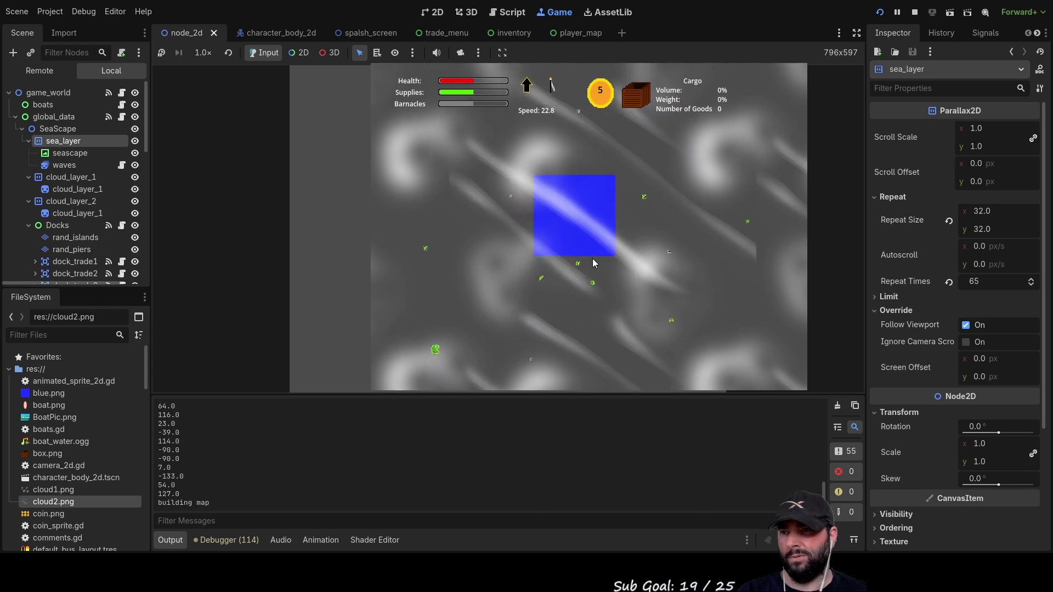
{"action": "scroll", "coordinate": [603, 261], "scroll_direction": "up", "scroll_amount": 5}
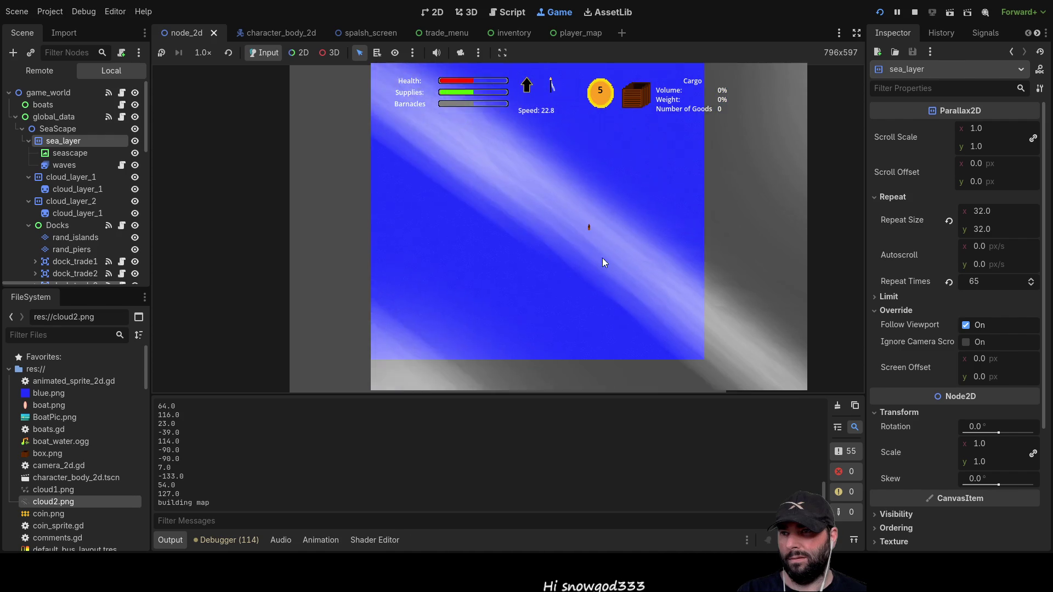
{"action": "scroll", "coordinate": [603, 262], "scroll_direction": "down", "scroll_amount": 5}
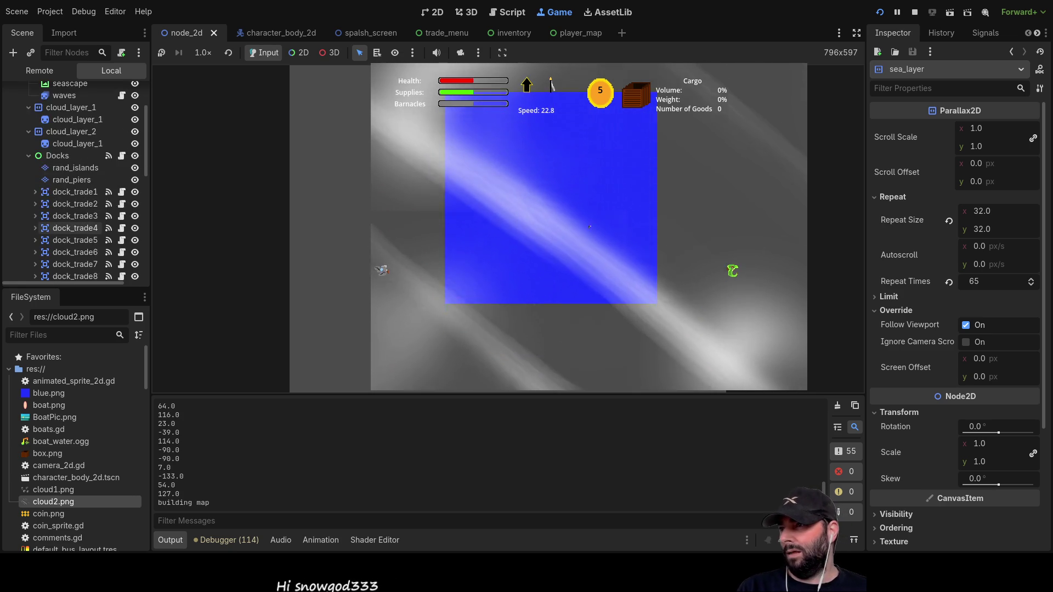
{"action": "scroll", "coordinate": [75, 181], "scroll_direction": "down", "scroll_amount": 6}
{"action": "left_click", "coordinate": [62, 236]}
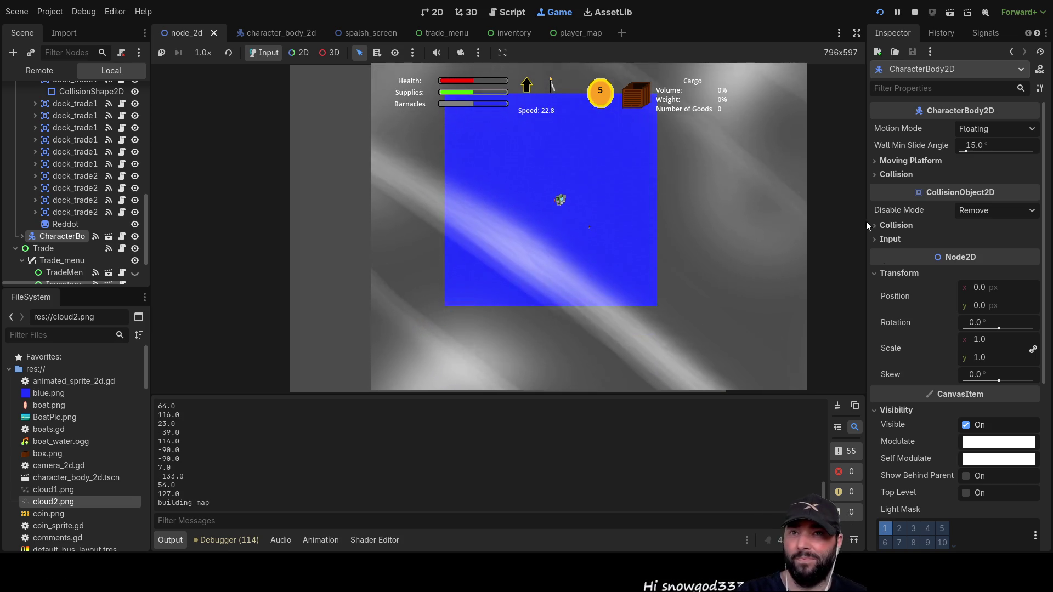
{"action": "left_click", "coordinate": [915, 12]}
{"action": "scroll", "coordinate": [537, 233], "scroll_direction": "up", "scroll_amount": 5}
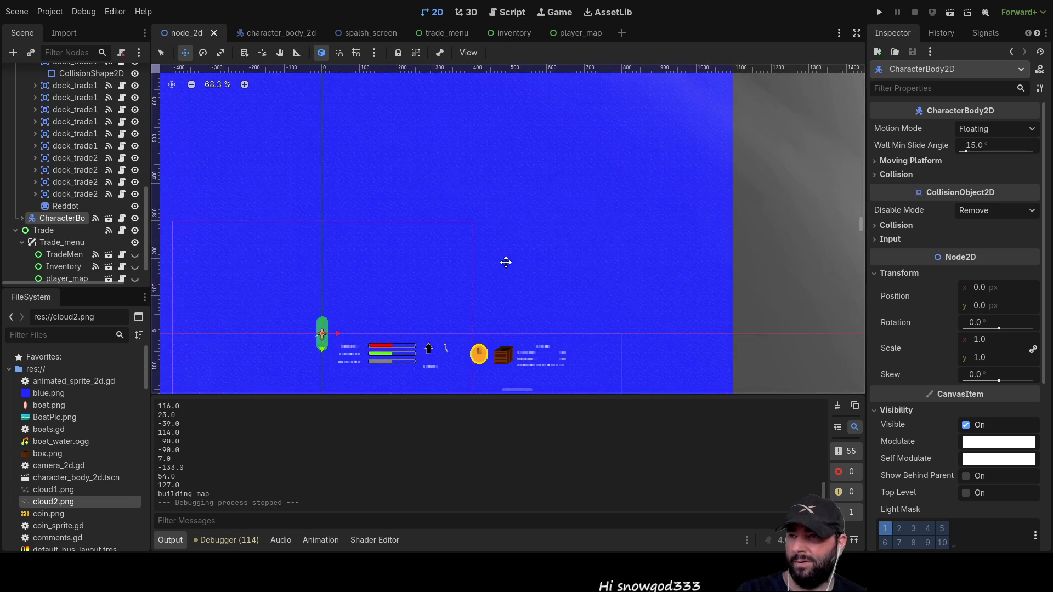
- Zoom the 2D canvas of the sailing scene before leaving Godot
{"action": "scroll", "coordinate": [540, 309], "scroll_direction": "up", "scroll_amount": 4}
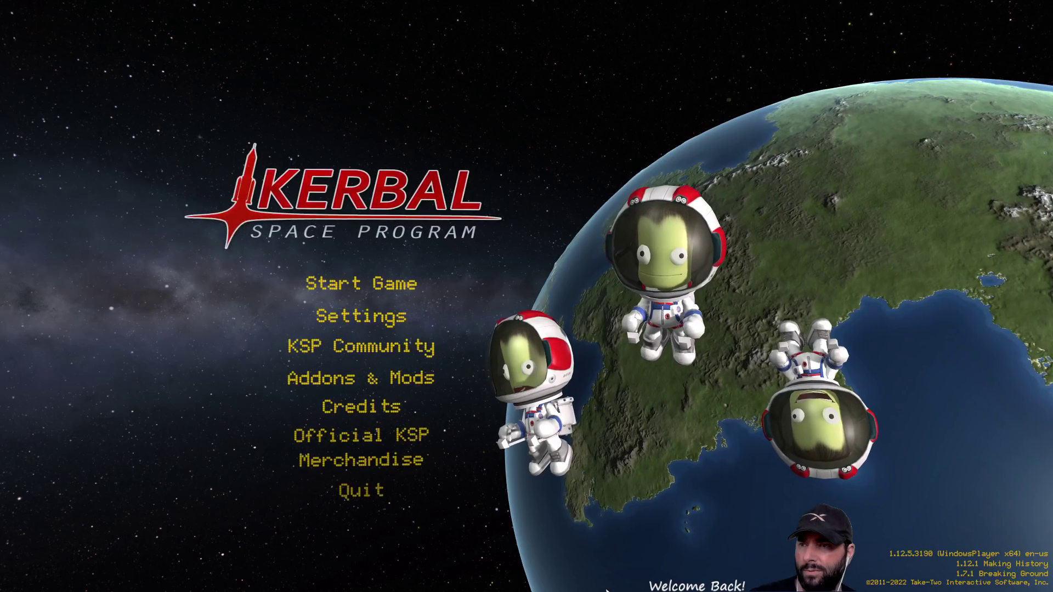
- Load the saved game from Start Game > Resume Saved
{"action": "left_click", "coordinate": [346, 284]}
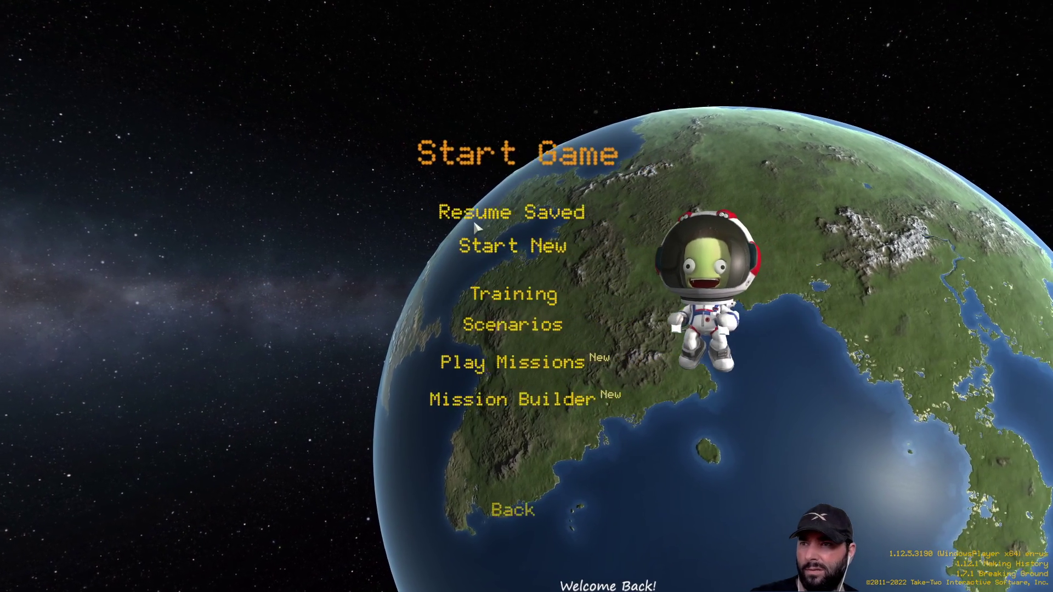
{"action": "left_click", "coordinate": [470, 208]}
{"action": "left_click", "coordinate": [608, 428]}
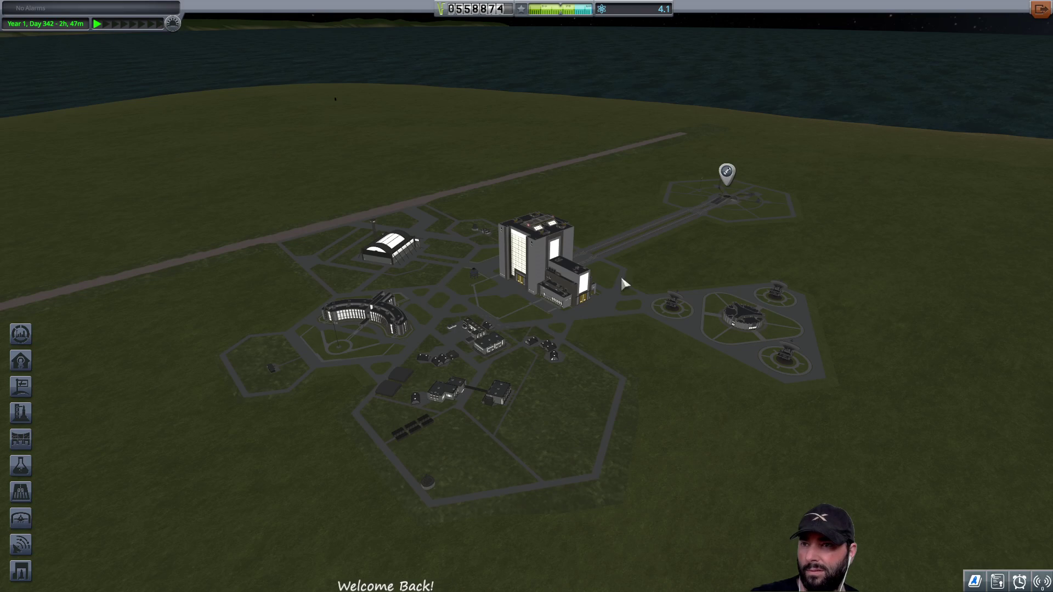
- Enter the Vehicle Assembly Building, place a command pod, then leave without saving the craft
{"action": "left_click", "coordinate": [562, 284]}
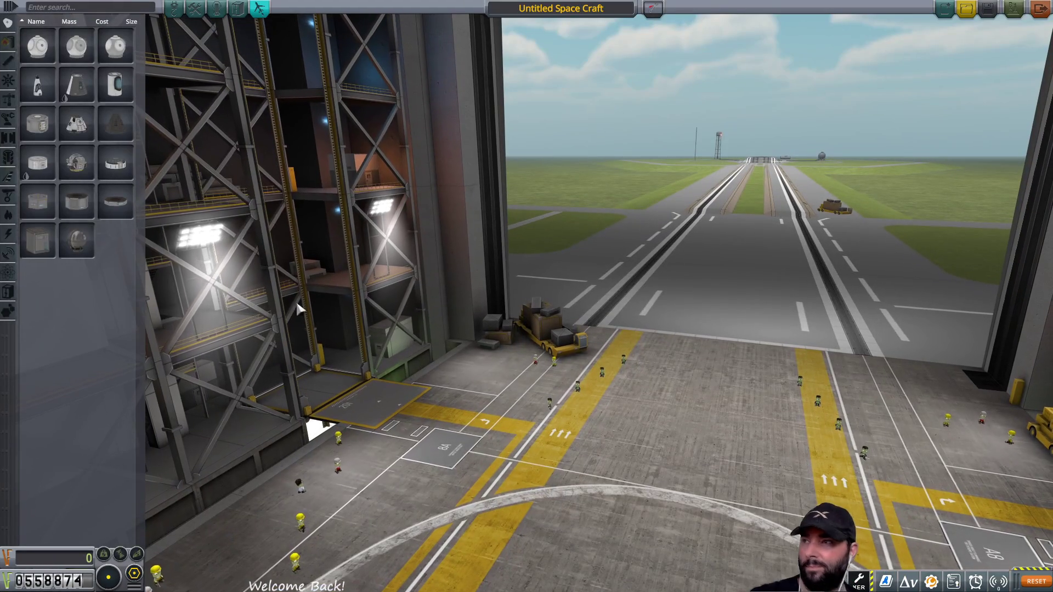
{"action": "left_click", "coordinate": [116, 125]}
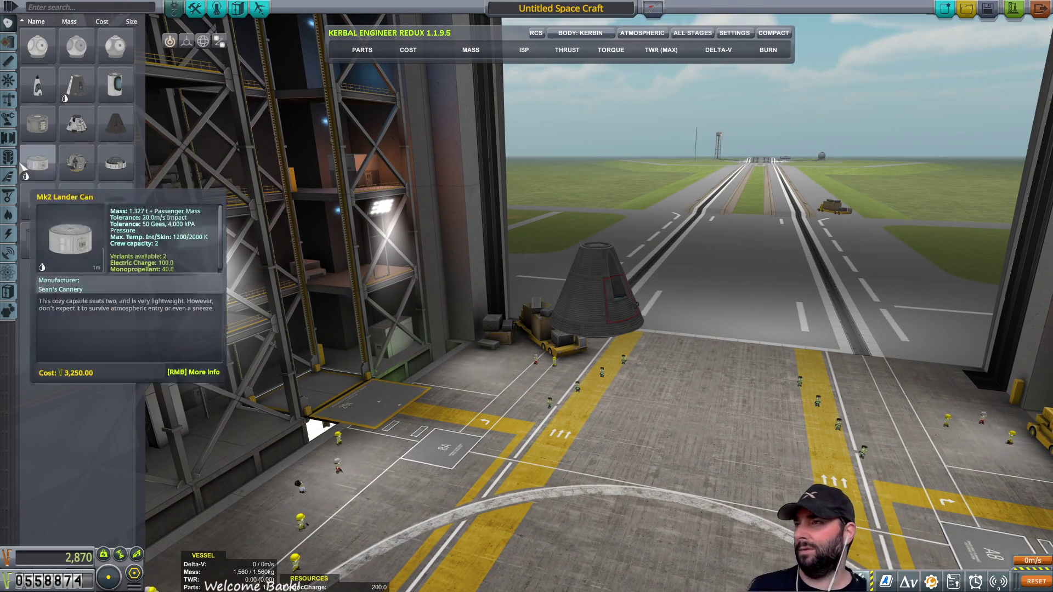
{"action": "left_click", "coordinate": [8, 43]}
{"action": "mouse_move", "coordinate": [94, 291]}
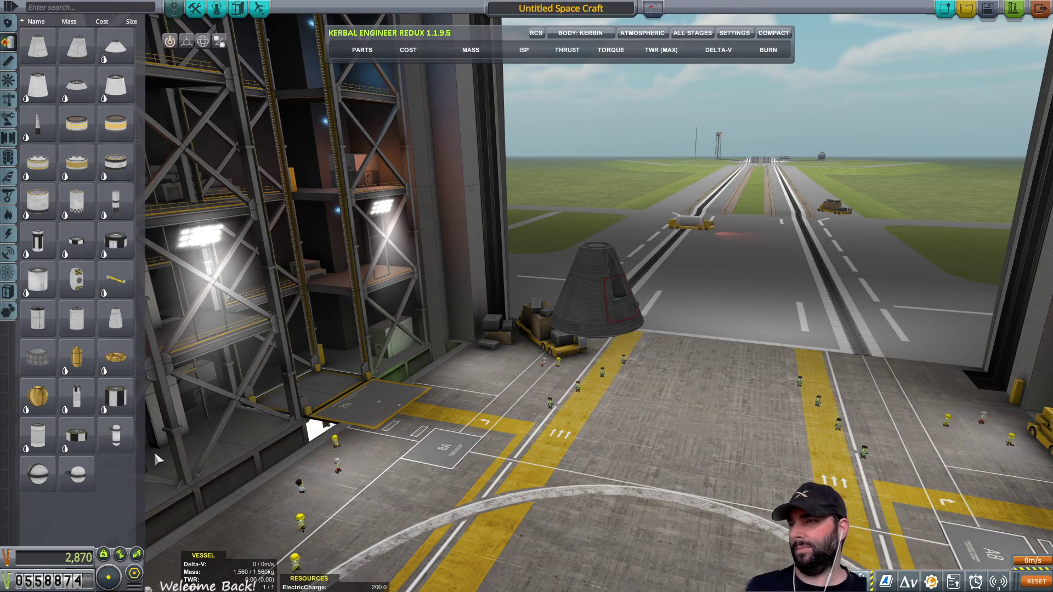
{"action": "left_click", "coordinate": [1015, 34]}
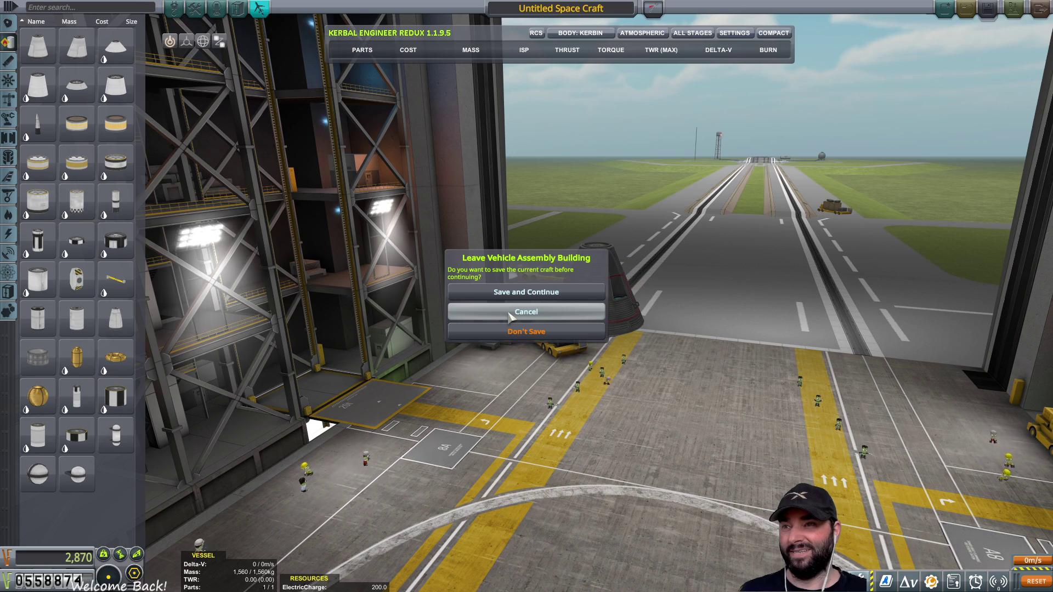
{"action": "left_click", "coordinate": [516, 340]}
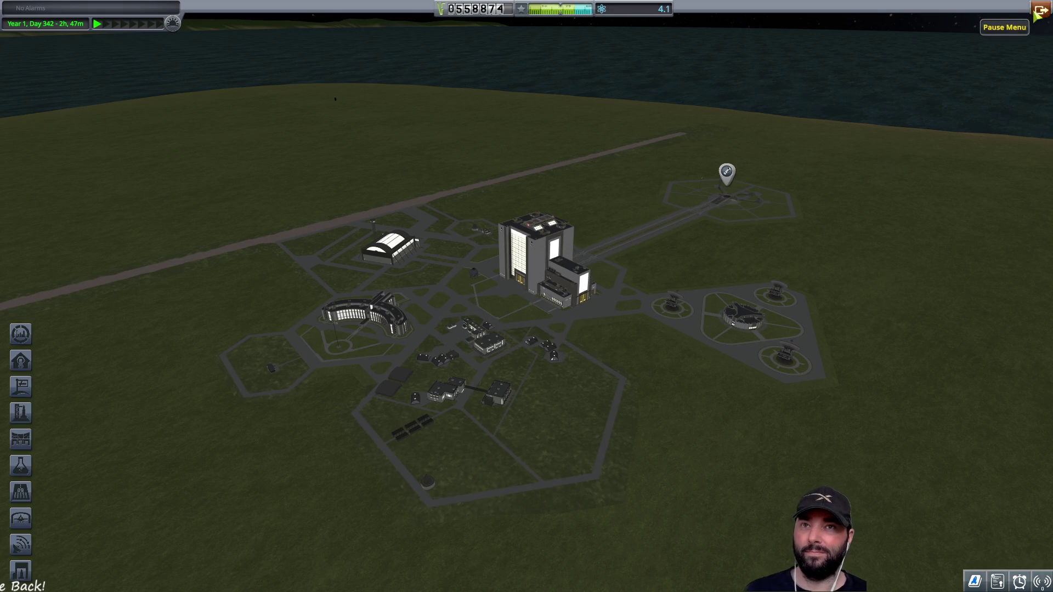
- Quit to the main menu via the pause menu and load the KOS save
{"action": "left_click", "coordinate": [1037, 14]}
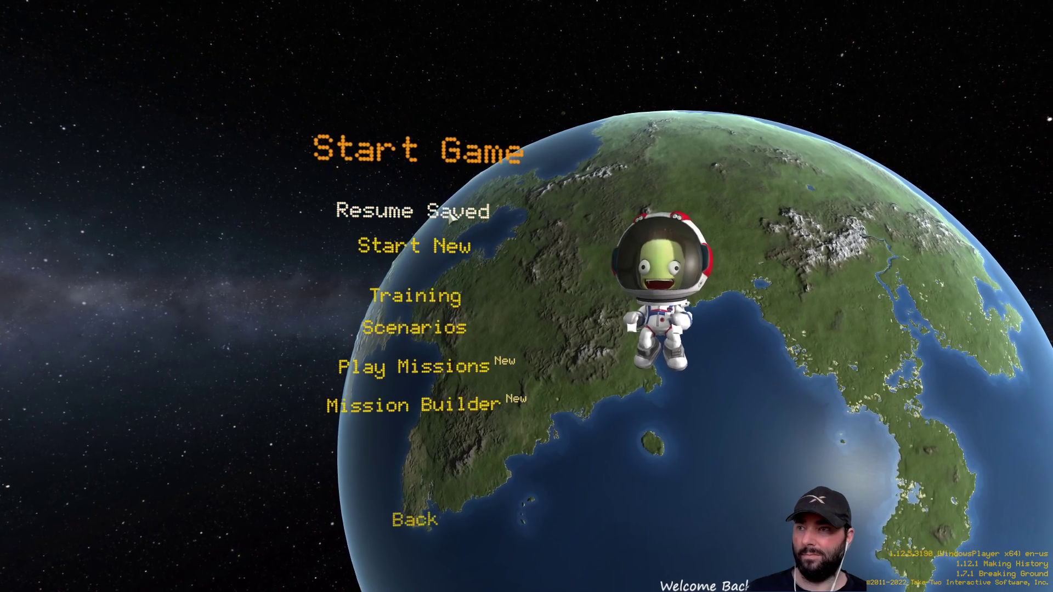
{"action": "left_click", "coordinate": [549, 241]}
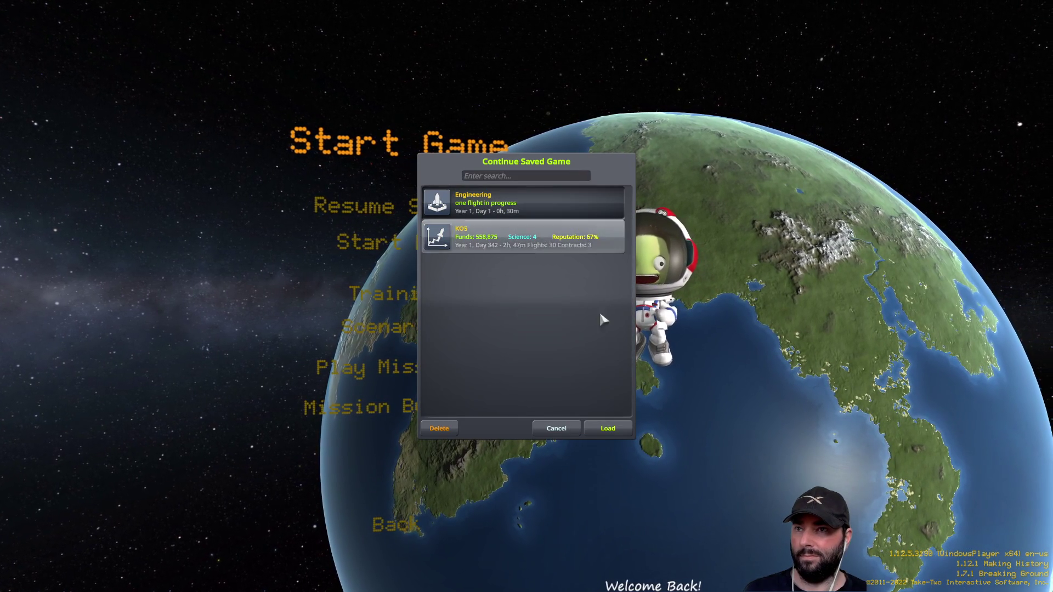
{"action": "left_click", "coordinate": [622, 434]}
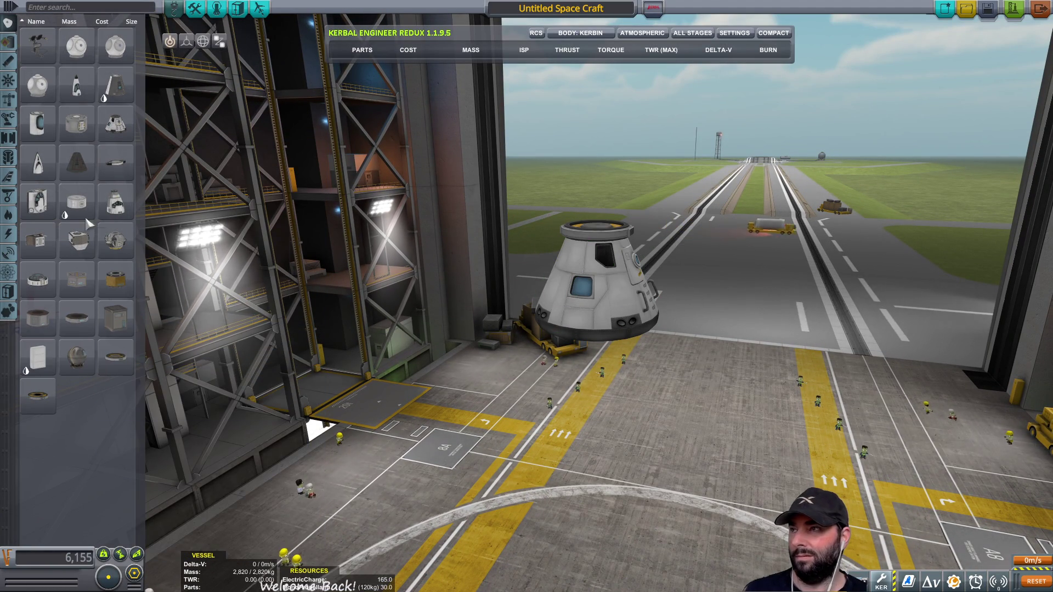
- Attach a Large Holding Tank below the pod and a Drill-O-Matic drill on its side
{"action": "left_click", "coordinate": [8, 43]}
{"action": "scroll", "coordinate": [83, 285], "scroll_direction": "down", "scroll_amount": 1}
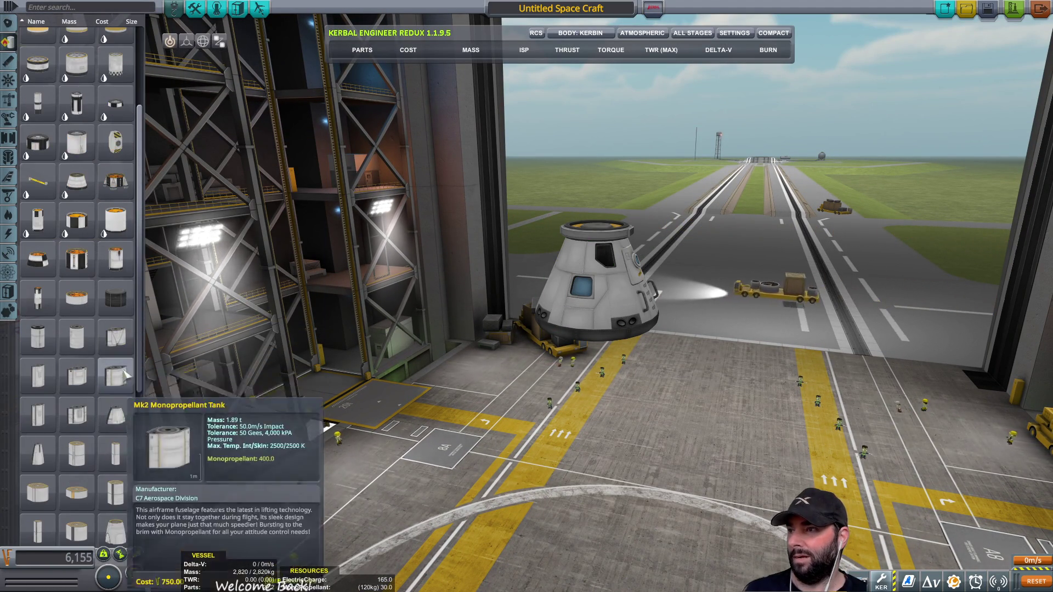
{"action": "left_click", "coordinate": [120, 307]}
{"action": "left_click", "coordinate": [592, 304]}
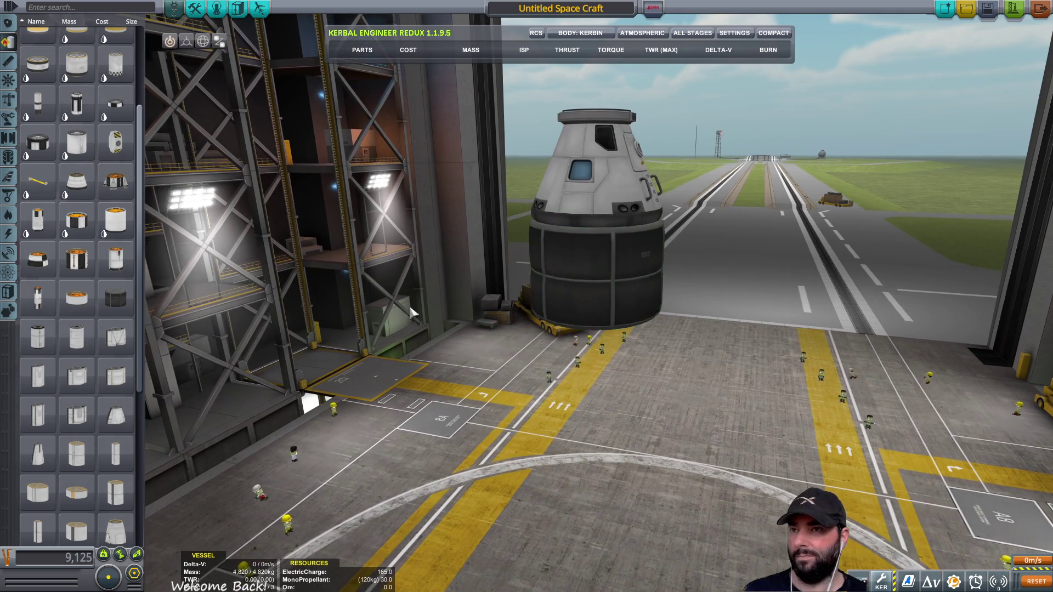
{"action": "left_click", "coordinate": [9, 311]}
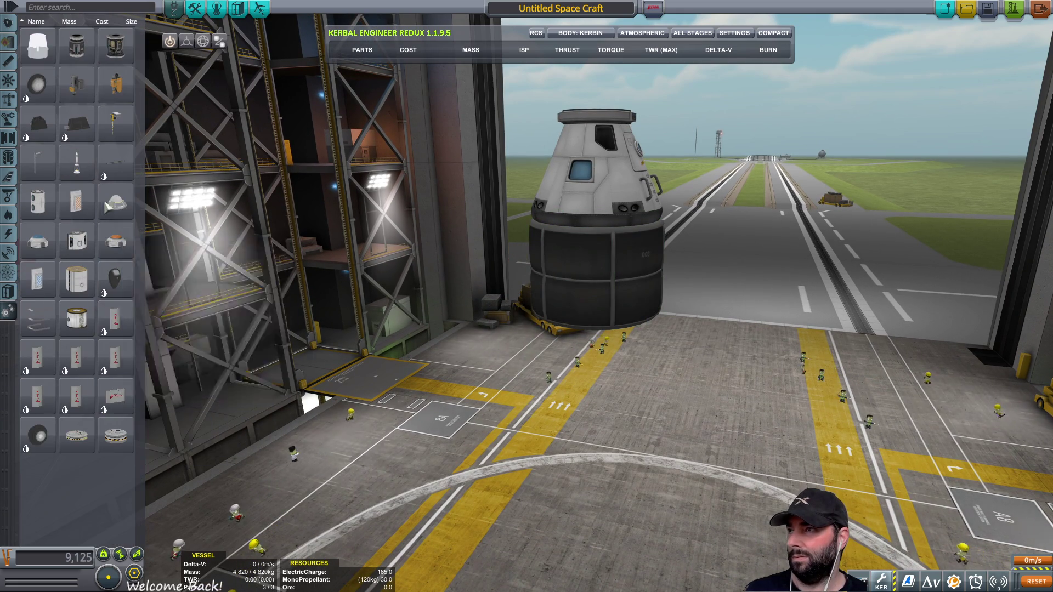
{"action": "left_click", "coordinate": [116, 85]}
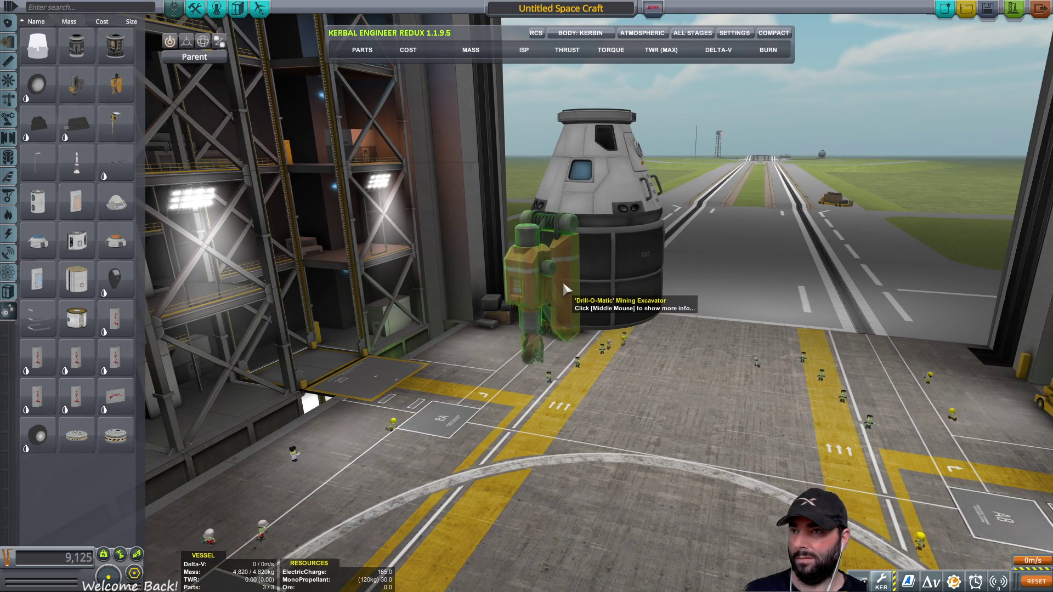
{"action": "left_click", "coordinate": [571, 279]}
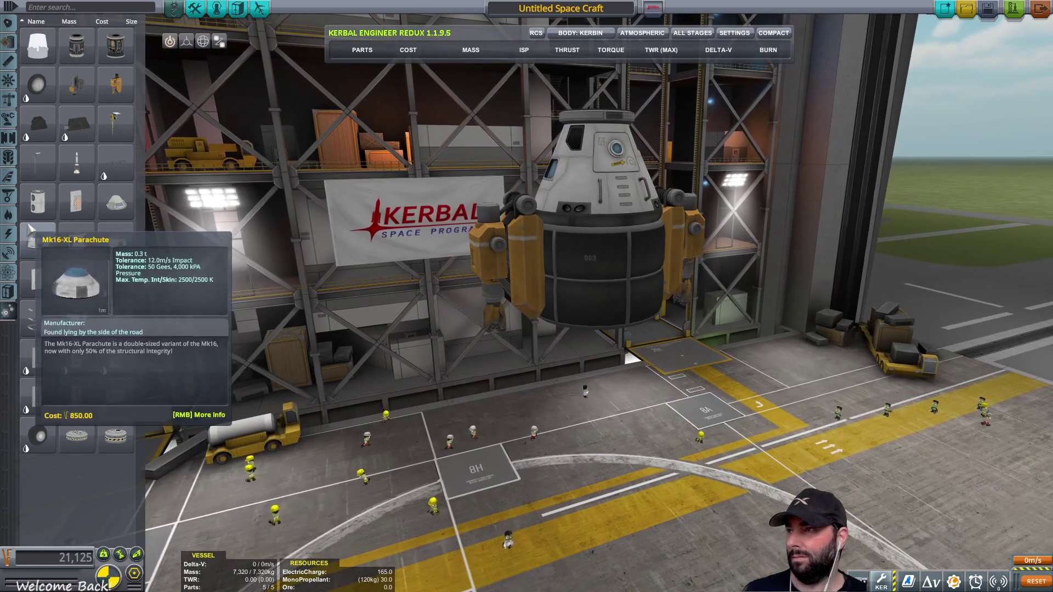
- Add a symmetric ring of Z-400 batteries and Thermal Control System panels to the pod
{"action": "left_click", "coordinate": [11, 235]}
{"action": "left_click", "coordinate": [37, 240]}
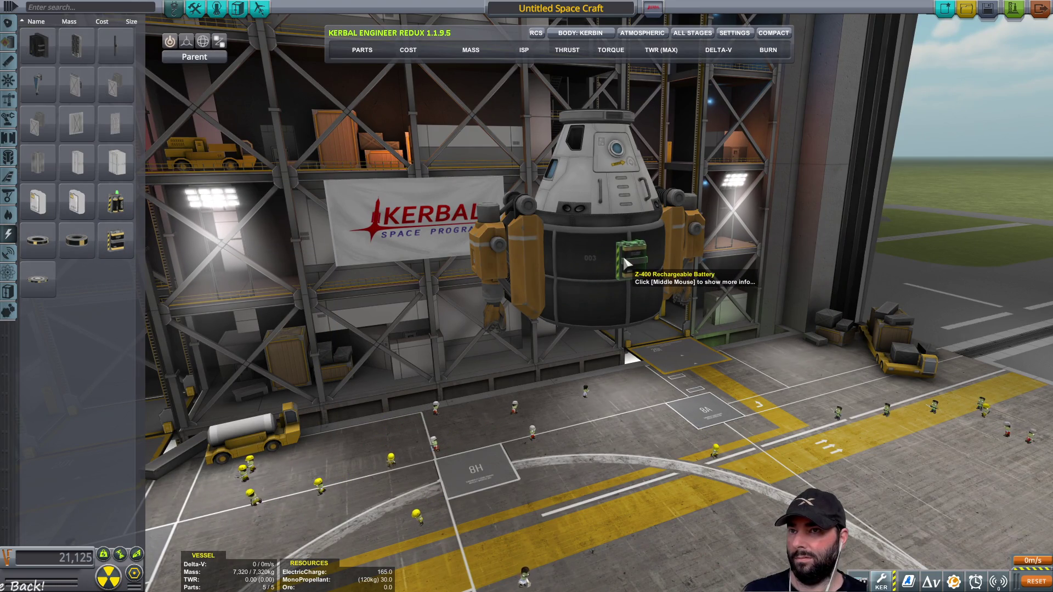
{"action": "key", "text": "x"}
{"action": "key", "text": "x"}
{"action": "key", "text": "x"}
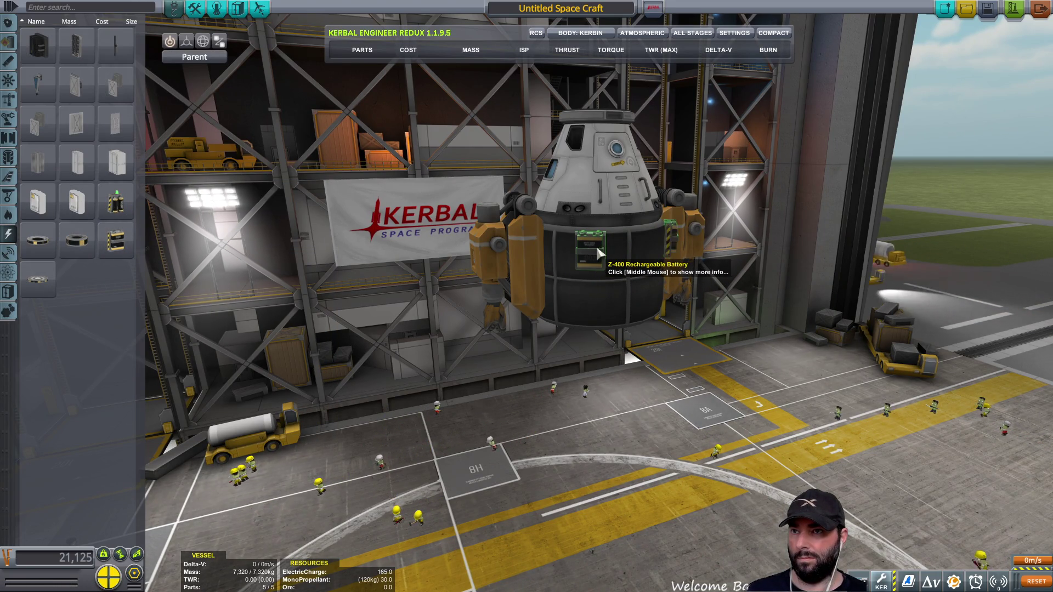
{"action": "left_click", "coordinate": [596, 247]}
{"action": "left_click", "coordinate": [8, 215]}
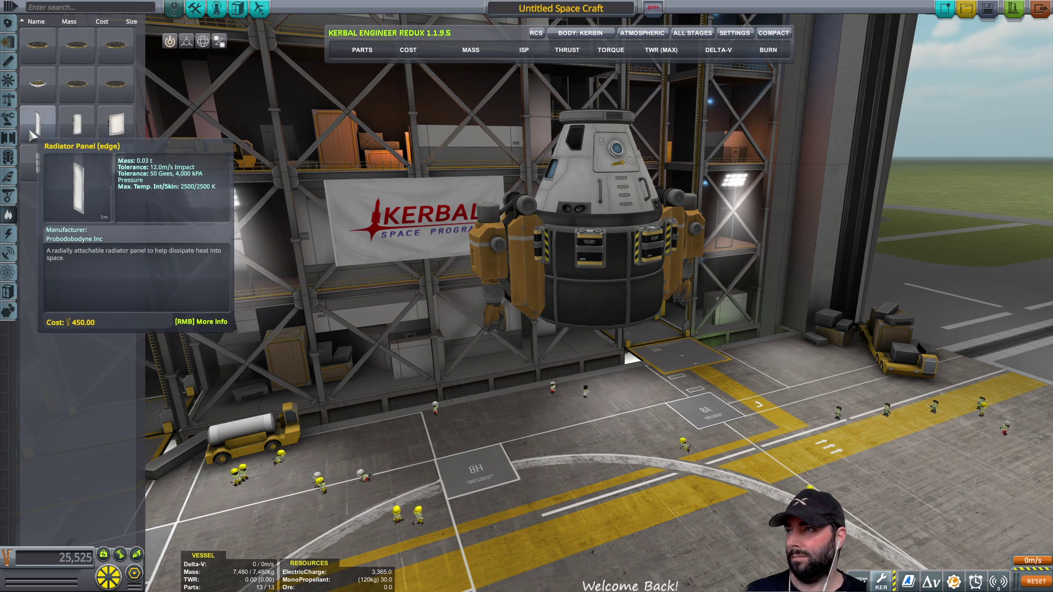
{"action": "left_click", "coordinate": [114, 168]}
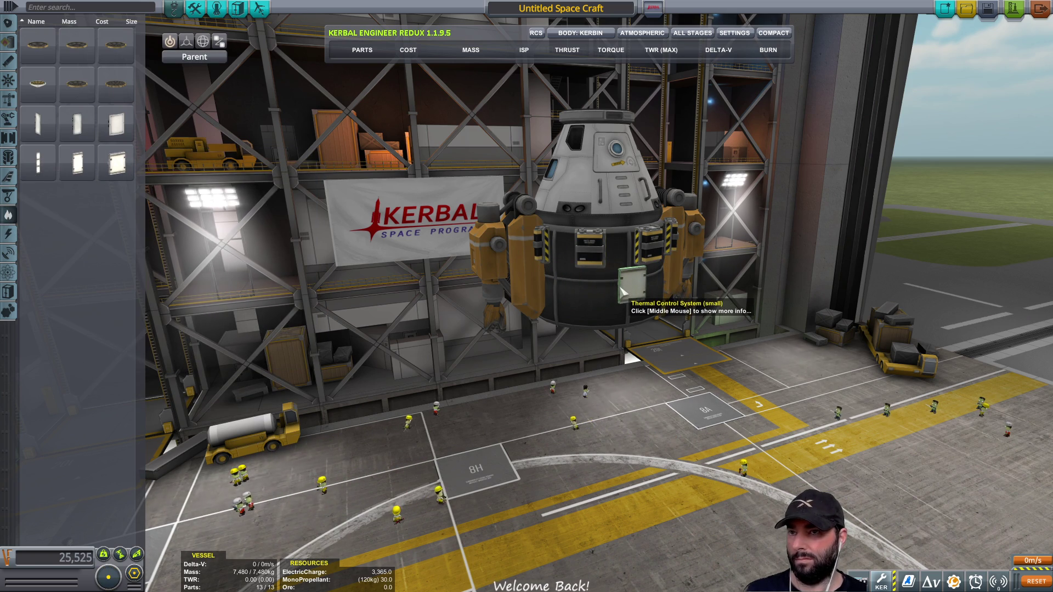
{"action": "mouse_move", "coordinate": [561, 326]}
{"action": "left_mouse_down"}
{"action": "mouse_move", "coordinate": [637, 251]}
{"action": "mouse_move", "coordinate": [724, 247]}
{"action": "mouse_move", "coordinate": [439, 247]}
{"action": "left_mouse_up"}
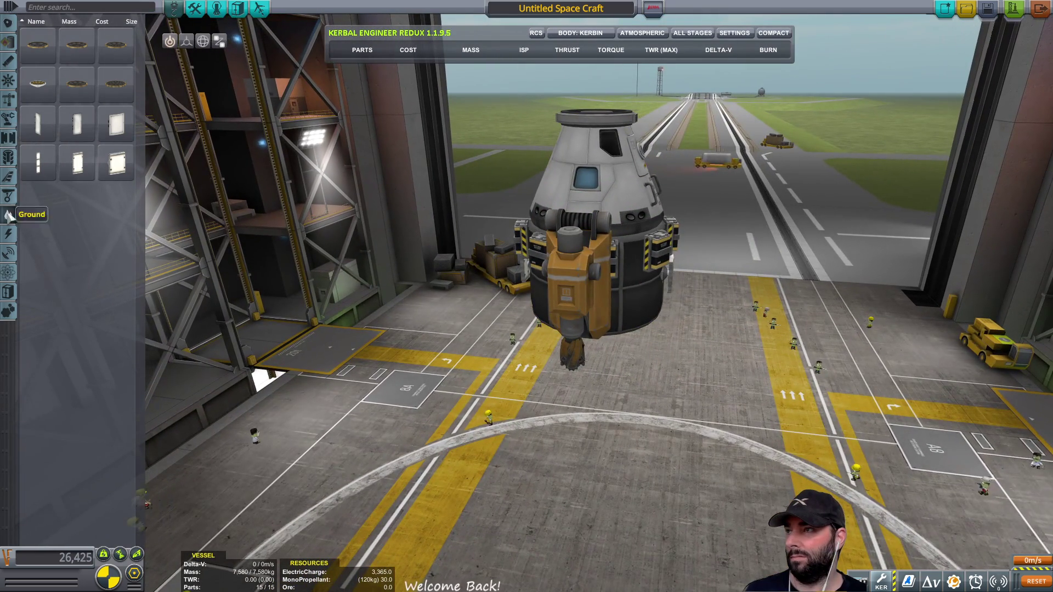
{"action": "left_click", "coordinate": [9, 235]}
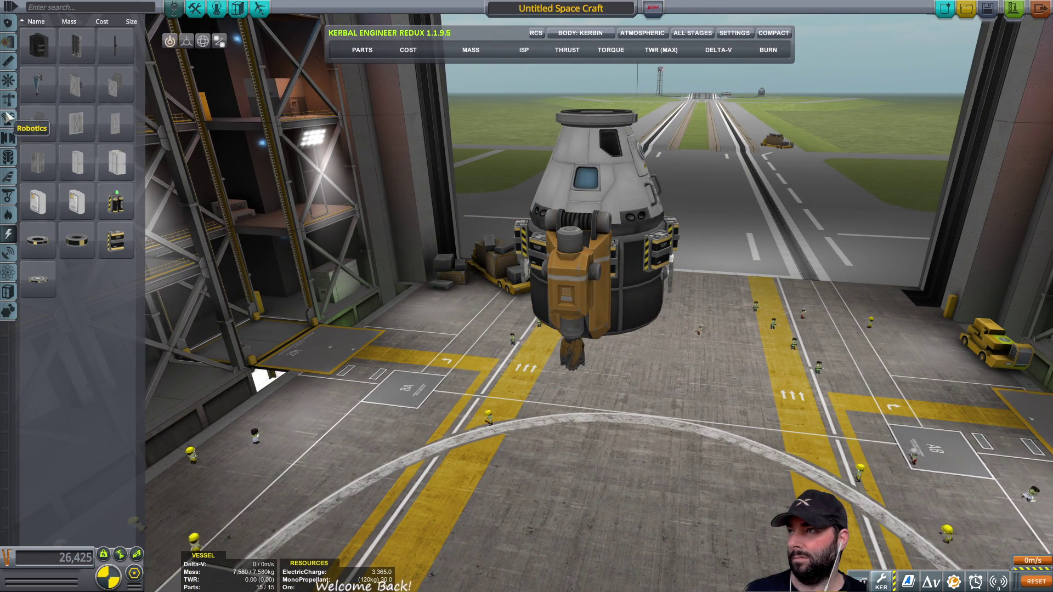
{"action": "left_click", "coordinate": [8, 23]}
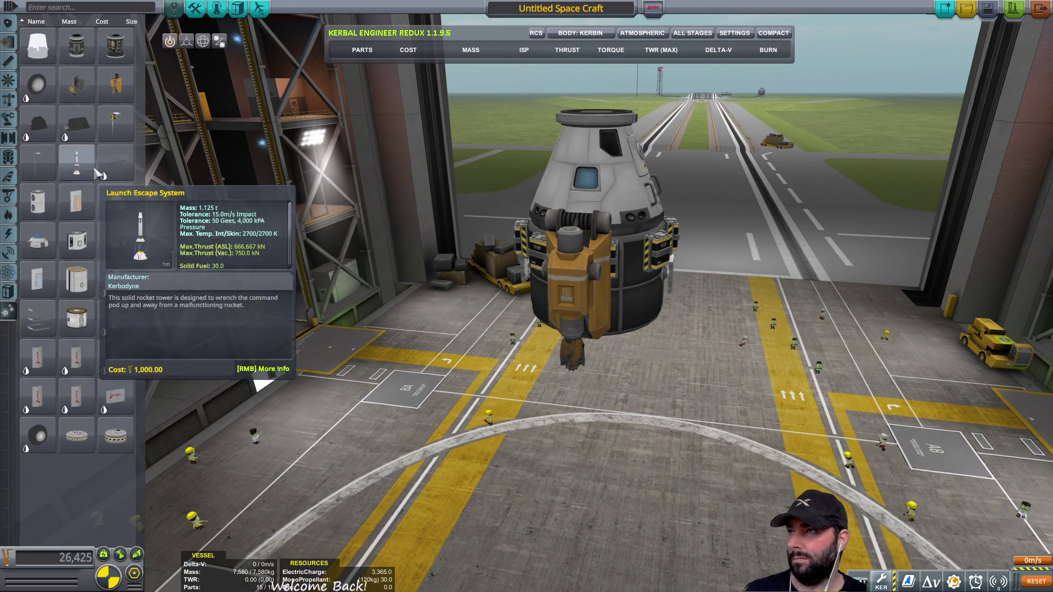
- Stack a Convert-O-Tron 125 and three Z-1k batteries on top of the pod
{"action": "left_click", "coordinate": [115, 45]}
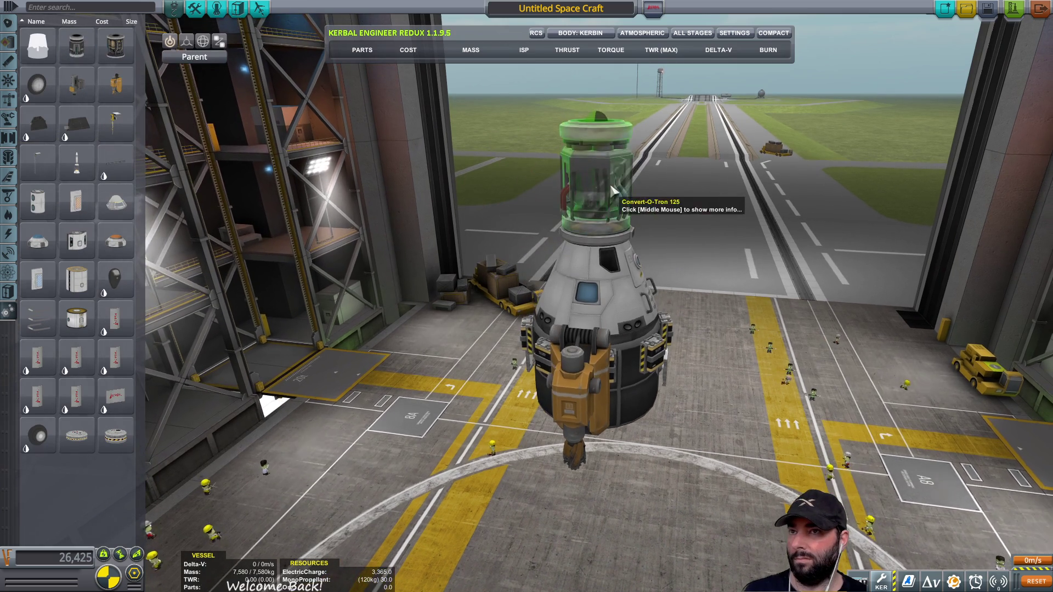
{"action": "left_click", "coordinate": [596, 142]}
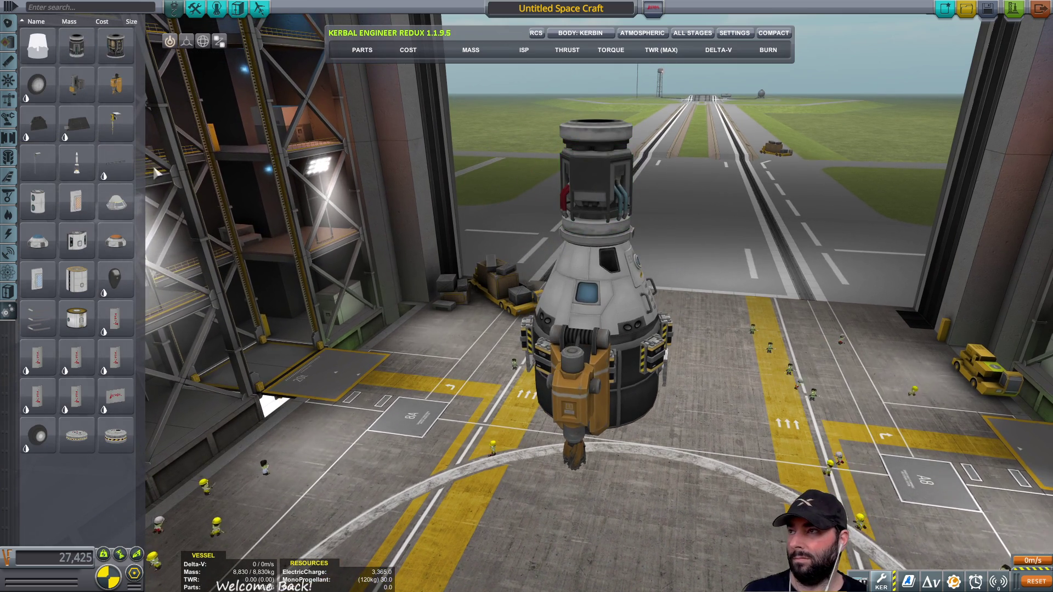
{"action": "left_click", "coordinate": [9, 234]}
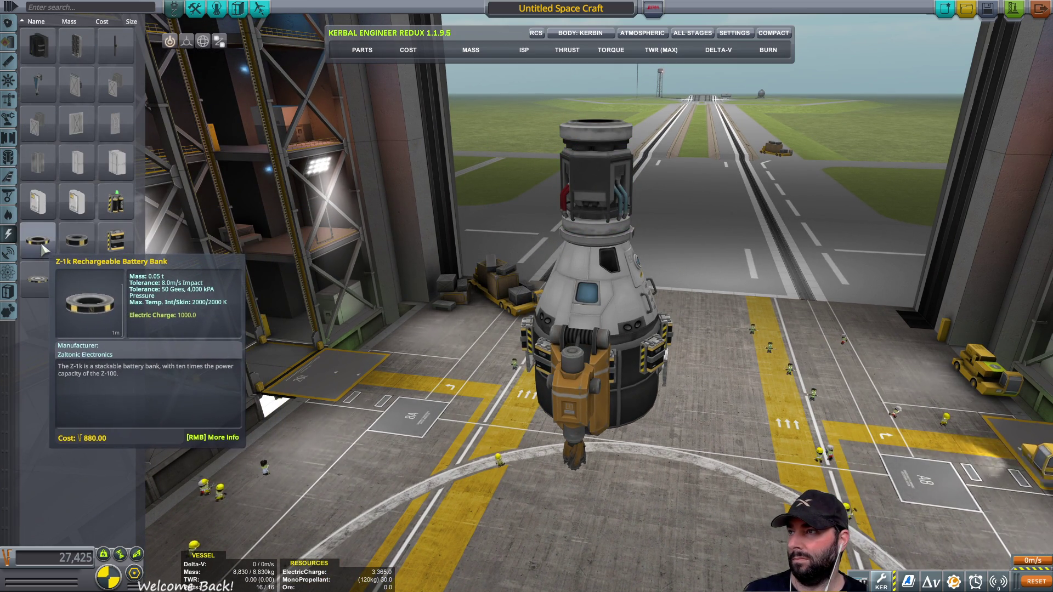
{"action": "left_click", "coordinate": [44, 251]}
{"action": "left_click", "coordinate": [595, 168]}
{"action": "left_click", "coordinate": [595, 168], "text": "alt"}
{"action": "left_click", "coordinate": [595, 156]}
{"action": "left_click", "coordinate": [595, 156]}
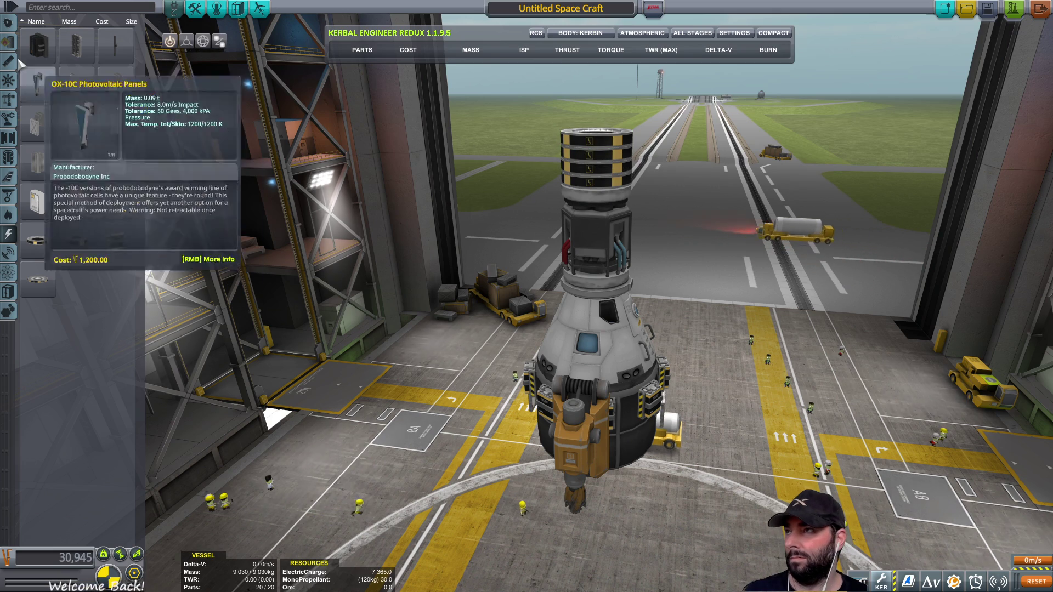
- Attach an FL-TX220 fuel tank on top of the vessel
{"action": "left_click", "coordinate": [8, 42]}
{"action": "mouse_move", "coordinate": [126, 263]}
{"action": "scroll", "coordinate": [115, 285], "scroll_direction": "up", "scroll_amount": 2}
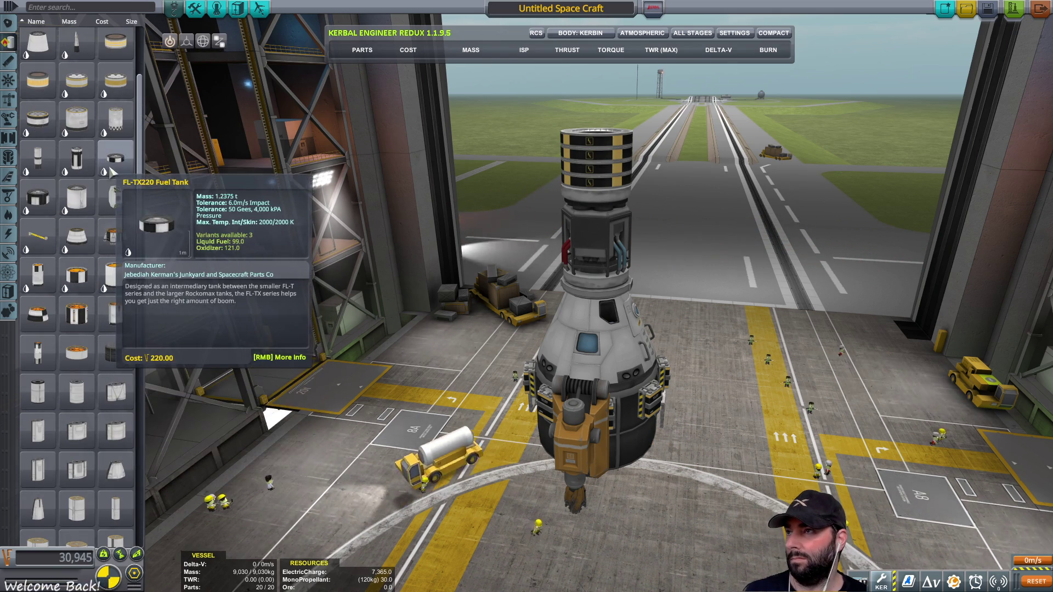
{"action": "left_click", "coordinate": [115, 159]}
{"action": "left_click", "coordinate": [596, 112]}
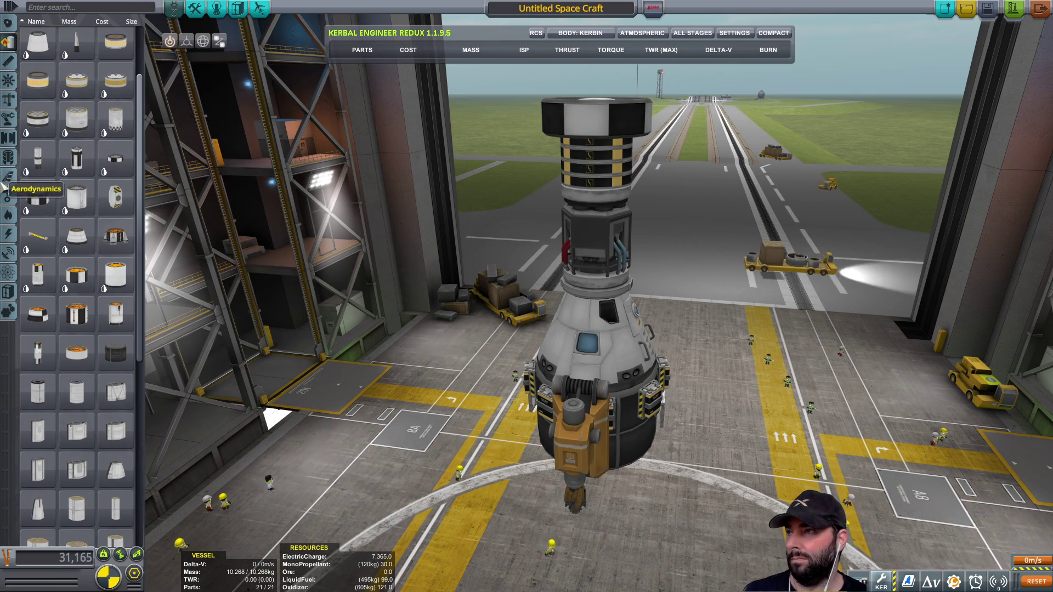
- Crown the vessel with a Fuel Cell Array and view its settings
{"action": "left_click", "coordinate": [8, 311]}
{"action": "mouse_move", "coordinate": [125, 291]}
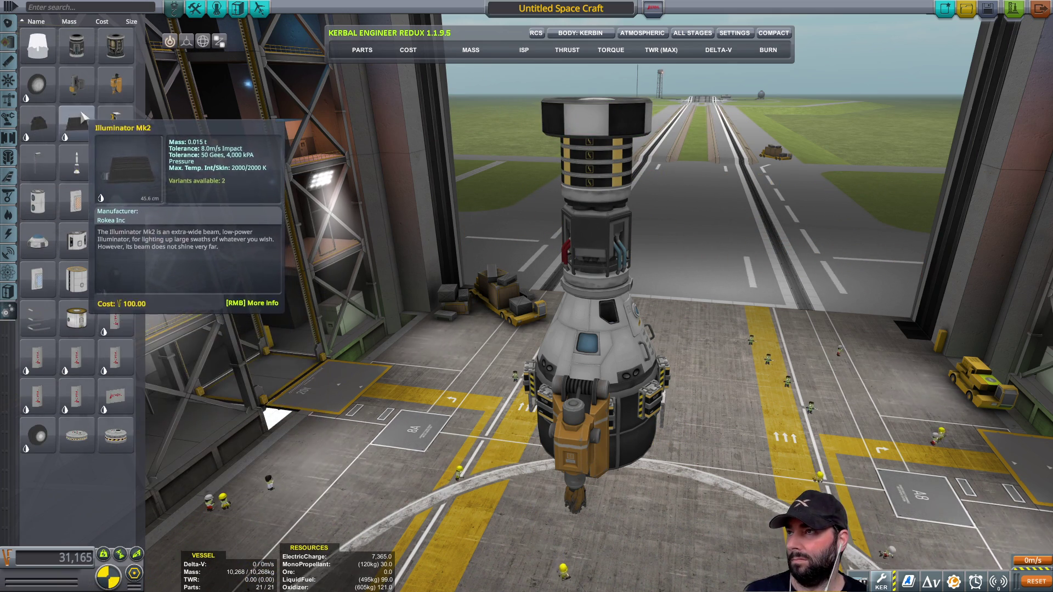
{"action": "left_click", "coordinate": [8, 235]}
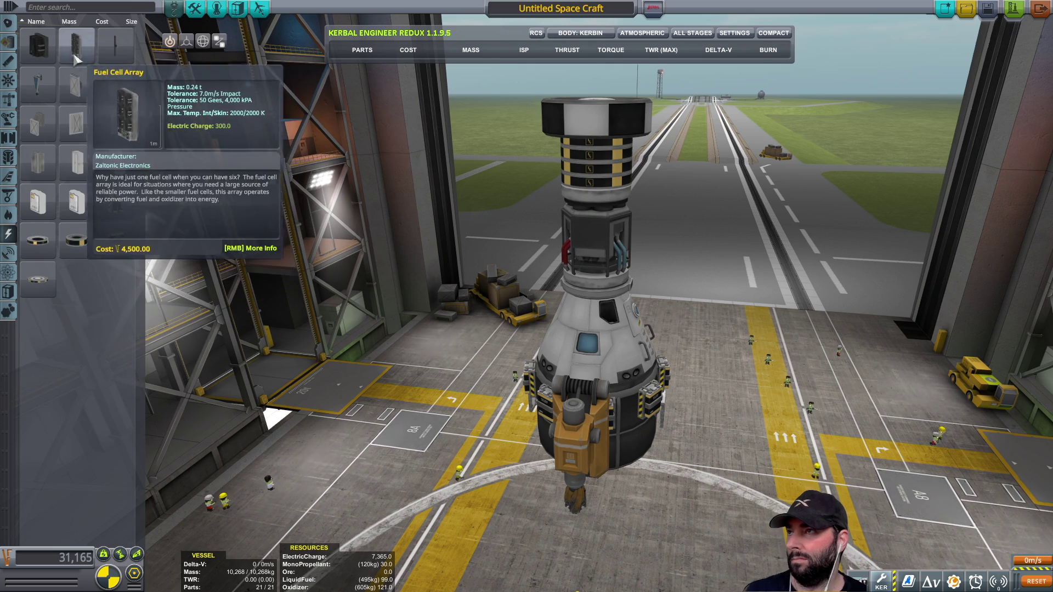
{"action": "scroll", "coordinate": [597, 199], "scroll_direction": "up", "scroll_amount": 2}
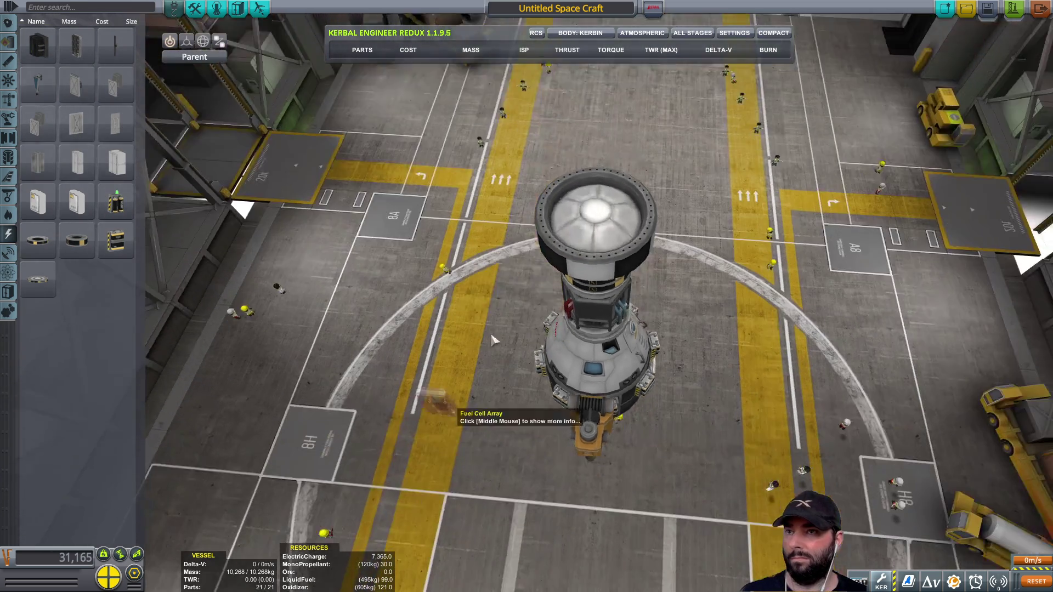
{"action": "left_click", "coordinate": [602, 223]}
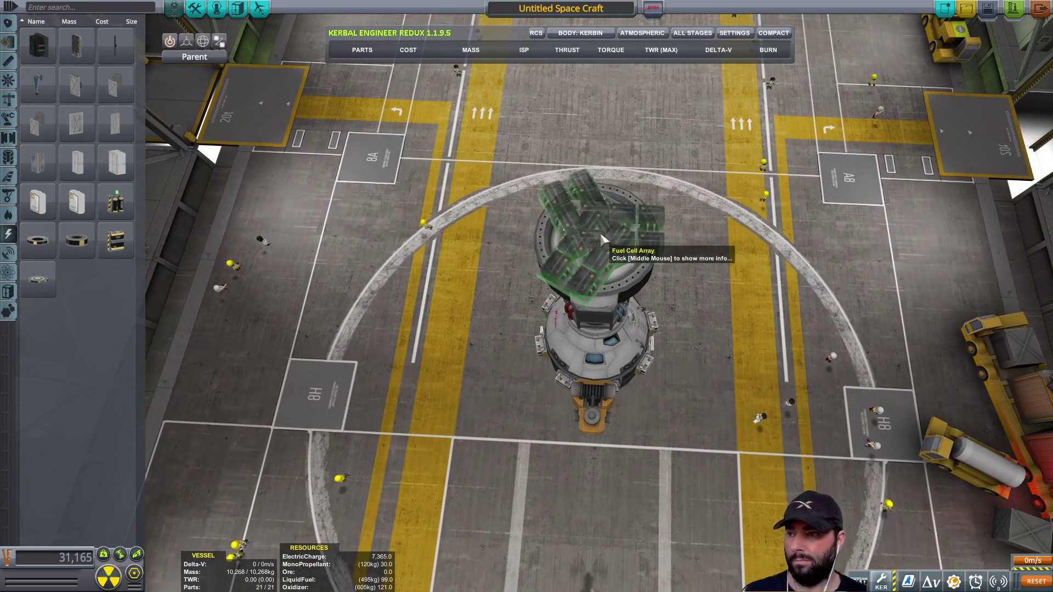
{"action": "left_click", "coordinate": [601, 245]}
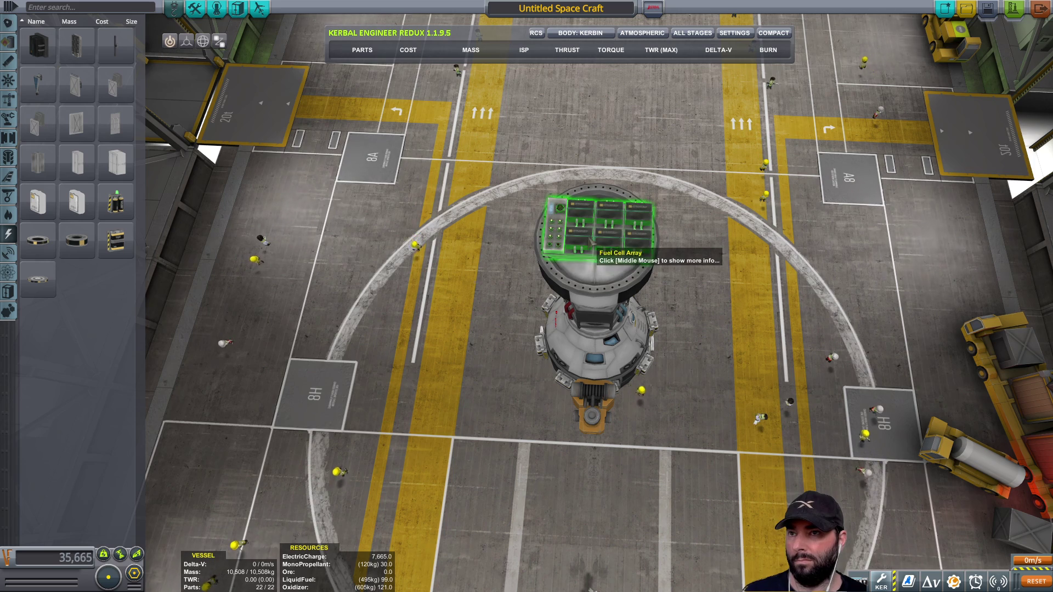
{"action": "right_click", "coordinate": [593, 238]}
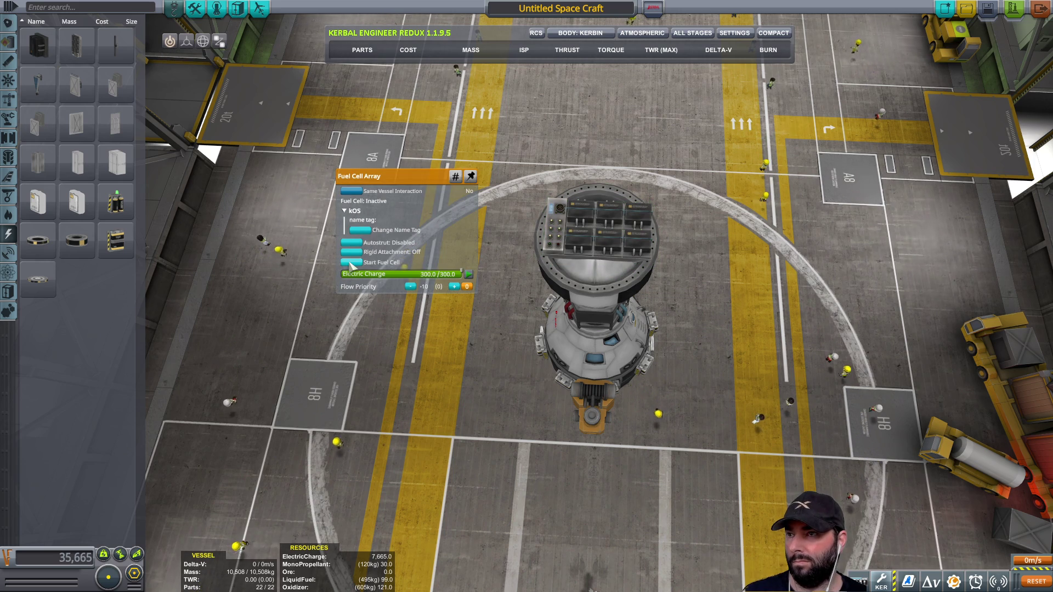
{"action": "mouse_move", "coordinate": [424, 380]}
{"action": "left_mouse_down"}
{"action": "mouse_move", "coordinate": [651, 351]}
{"action": "mouse_move", "coordinate": [329, 236]}
{"action": "left_mouse_up"}
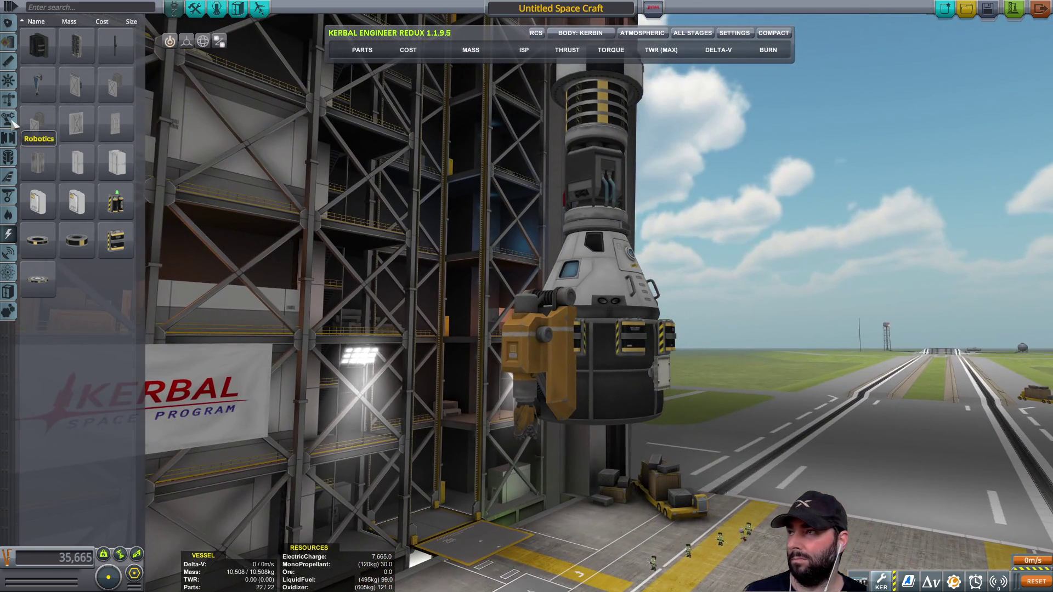
{"action": "left_click", "coordinate": [9, 99]}
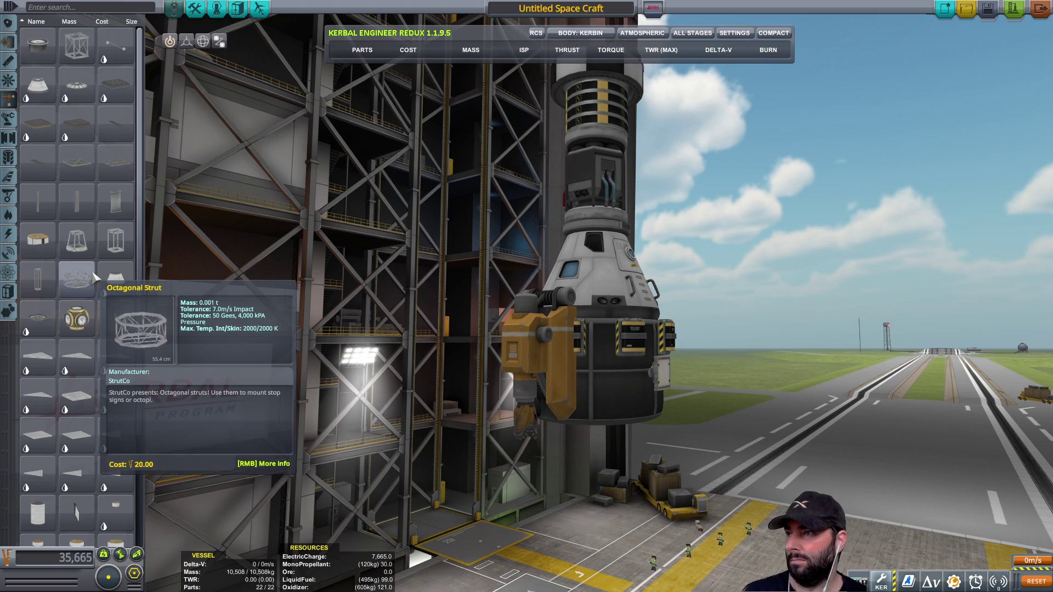
- Mount four Modular Girder Segment legs under the holding tank, discarding a trial girder adapter
{"action": "scroll", "coordinate": [91, 270], "scroll_direction": "down", "scroll_amount": 2}
{"action": "left_click", "coordinate": [77, 132]}
{"action": "mouse_move", "coordinate": [513, 490]}
{"action": "left_mouse_down"}
{"action": "mouse_move", "coordinate": [615, 474]}
{"action": "mouse_move", "coordinate": [647, 392]}
{"action": "mouse_move", "coordinate": [632, 405]}
{"action": "mouse_move", "coordinate": [629, 359]}
{"action": "left_mouse_up"}
{"action": "left_click", "coordinate": [604, 430]}
{"action": "left_click", "coordinate": [600, 420]}
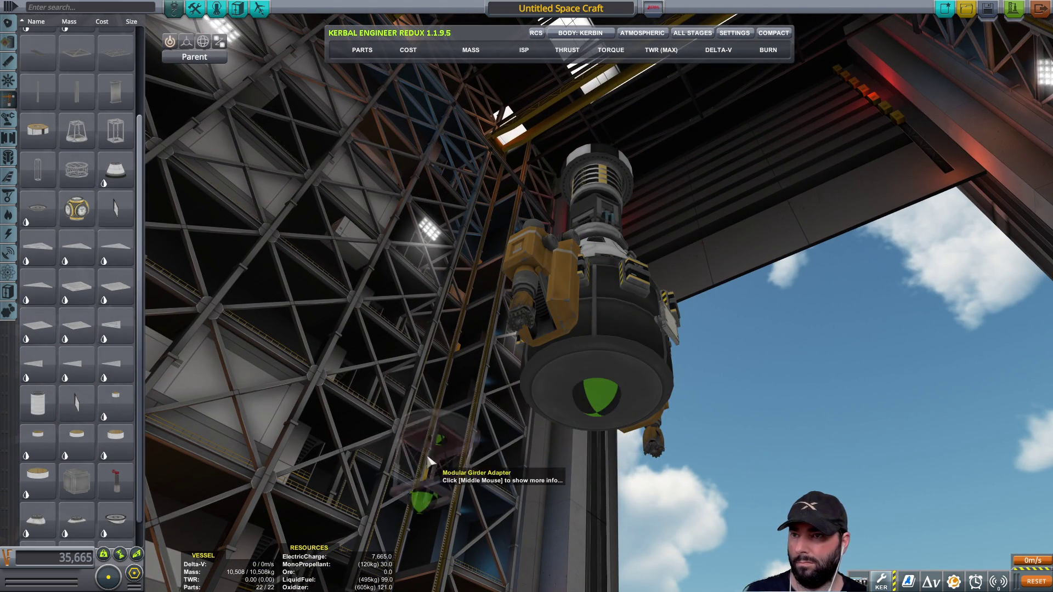
{"action": "left_click", "coordinate": [70, 195]}
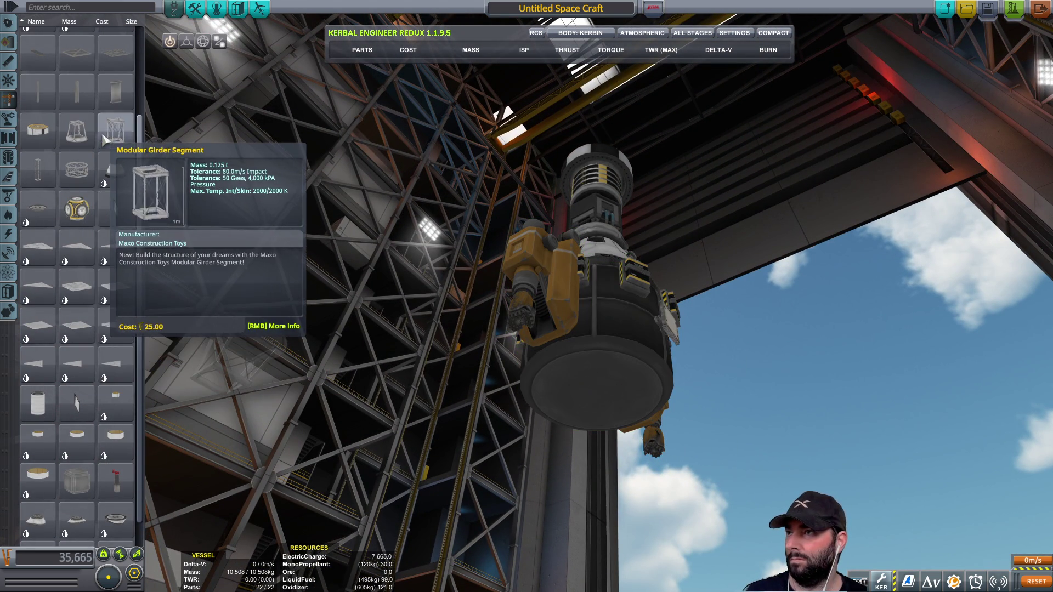
{"action": "left_click", "coordinate": [115, 132]}
{"action": "scroll", "coordinate": [564, 412], "scroll_direction": "up", "scroll_amount": 3}
{"action": "key", "text": "x"}
{"action": "key", "text": "x"}
{"action": "key", "text": "x"}
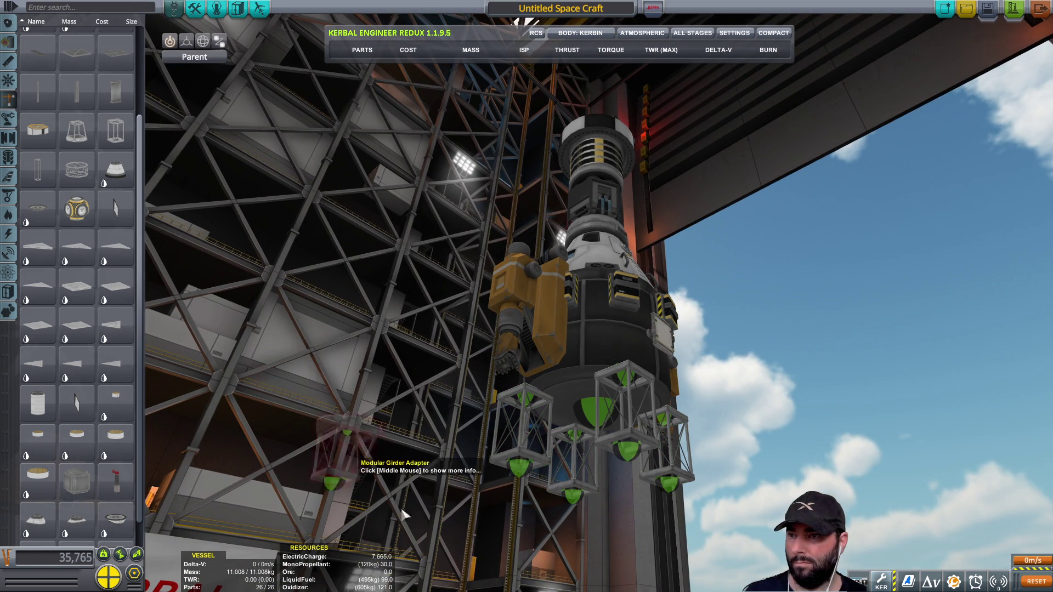
{"action": "left_click", "coordinate": [509, 506]}
{"action": "scroll", "coordinate": [384, 329], "scroll_direction": "up", "scroll_amount": 3}
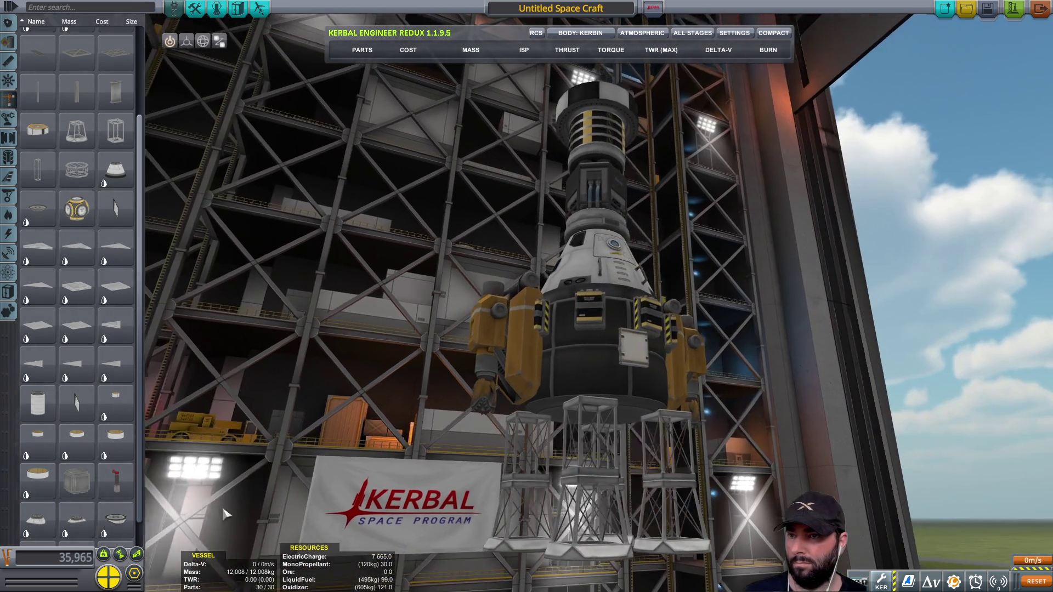
- Offset the girder legs up flush against the tank and launch the craft
{"action": "left_click", "coordinate": [188, 50]}
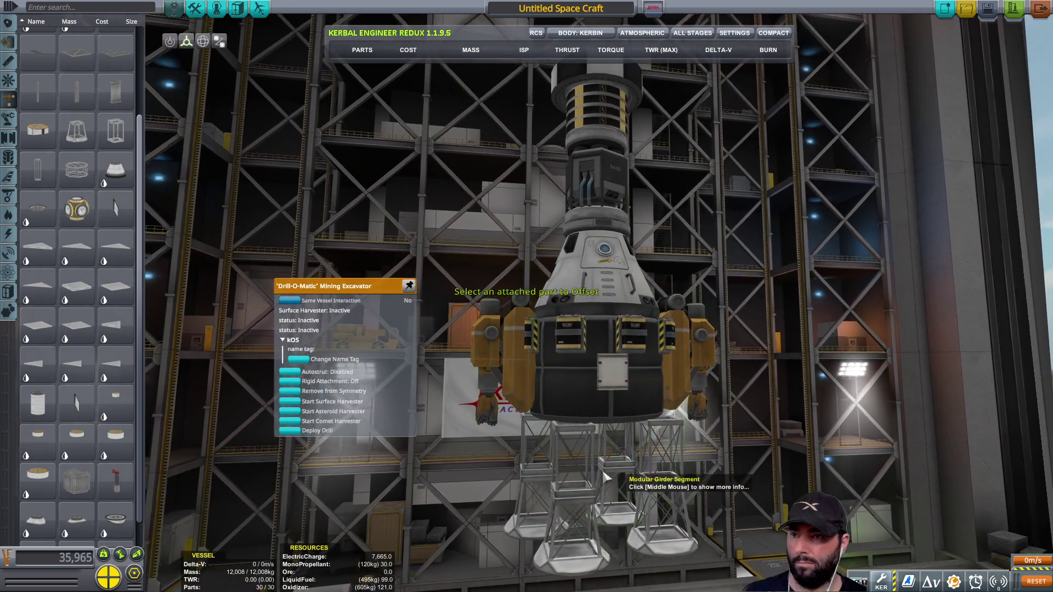
{"action": "left_click", "coordinate": [572, 498]}
{"action": "mouse_move", "coordinate": [572, 498]}
{"action": "left_mouse_down"}
{"action": "mouse_move", "coordinate": [577, 450]}
{"action": "mouse_move", "coordinate": [608, 407]}
{"action": "left_mouse_up"}
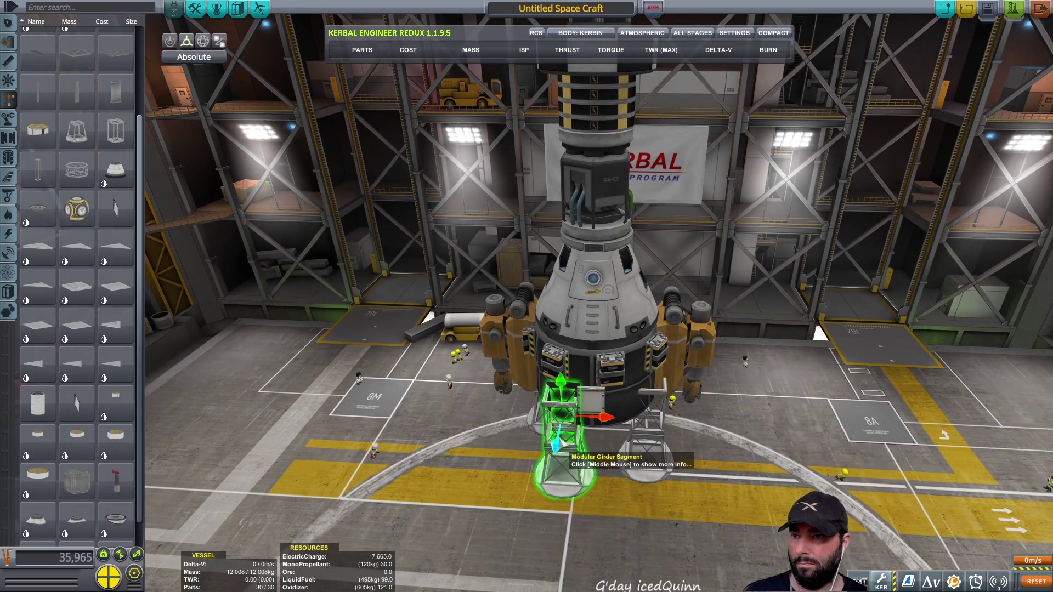
{"action": "key", "text": "ctrl+z"}
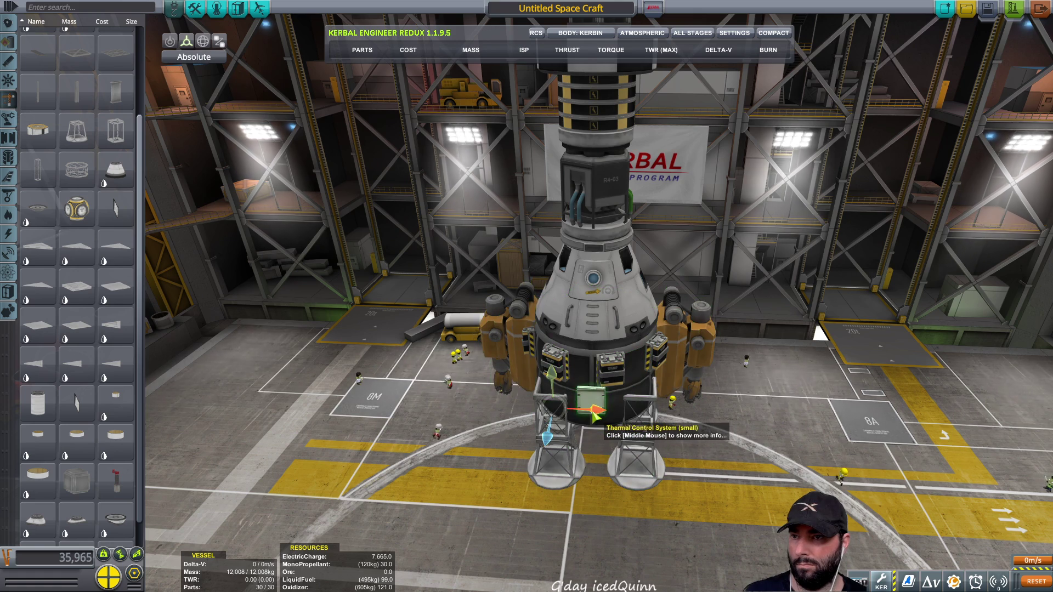
{"action": "left_click_drag", "start_coordinate": [255, 439], "coordinate": [933, 390]}
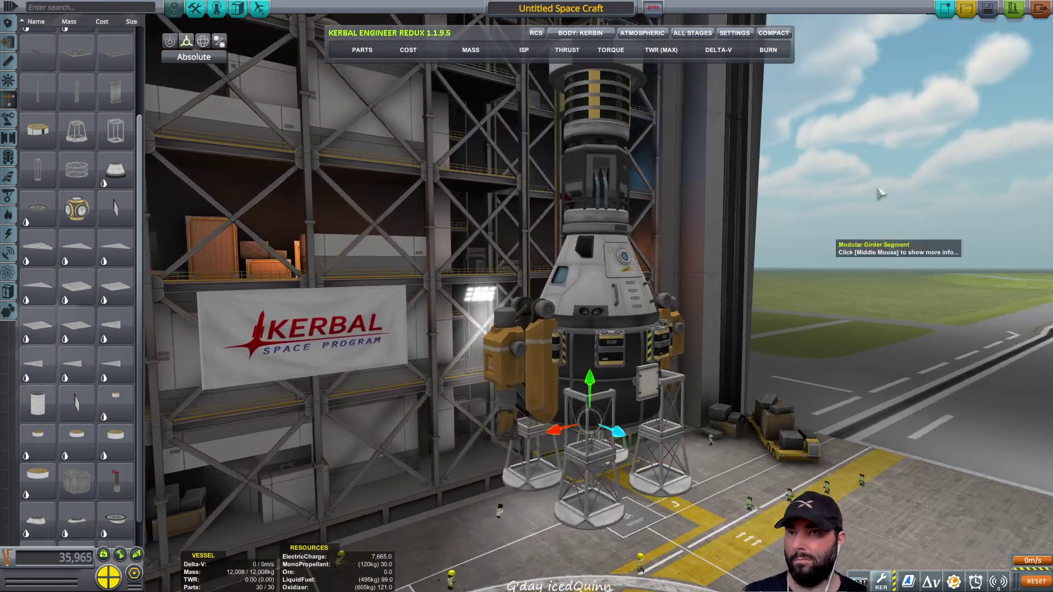
{"action": "left_click", "coordinate": [1015, 15]}
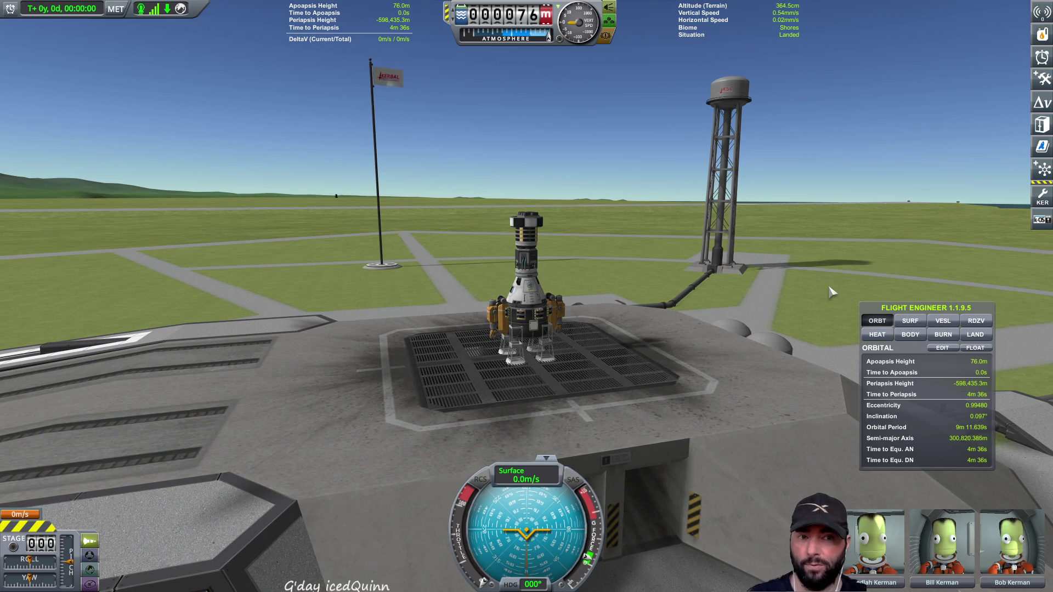
- Open the Drill-O-Matic's part details on the launch pad to deploy the drill
{"action": "scroll", "coordinate": [549, 329], "scroll_direction": "up", "scroll_amount": 5}
{"action": "right_click", "coordinate": [433, 384]}
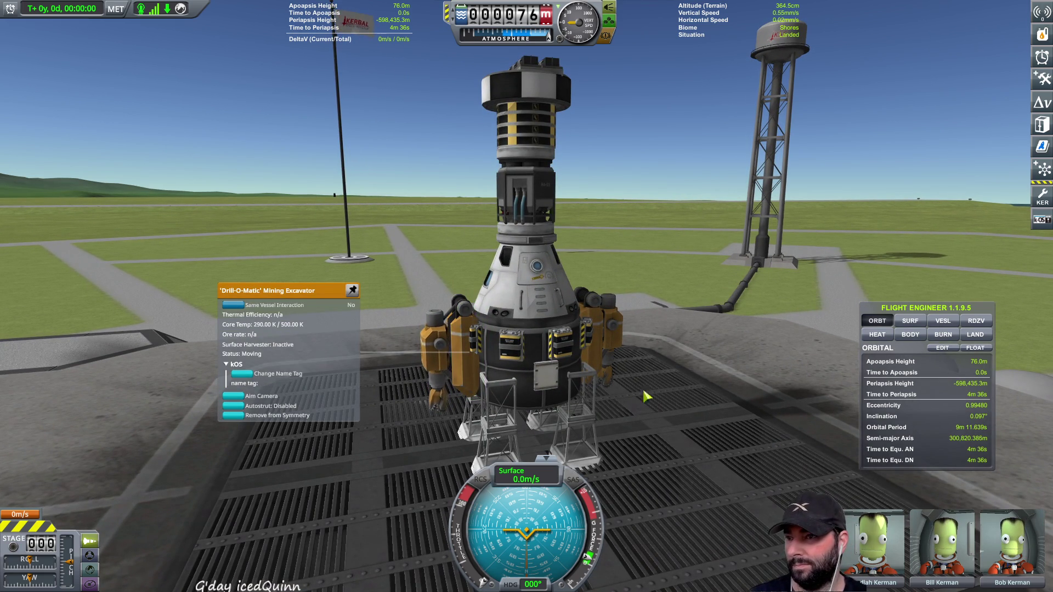
{"action": "mouse_move", "coordinate": [352, 291]}
{"action": "left_mouse_down"}
{"action": "mouse_move", "coordinate": [344, 147]}
{"action": "mouse_move", "coordinate": [382, 159]}
{"action": "left_mouse_up"}
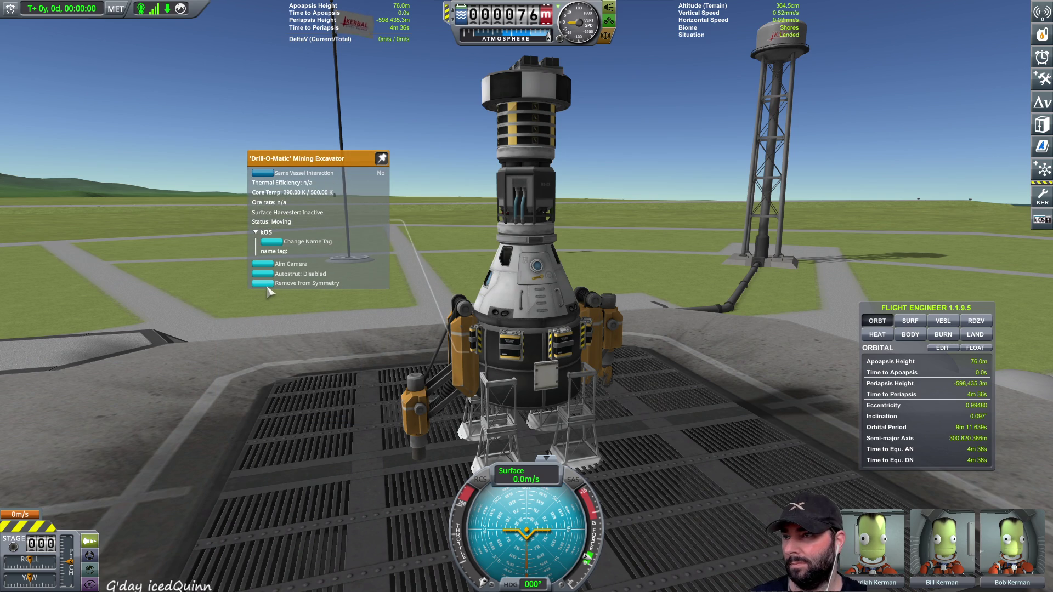
- Orbit the camera to inspect the extended drill from below, then pause the game
{"action": "scroll", "coordinate": [384, 406], "scroll_direction": "down", "scroll_amount": 5}
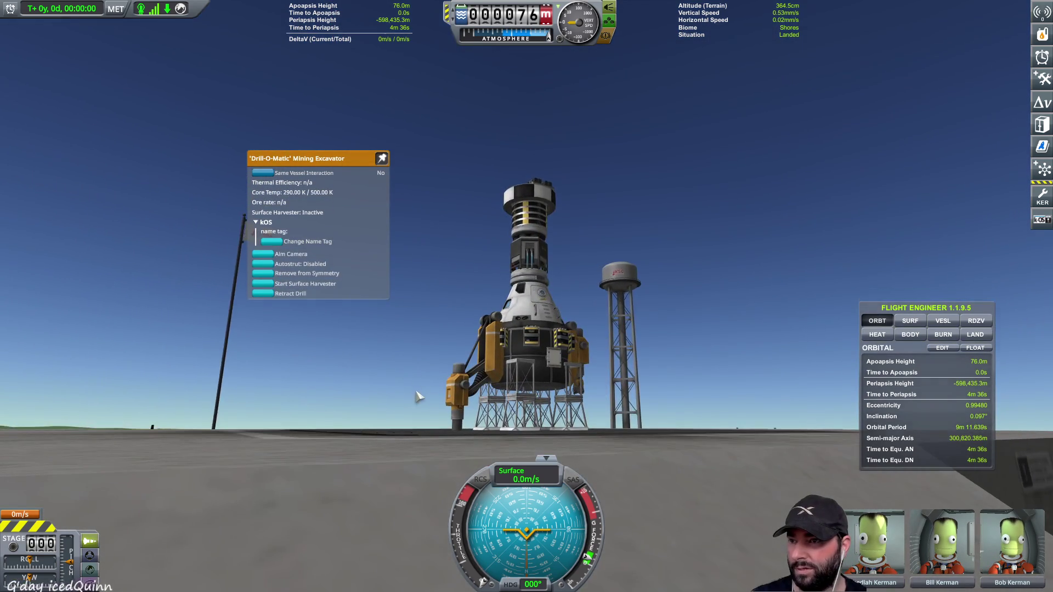
{"action": "scroll", "coordinate": [386, 388], "scroll_direction": "up", "scroll_amount": 5}
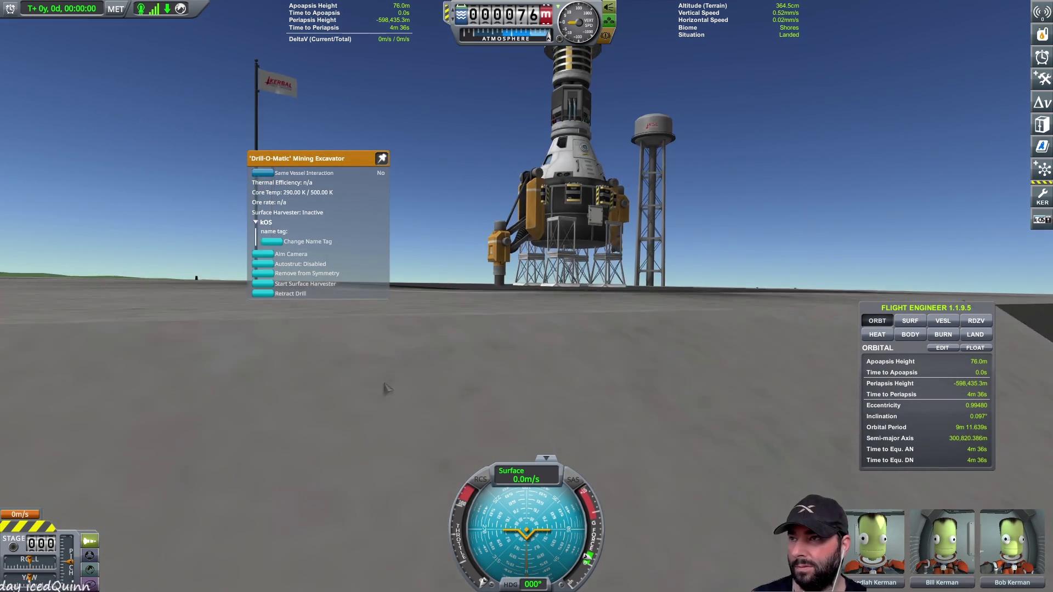
{"action": "mouse_move", "coordinate": [387, 388]}
{"action": "left_mouse_down"}
{"action": "mouse_move", "coordinate": [588, 433]}
{"action": "mouse_move", "coordinate": [683, 376]}
{"action": "mouse_move", "coordinate": [577, 419]}
{"action": "left_mouse_up"}
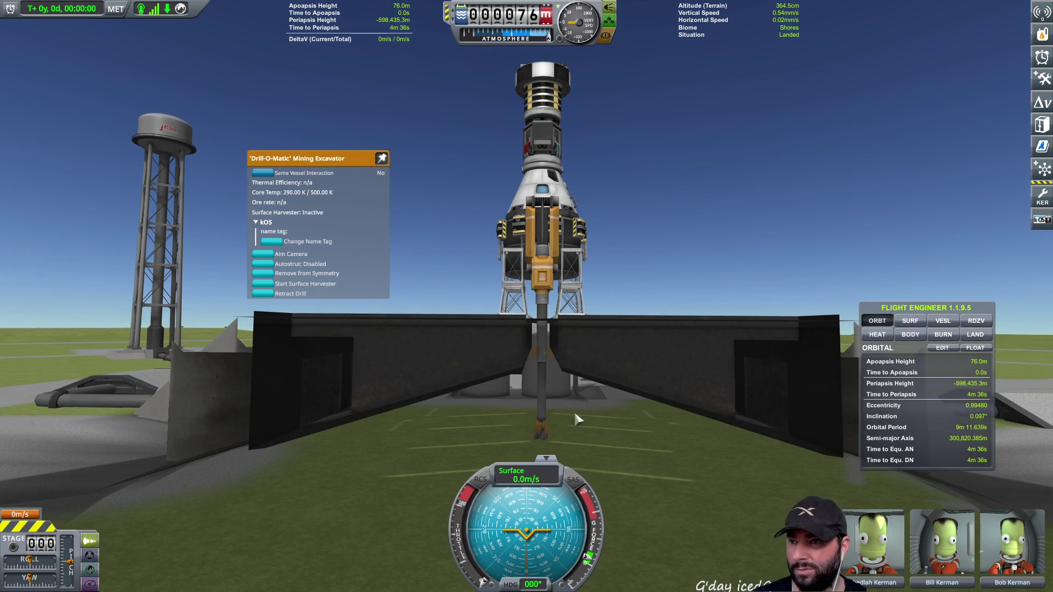
{"action": "left_click_drag", "start_coordinate": [737, 473], "coordinate": [588, 457]}
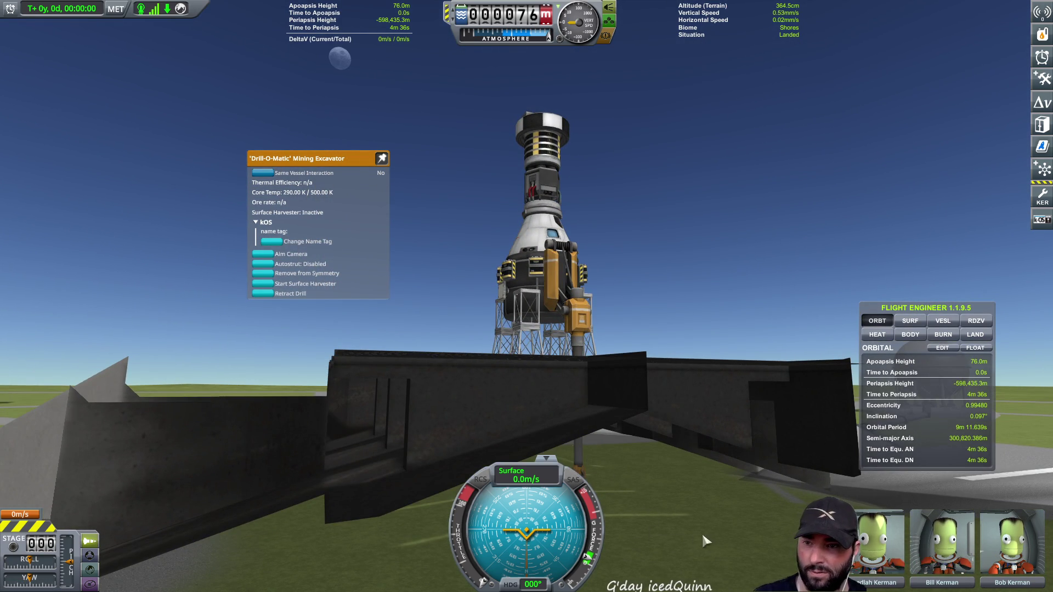
{"action": "mouse_move", "coordinate": [700, 525]}
{"action": "left_mouse_down"}
{"action": "mouse_move", "coordinate": [404, 399]}
{"action": "mouse_move", "coordinate": [607, 270]}
{"action": "mouse_move", "coordinate": [444, 286]}
{"action": "mouse_move", "coordinate": [634, 324]}
{"action": "mouse_move", "coordinate": [546, 165]}
{"action": "left_mouse_up"}
{"action": "key", "text": "Escape"}
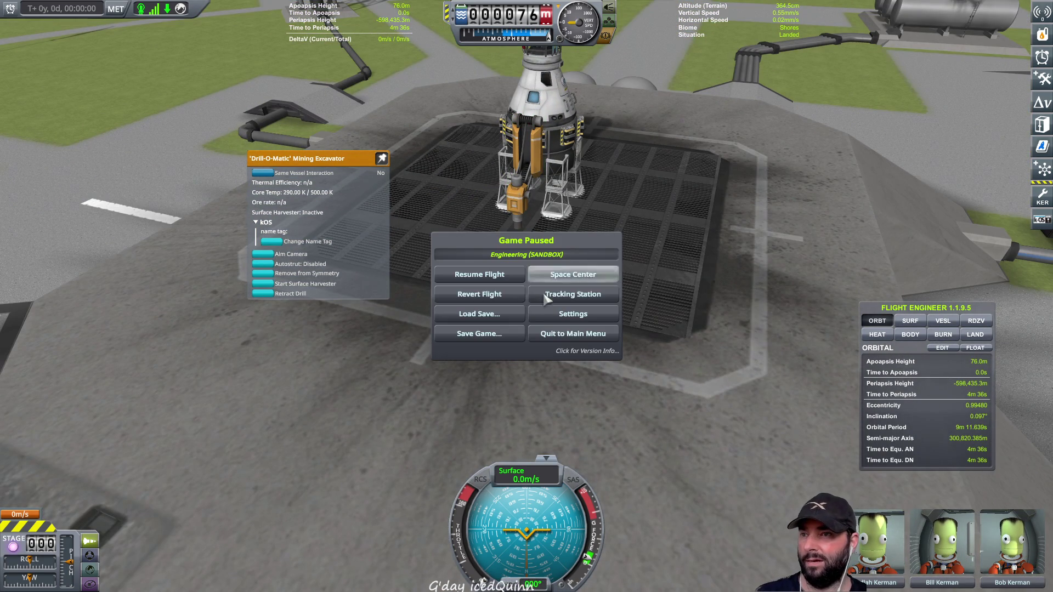
- Revert the flight to the editor, move the craft to the SPH, and relaunch onto the runway
{"action": "left_click", "coordinate": [483, 301]}
{"action": "left_click", "coordinate": [533, 312]}
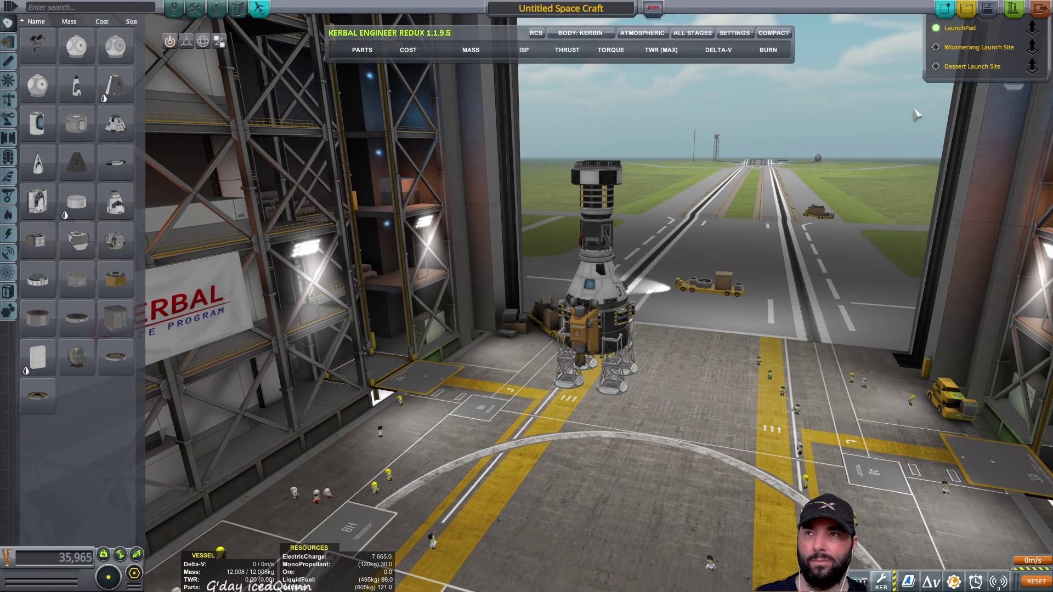
{"action": "left_click", "coordinate": [260, 6]}
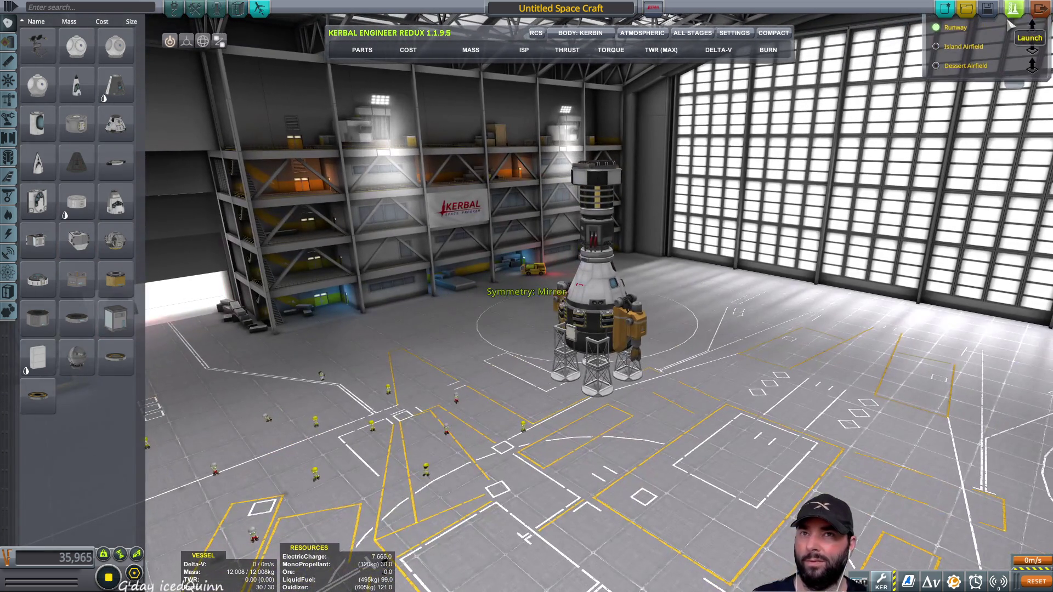
{"action": "left_click", "coordinate": [1012, 12]}
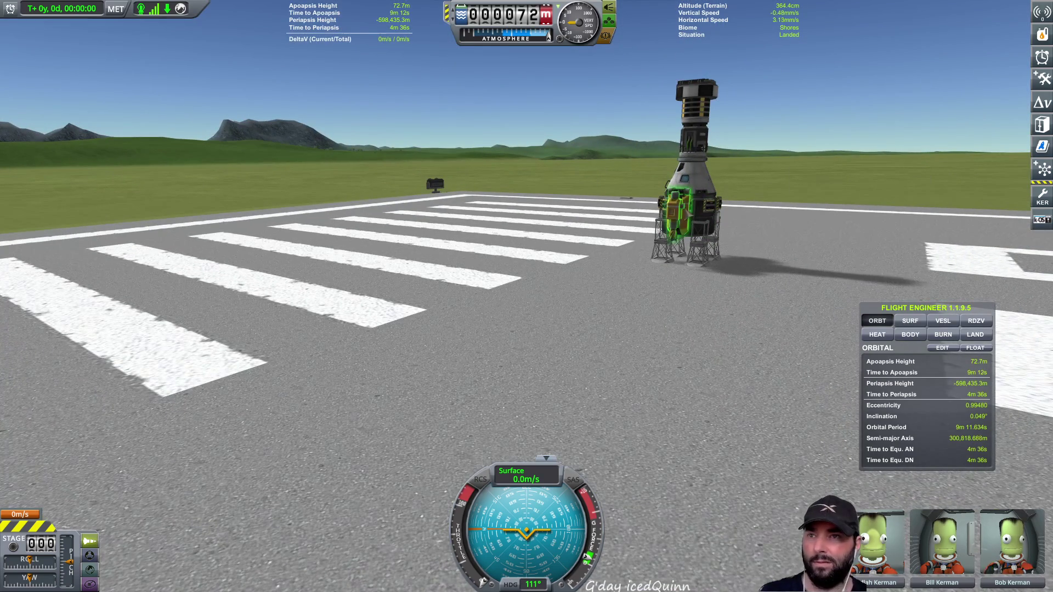
- Deploy the drill, place its part window beside it, and bring up the Large Holding Tank details
{"action": "right_click", "coordinate": [674, 213]}
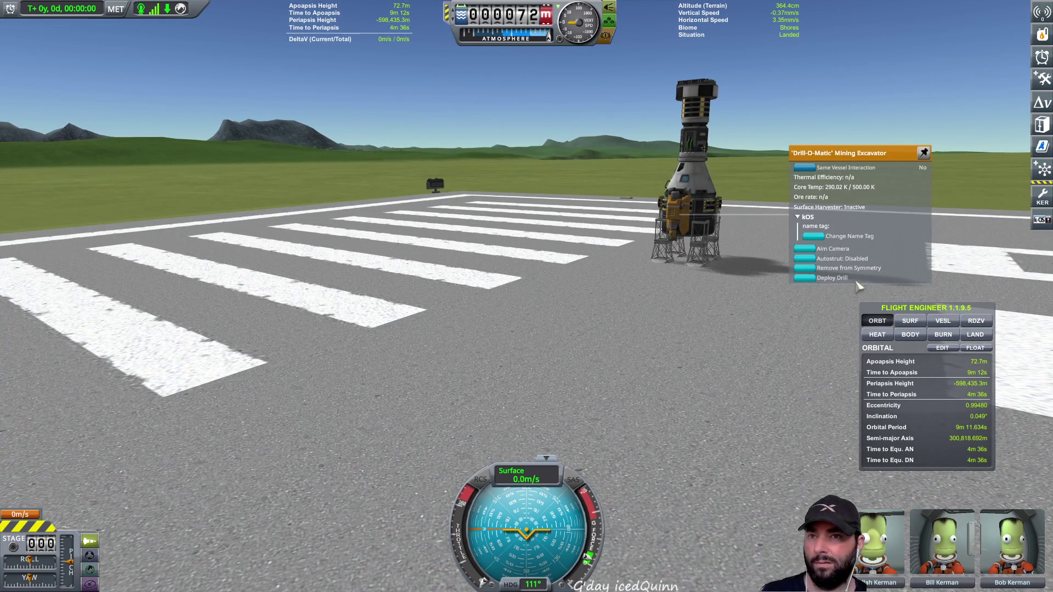
{"action": "left_click", "coordinate": [805, 278]}
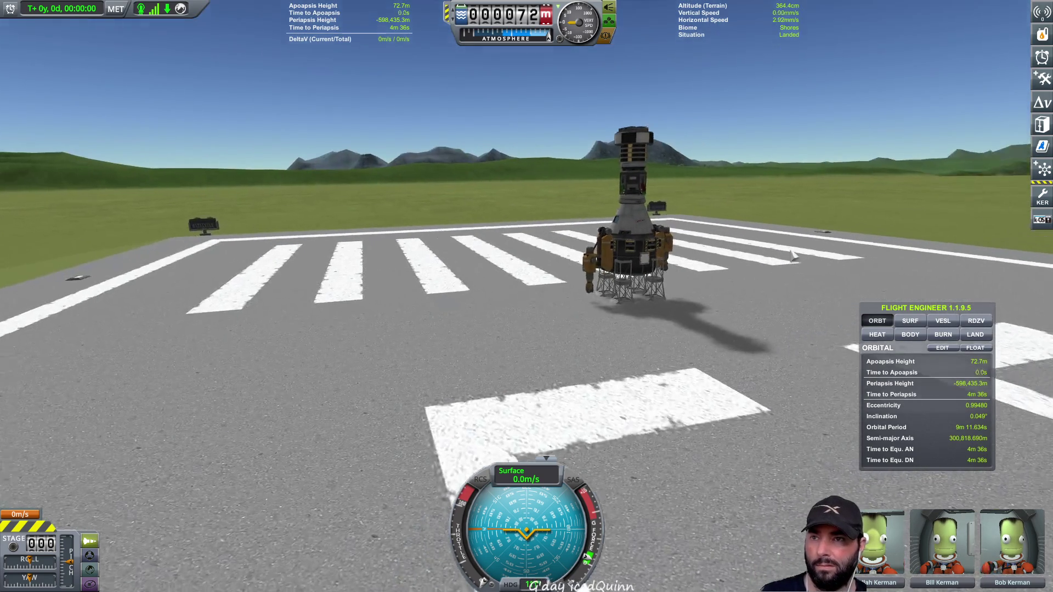
{"action": "scroll", "coordinate": [741, 301], "scroll_direction": "up", "scroll_amount": 5}
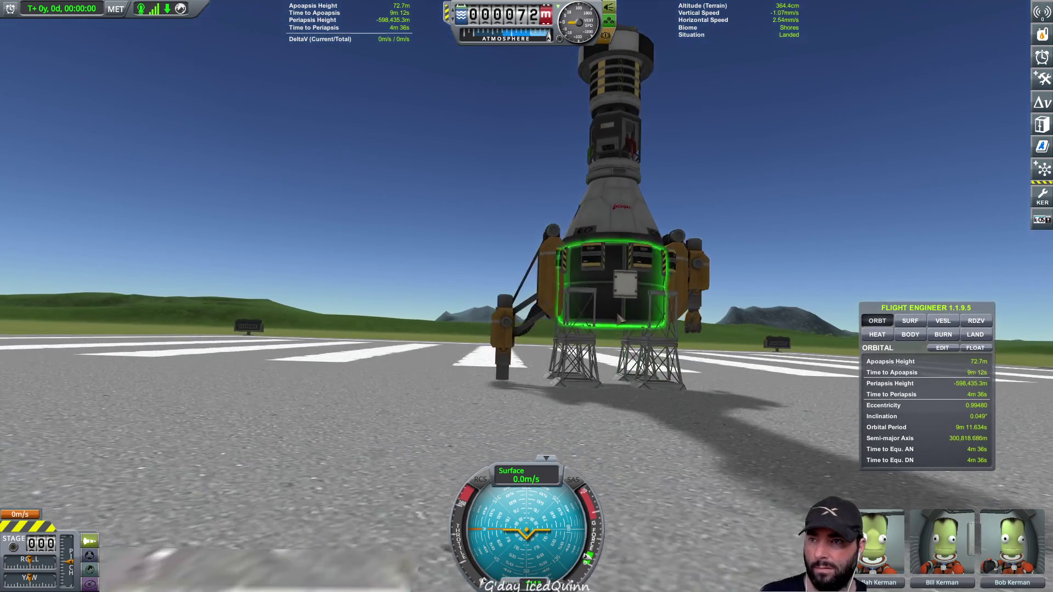
{"action": "right_click", "coordinate": [502, 322]}
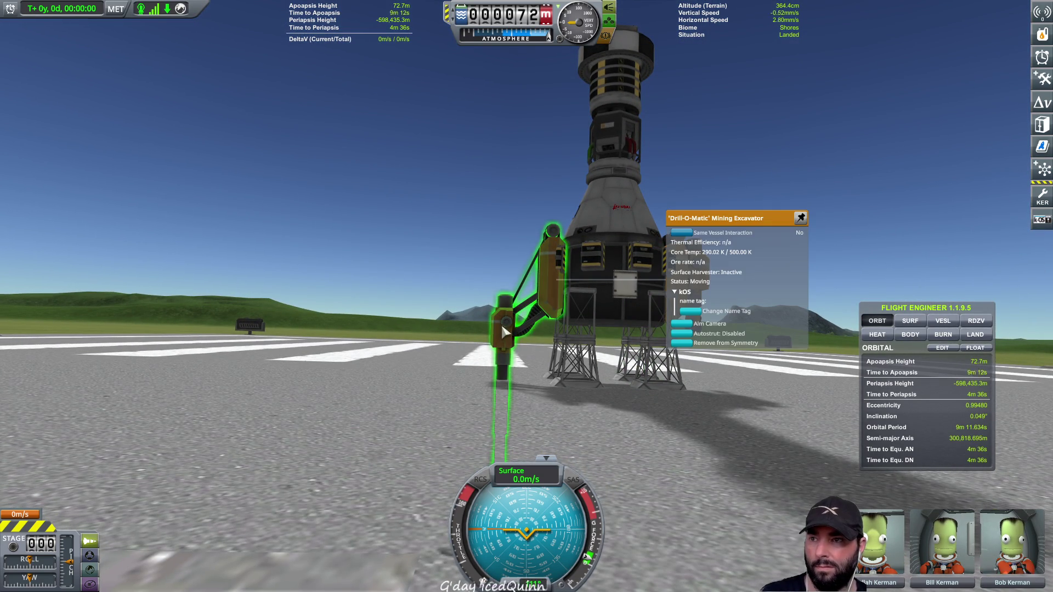
{"action": "left_click_drag", "start_coordinate": [746, 281], "coordinate": [358, 192]}
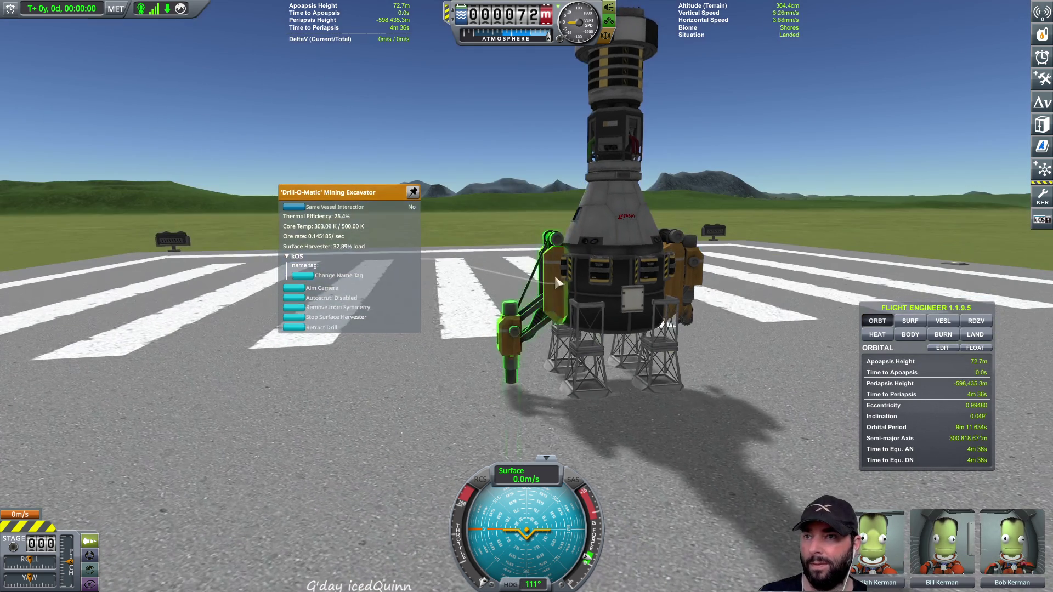
{"action": "right_click", "coordinate": [597, 291]}
- Pin the holding tank and drill part windows on the left, tank above drill
{"action": "left_click", "coordinate": [856, 238]}
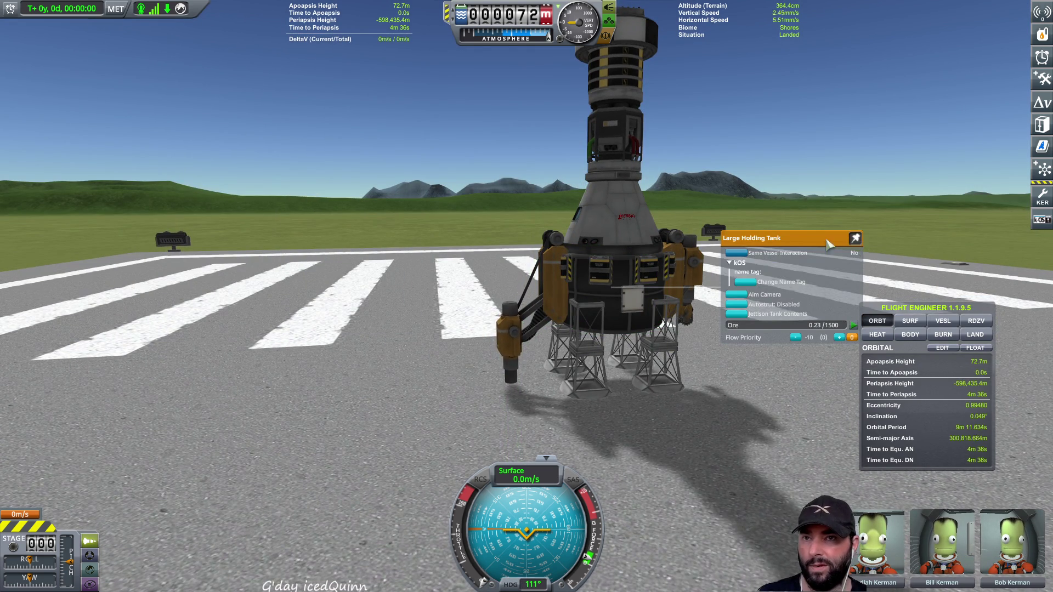
{"action": "left_click_drag", "start_coordinate": [790, 238], "coordinate": [343, 117]}
{"action": "right_click", "coordinate": [509, 374]}
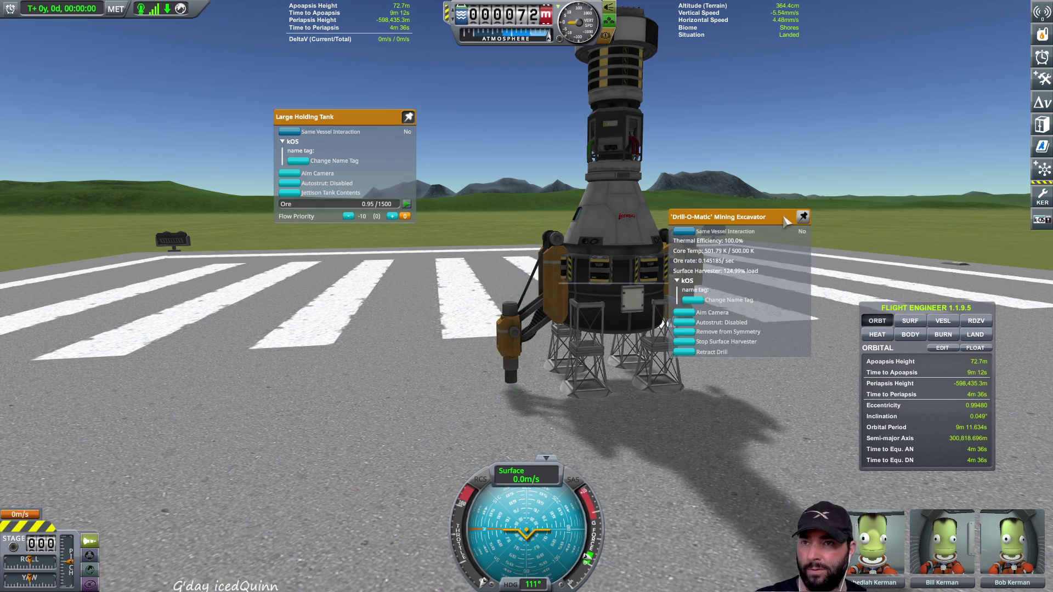
{"action": "left_click_drag", "start_coordinate": [713, 216], "coordinate": [279, 256]}
{"action": "left_click", "coordinate": [368, 256]}
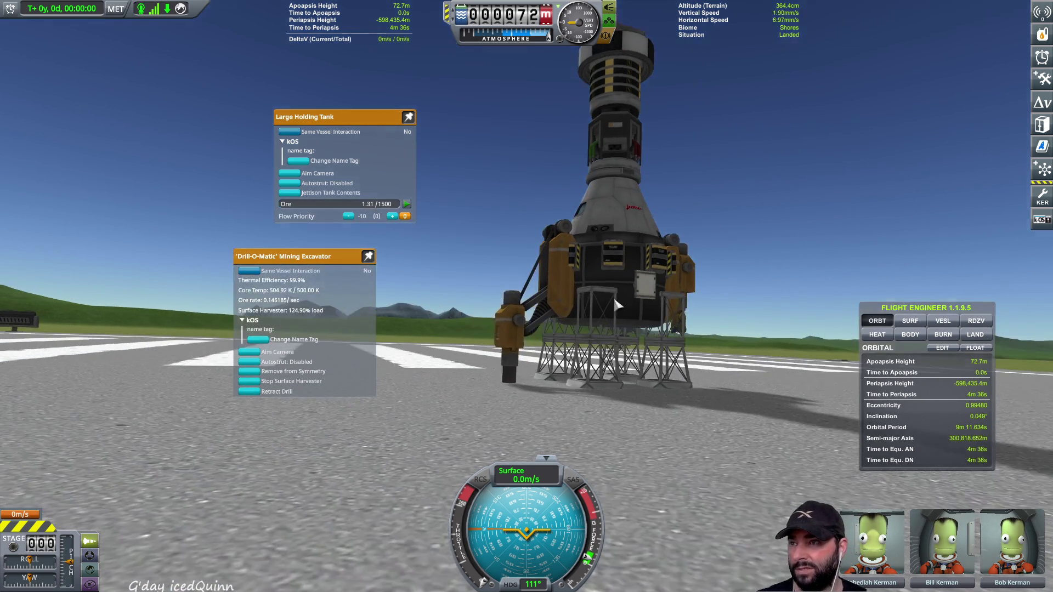
- Orbit over the lander and show the vessel's Resources panel with ore totals
{"action": "scroll", "coordinate": [420, 374], "scroll_direction": "up", "scroll_amount": 5}
{"action": "left_click_drag", "start_coordinate": [307, 307], "coordinate": [262, 306]}
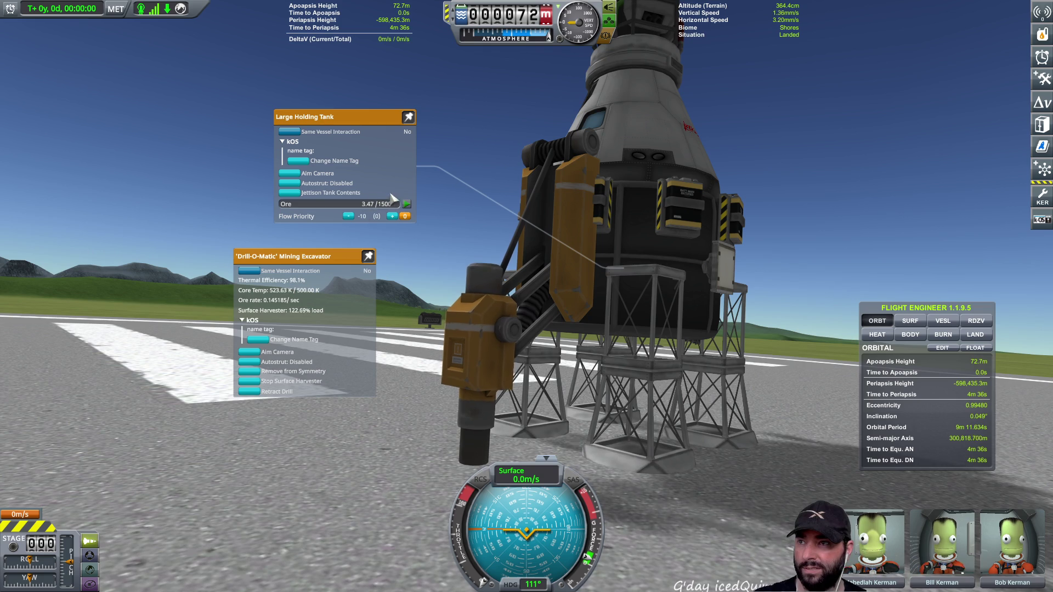
{"action": "left_click_drag", "start_coordinate": [680, 258], "coordinate": [681, 251]}
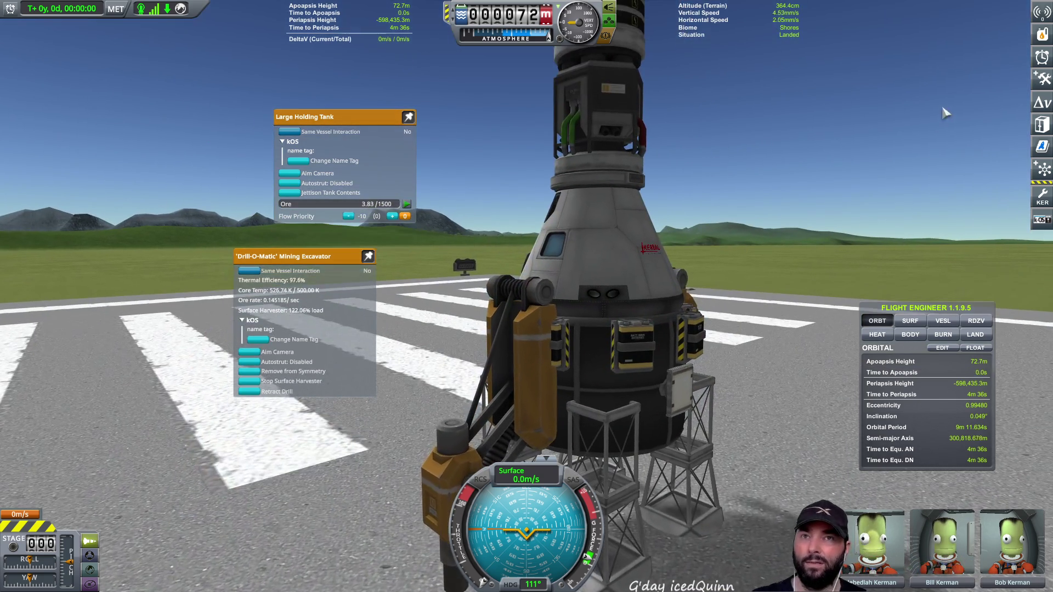
{"action": "left_click", "coordinate": [1042, 58]}
{"action": "left_click", "coordinate": [1043, 34]}
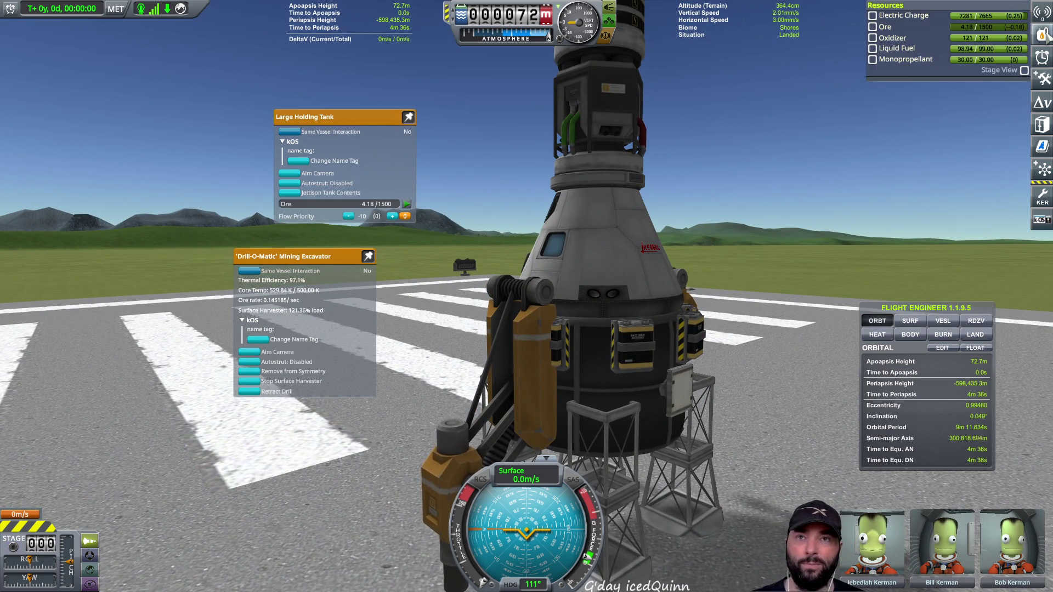
{"action": "left_click", "coordinate": [964, 17]}
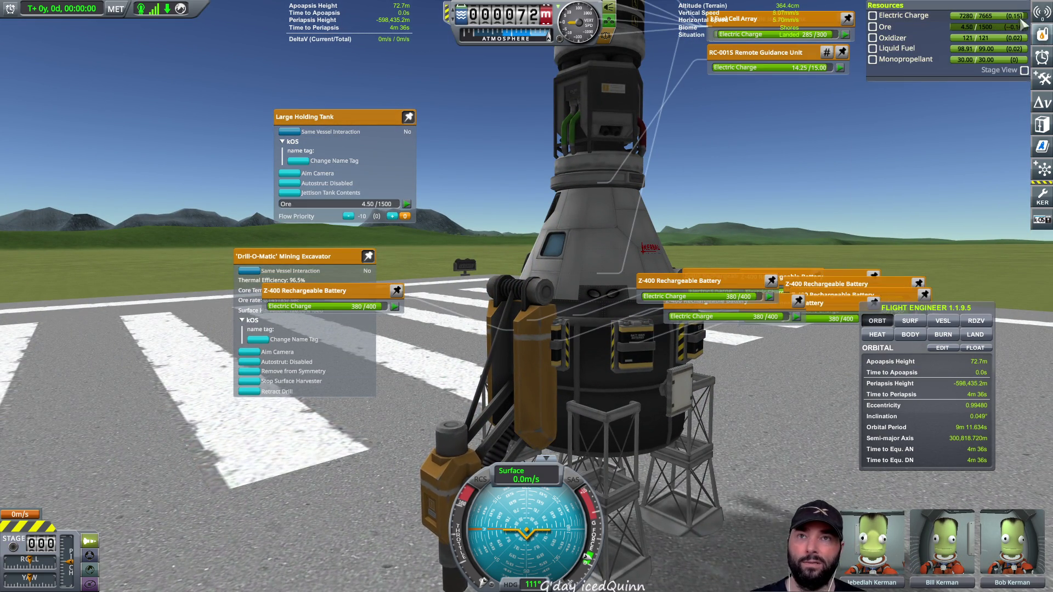
{"action": "left_click", "coordinate": [964, 16]}
{"action": "scroll", "coordinate": [663, 119], "scroll_direction": "up", "scroll_amount": 2}
{"action": "scroll", "coordinate": [662, 119], "scroll_direction": "down", "scroll_amount": 3}
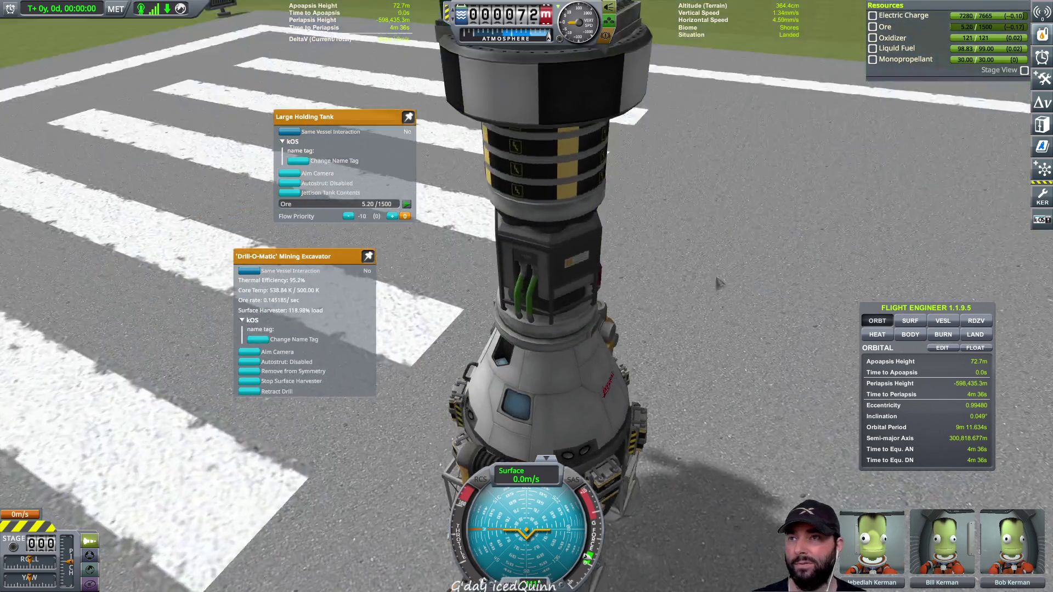
{"action": "right_click", "coordinate": [569, 250]}
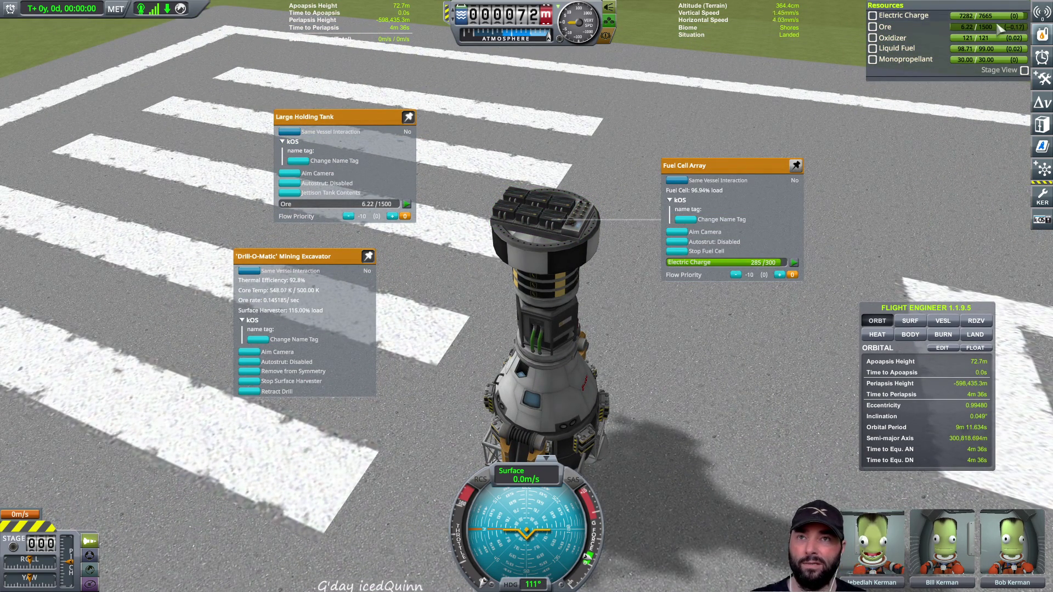
{"action": "key", "text": "Down"}
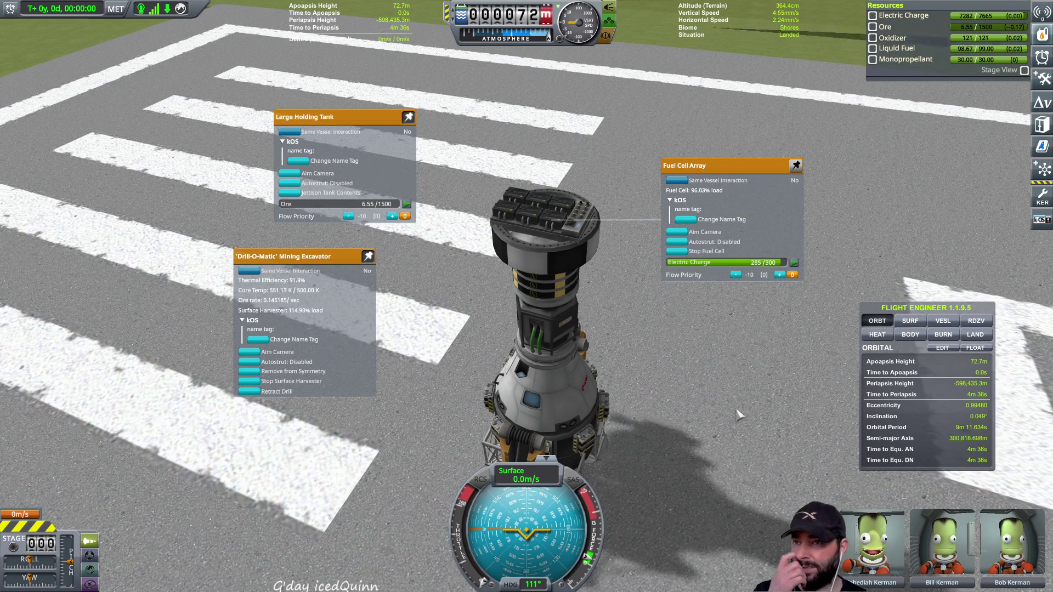
{"action": "scroll", "coordinate": [603, 269], "scroll_direction": "up", "scroll_amount": 3}
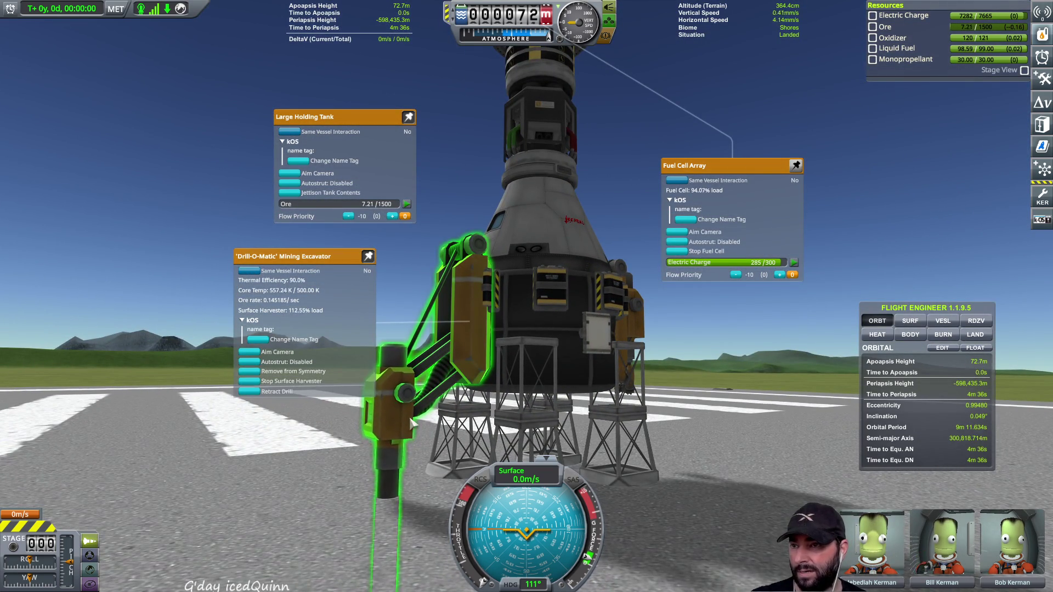
{"action": "key", "text": "Right"}
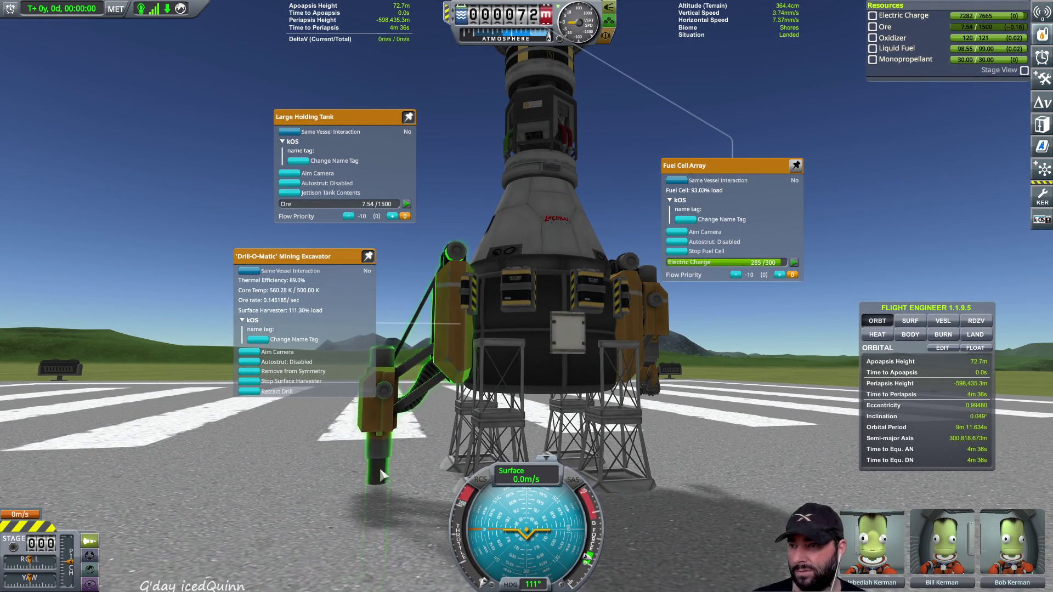
{"action": "key", "text": "Left"}
{"action": "key", "text": "Down"}
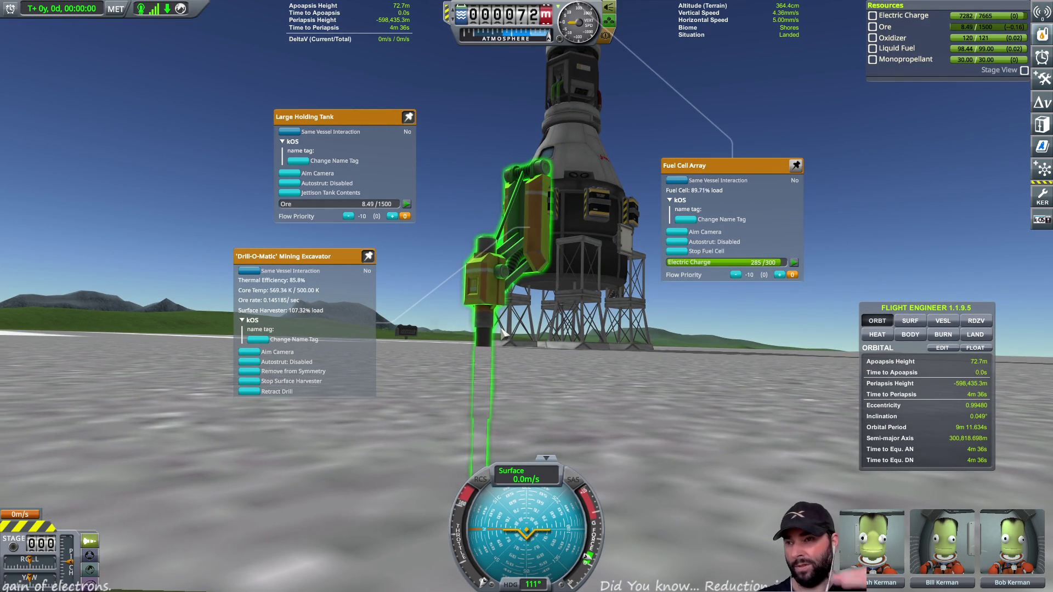
{"action": "scroll", "coordinate": [503, 332], "scroll_direction": "down", "scroll_amount": 5}
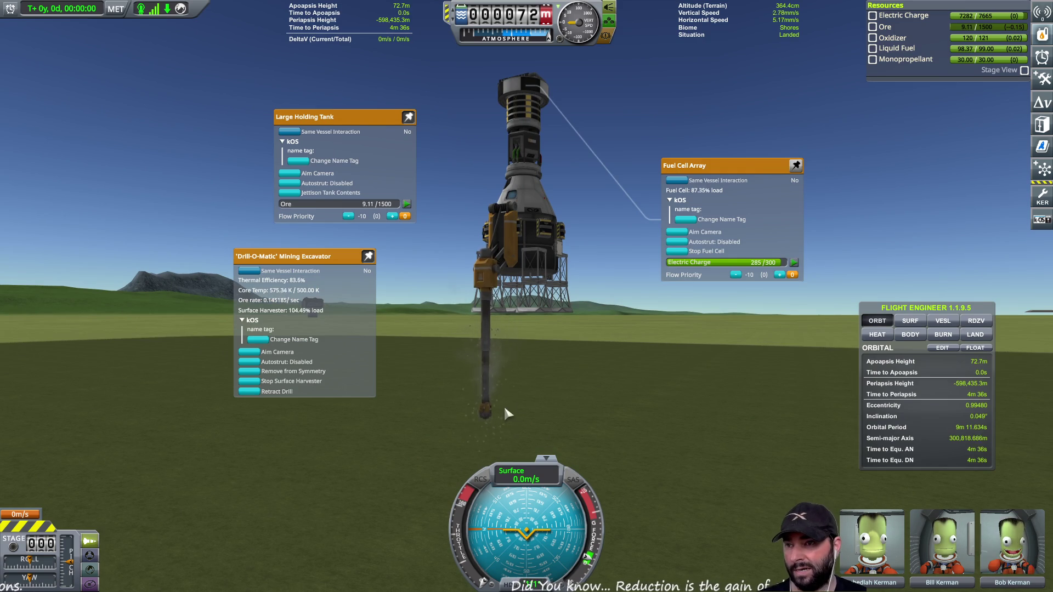
{"action": "left_click_drag", "start_coordinate": [651, 399], "coordinate": [537, 417]}
{"action": "mouse_move", "coordinate": [482, 387]}
{"action": "left_mouse_down"}
{"action": "mouse_move", "coordinate": [506, 299]}
{"action": "mouse_move", "coordinate": [591, 87]}
{"action": "left_mouse_up"}
{"action": "scroll", "coordinate": [591, 87], "scroll_direction": "down", "scroll_amount": 5}
{"action": "mouse_move", "coordinate": [582, 137]}
{"action": "left_mouse_down"}
{"action": "mouse_move", "coordinate": [505, 303]}
{"action": "mouse_move", "coordinate": [483, 323]}
{"action": "left_mouse_up"}
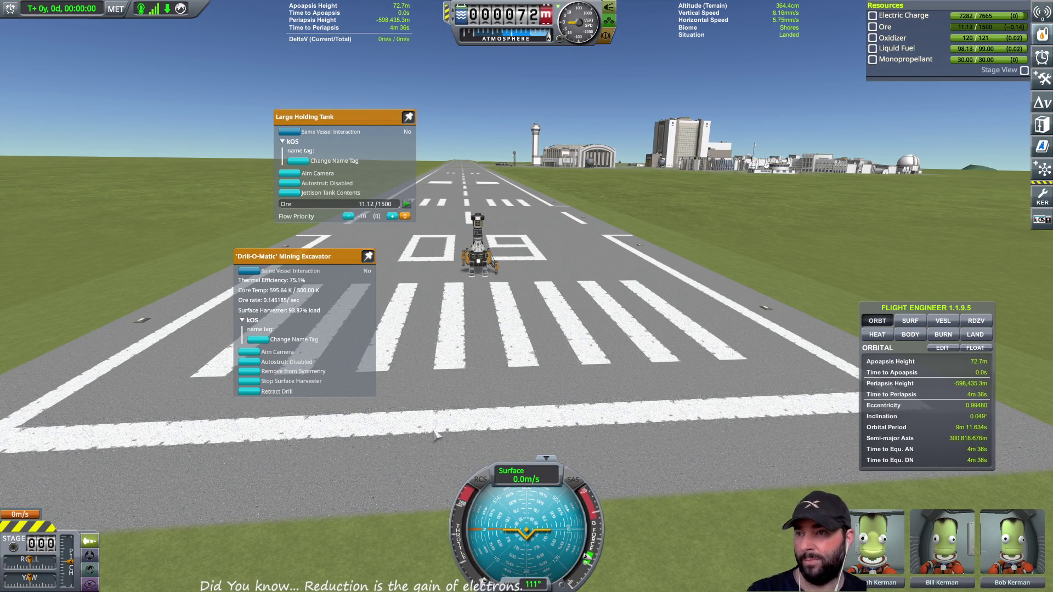
{"action": "scroll", "coordinate": [476, 293], "scroll_direction": "up", "scroll_amount": 5}
{"action": "left_click_drag", "start_coordinate": [477, 293], "coordinate": [614, 273]}
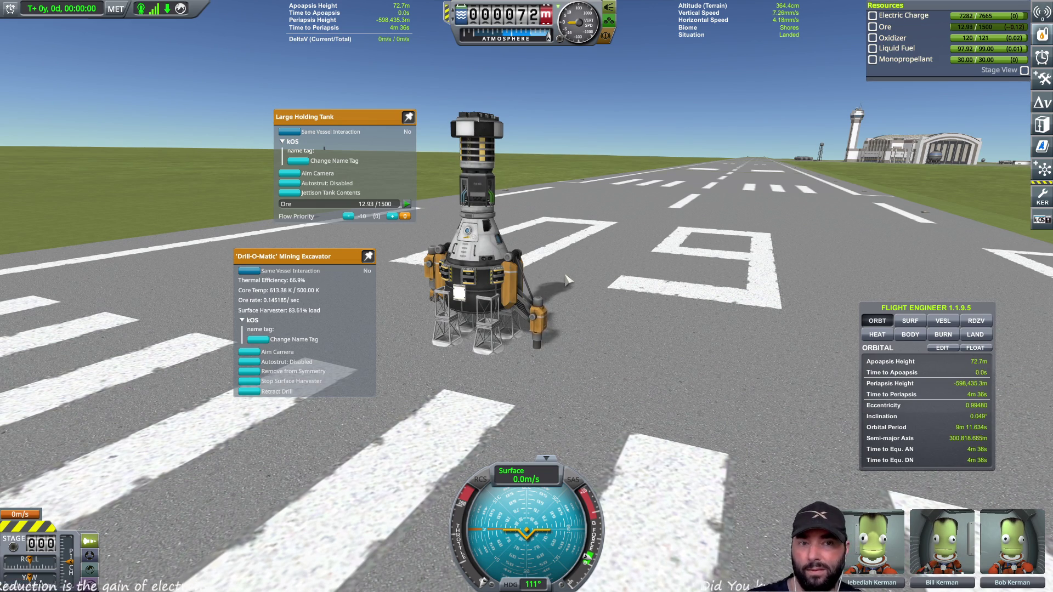
{"action": "scroll", "coordinate": [572, 301], "scroll_direction": "up", "scroll_amount": 3}
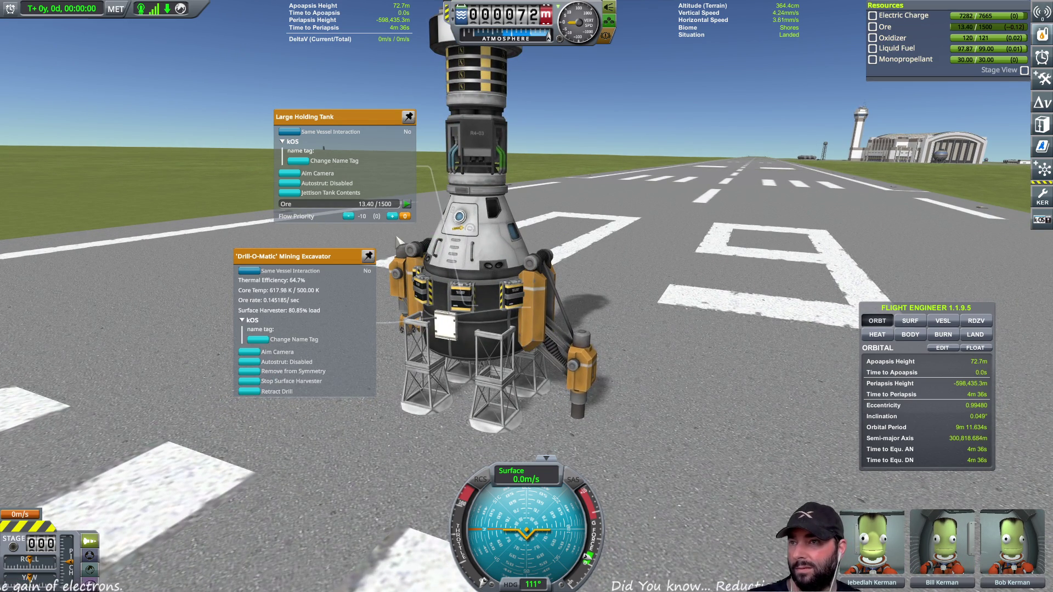
{"action": "left_click_drag", "start_coordinate": [395, 242], "coordinate": [403, 313]}
- Extend the lander's Thermal Control System (small) radiator panel while the drill keeps harvesting
{"action": "right_click", "coordinate": [402, 313]}
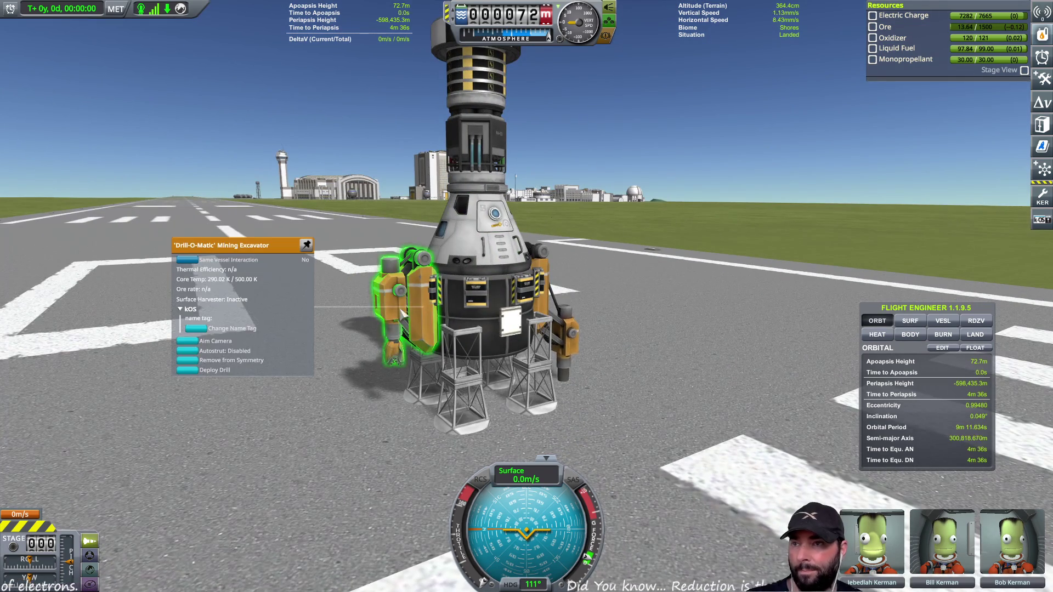
{"action": "right_click", "coordinate": [511, 324]}
{"action": "left_click_drag", "start_coordinate": [627, 264], "coordinate": [540, 305]}
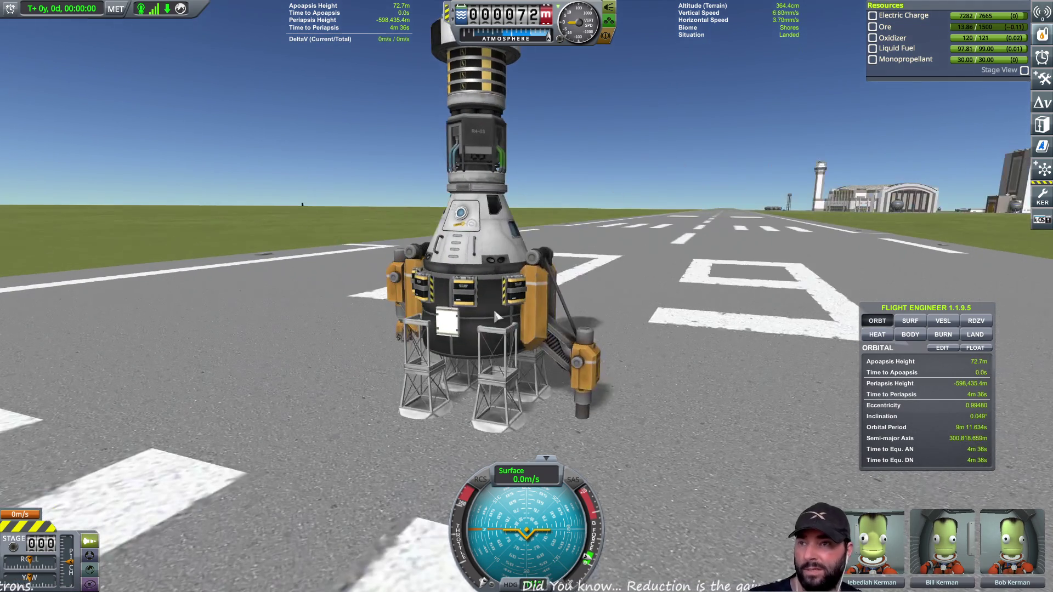
{"action": "right_click", "coordinate": [535, 305]}
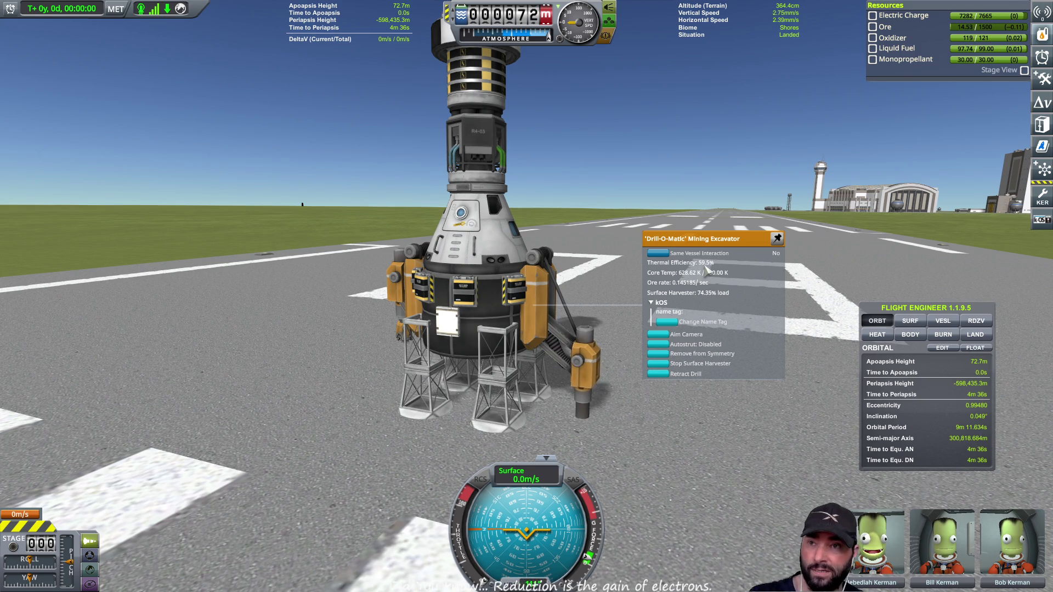
{"action": "right_click", "coordinate": [405, 324]}
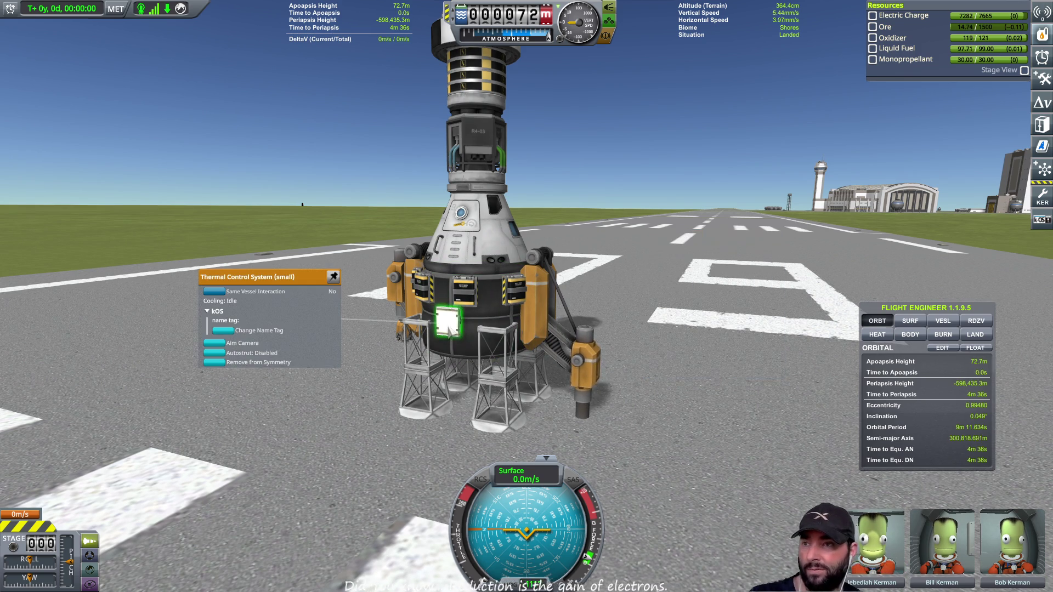
{"action": "left_click", "coordinate": [216, 373]}
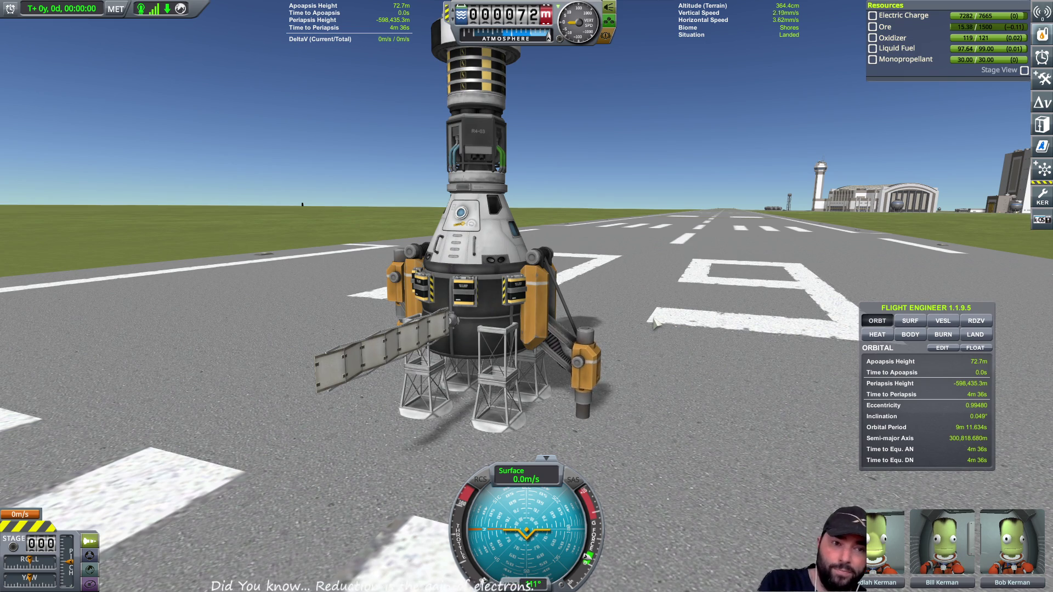
{"action": "mouse_move", "coordinate": [477, 236]}
{"action": "left_mouse_down"}
{"action": "mouse_move", "coordinate": [425, 301]}
{"action": "mouse_move", "coordinate": [507, 354]}
{"action": "left_mouse_up"}
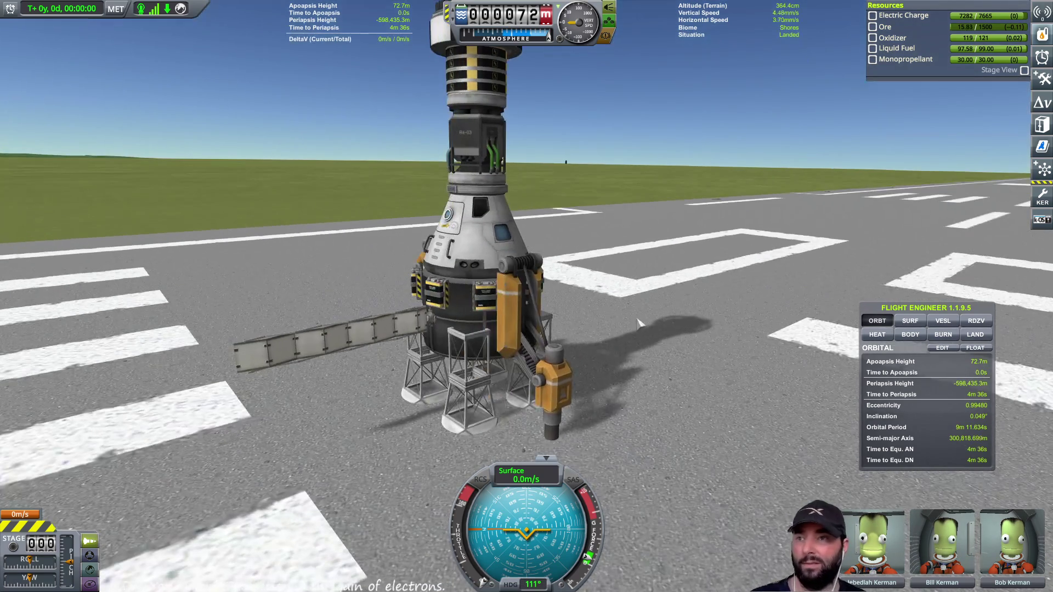
{"action": "key", "text": "Escape"}
- Exit the flight to the main menu and confirm Really Quit
{"action": "left_click", "coordinate": [583, 329]}
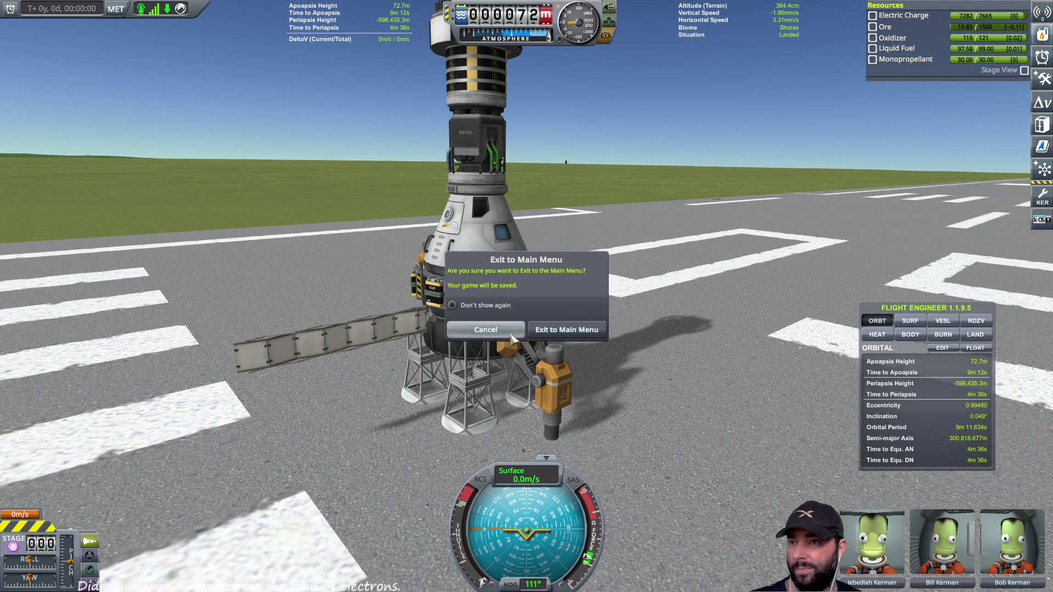
{"action": "left_click", "coordinate": [572, 330]}
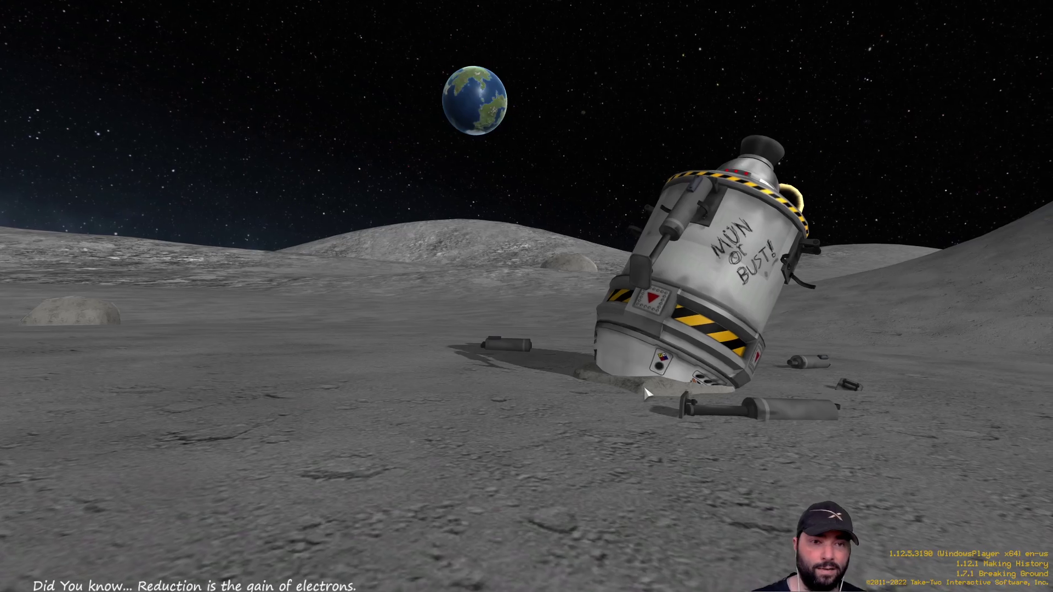
{"action": "left_click", "coordinate": [447, 527]}
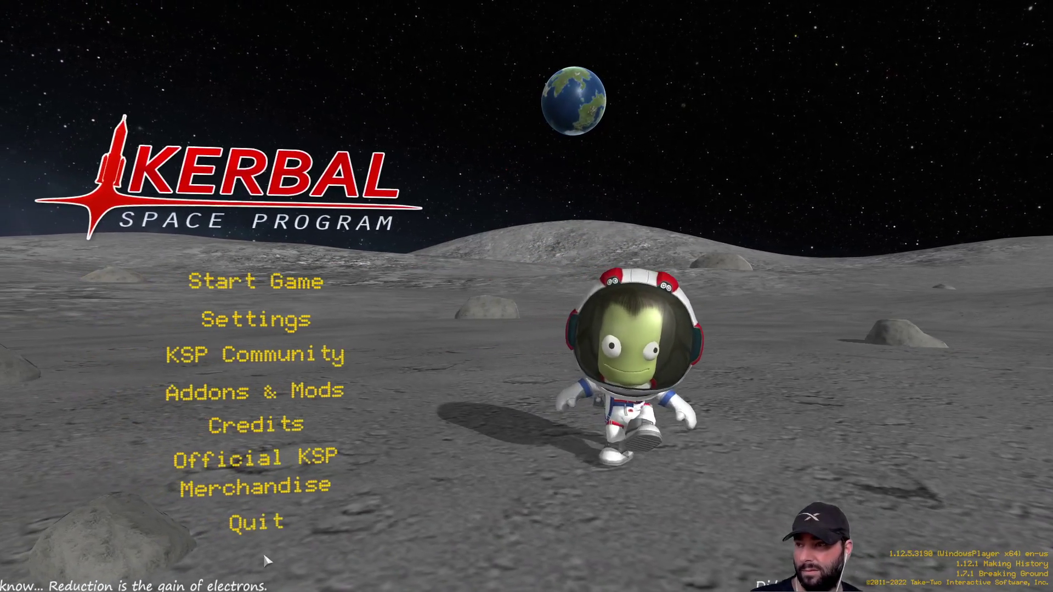
{"action": "left_click", "coordinate": [310, 515]}
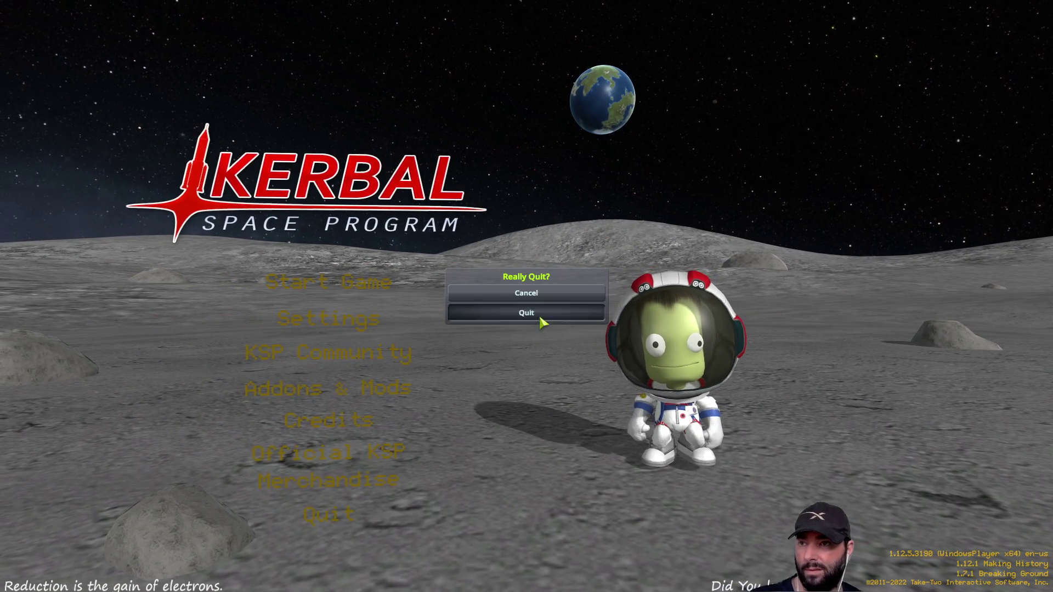
{"action": "left_click", "coordinate": [541, 314]}
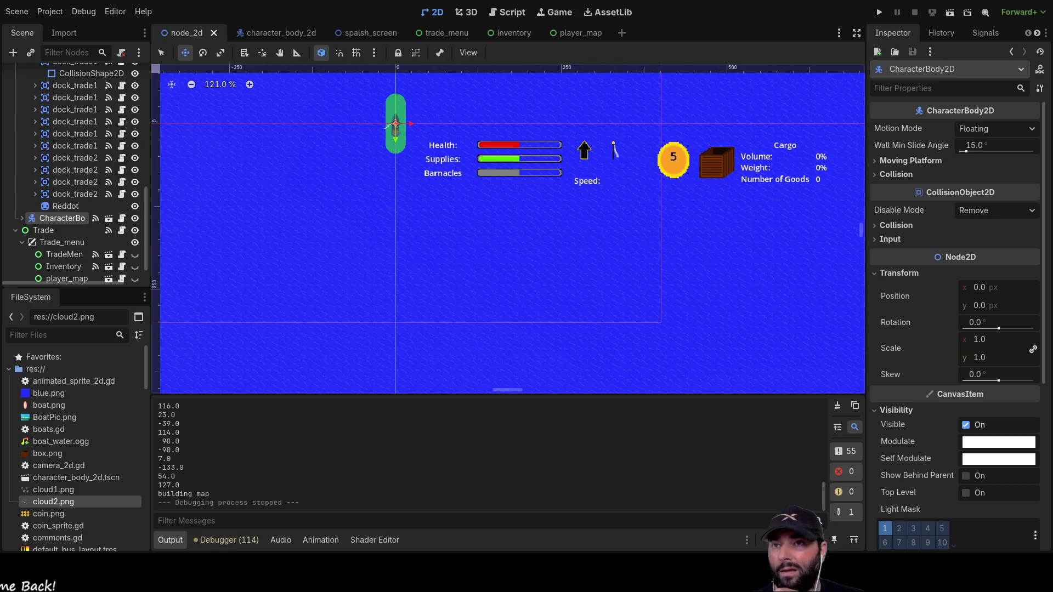
- Inspect global_data, game_world's transform, SeaScape and the sea_layer parallax settings
{"action": "scroll", "coordinate": [569, 303], "scroll_direction": "down", "scroll_amount": 6}
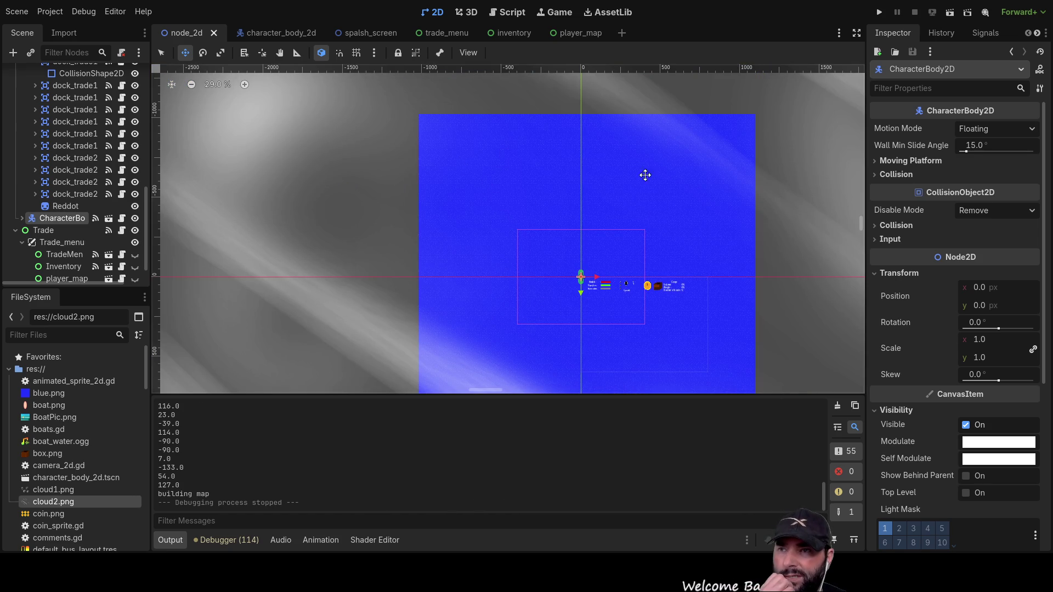
{"action": "scroll", "coordinate": [74, 220], "scroll_direction": "up", "scroll_amount": 10}
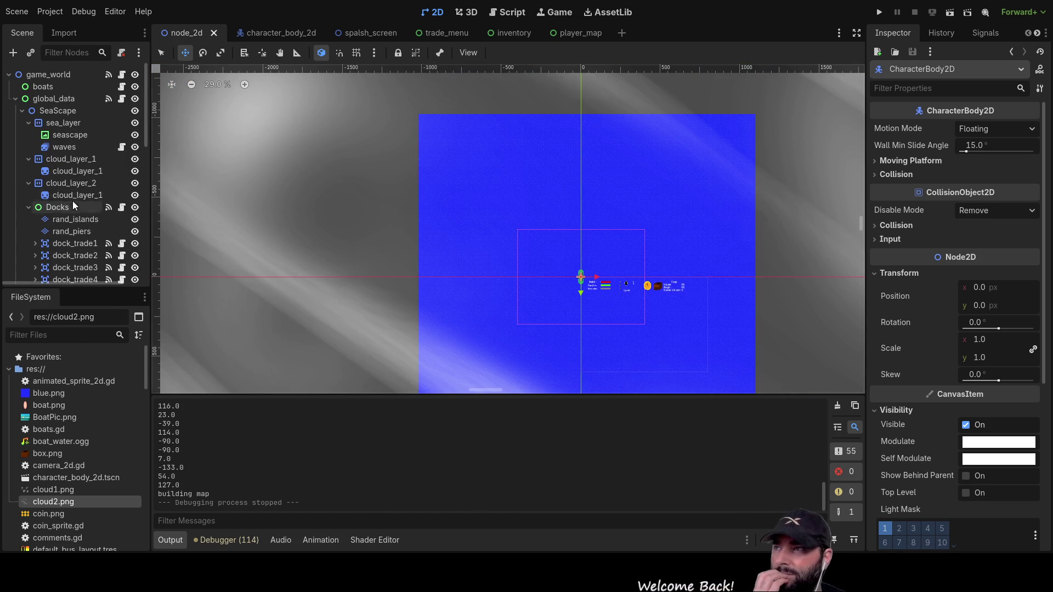
{"action": "left_click", "coordinate": [64, 100]}
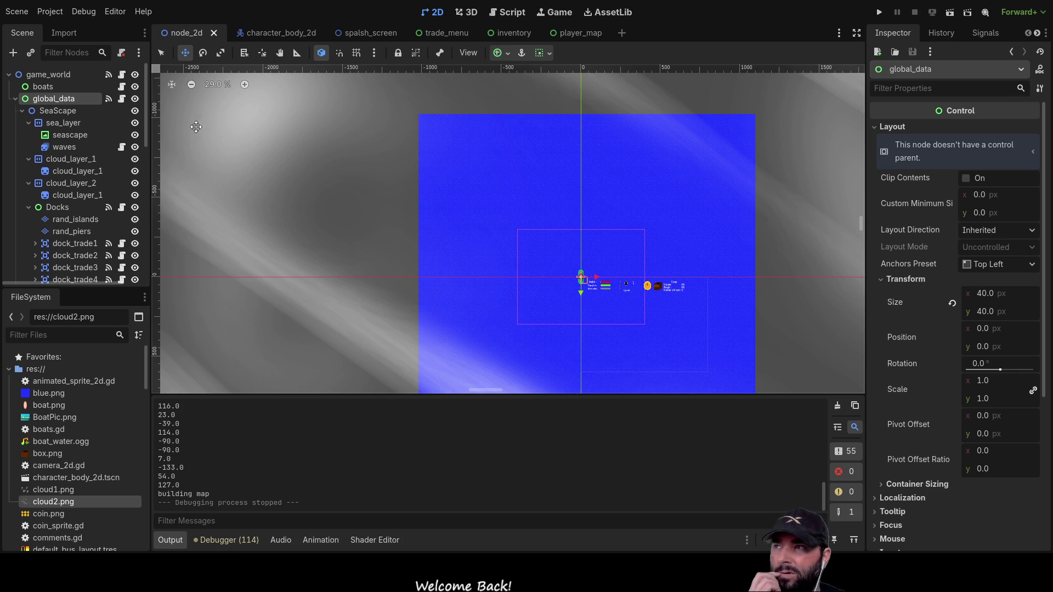
{"action": "left_click", "coordinate": [34, 75]}
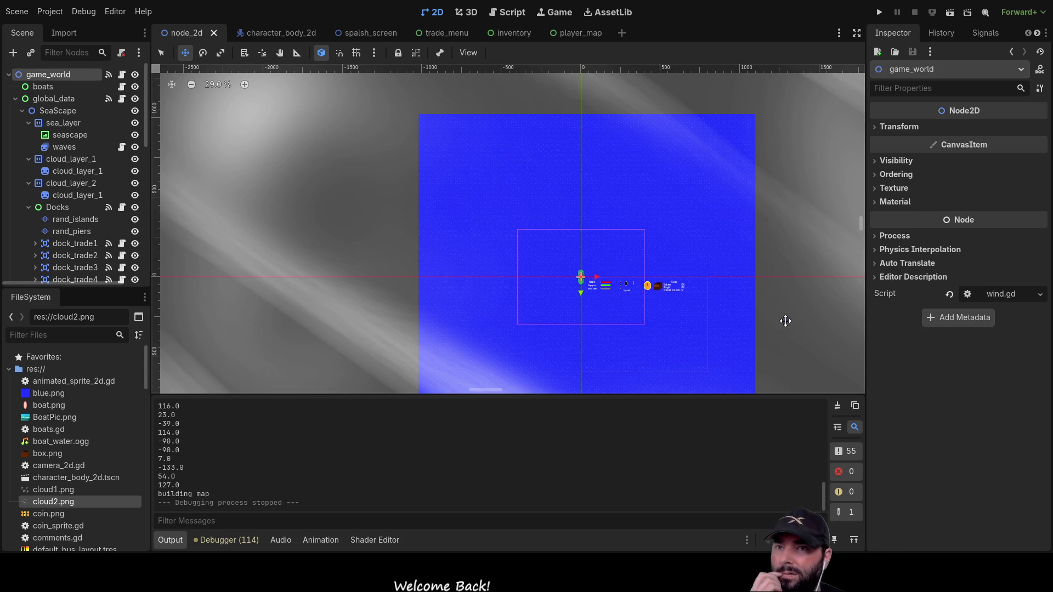
{"action": "left_click", "coordinate": [872, 126]}
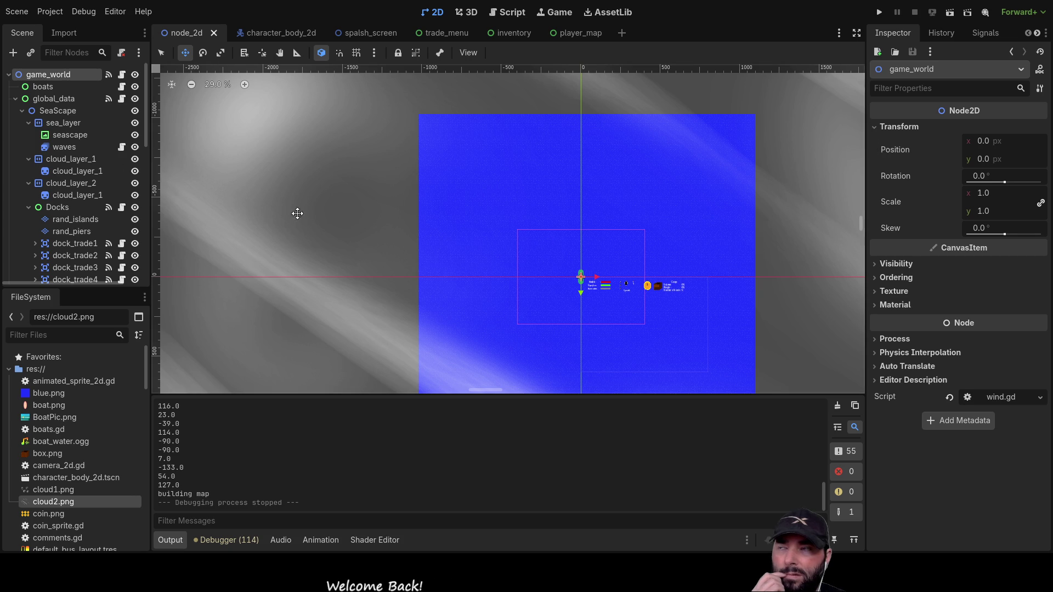
{"action": "left_click", "coordinate": [53, 112]}
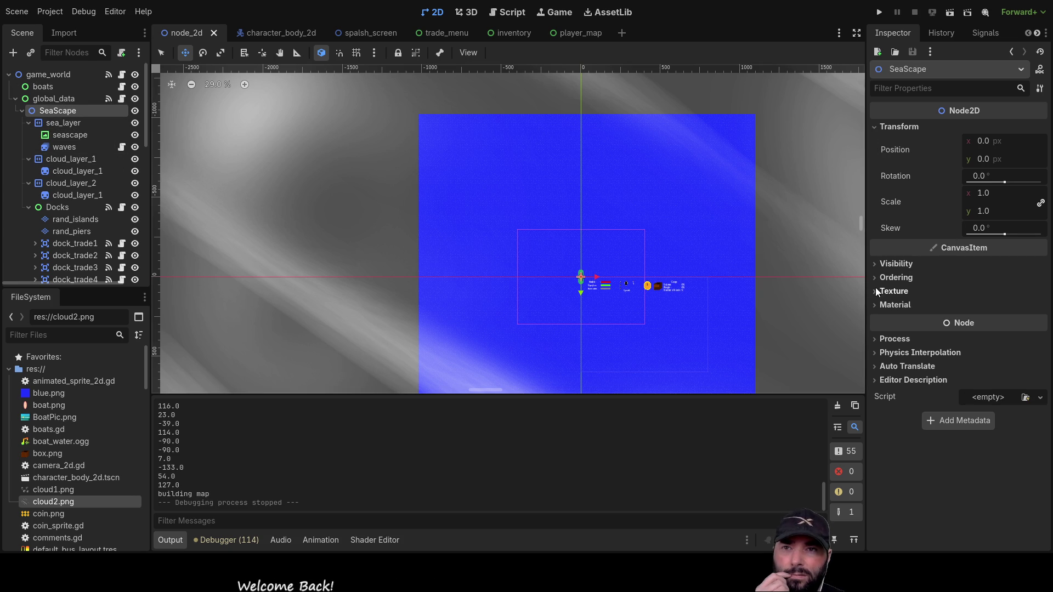
{"action": "left_click", "coordinate": [61, 123]}
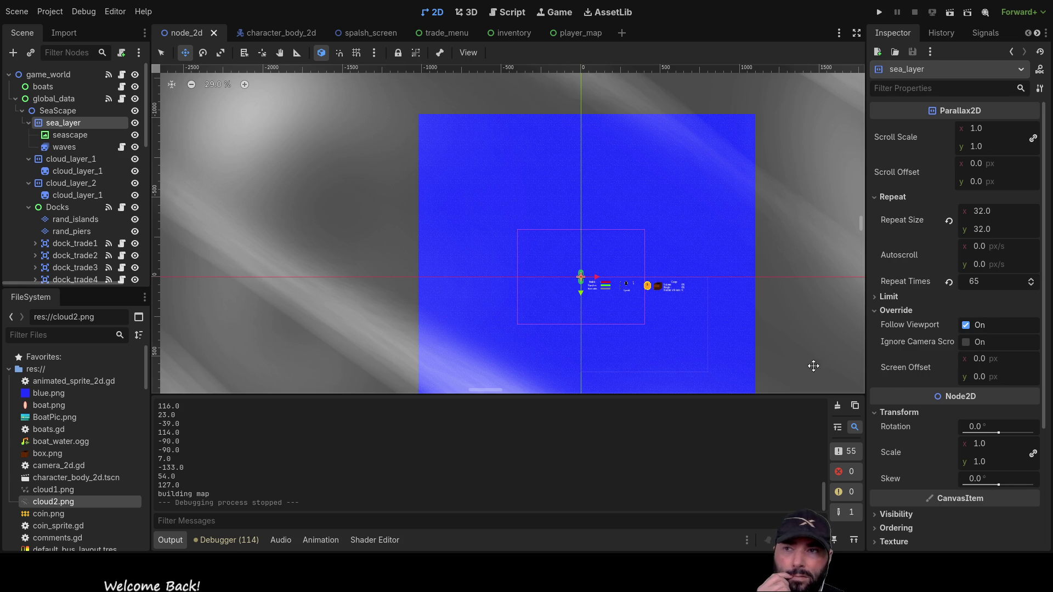
- Check the seascape texture, then show the waves sprite's two-frame default animation in SpriteFrames
{"action": "scroll", "coordinate": [508, 339], "scroll_direction": "up", "scroll_amount": 5}
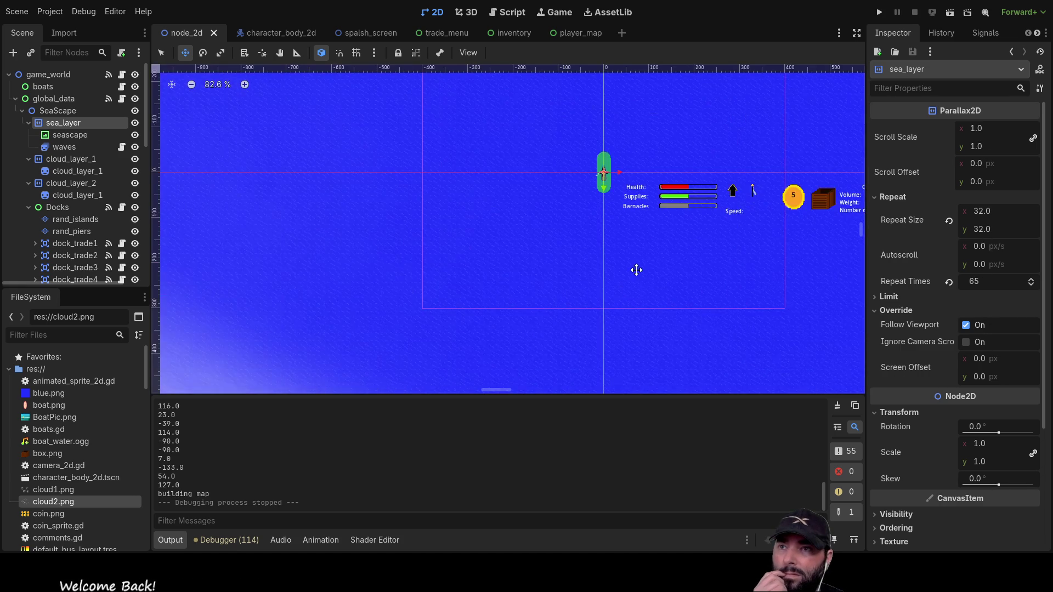
{"action": "scroll", "coordinate": [630, 261], "scroll_direction": "down", "scroll_amount": 6}
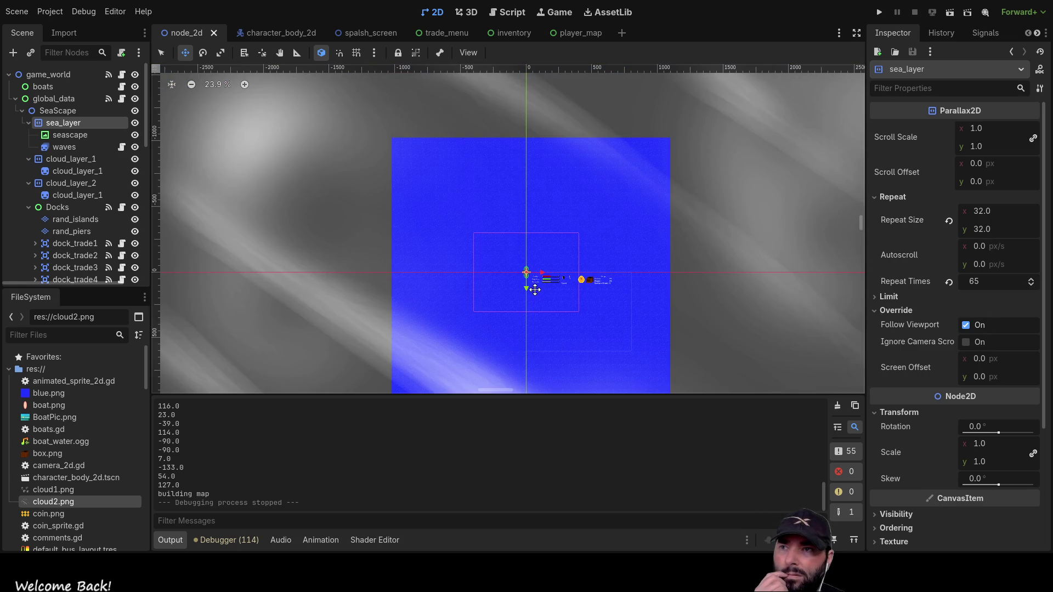
{"action": "left_click_drag", "start_coordinate": [616, 196], "coordinate": [611, 122]}
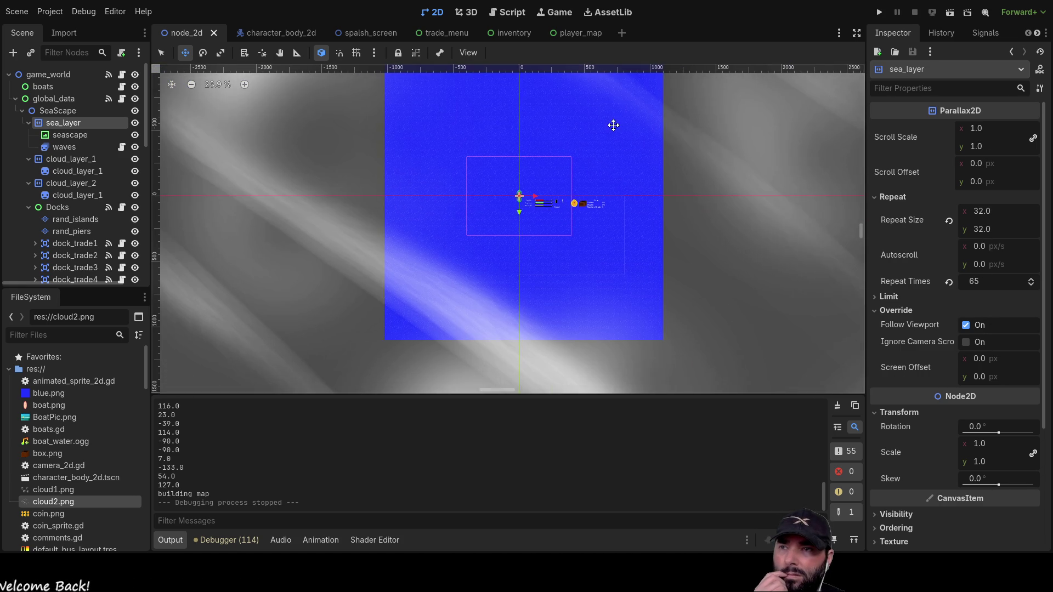
{"action": "left_click", "coordinate": [62, 135]}
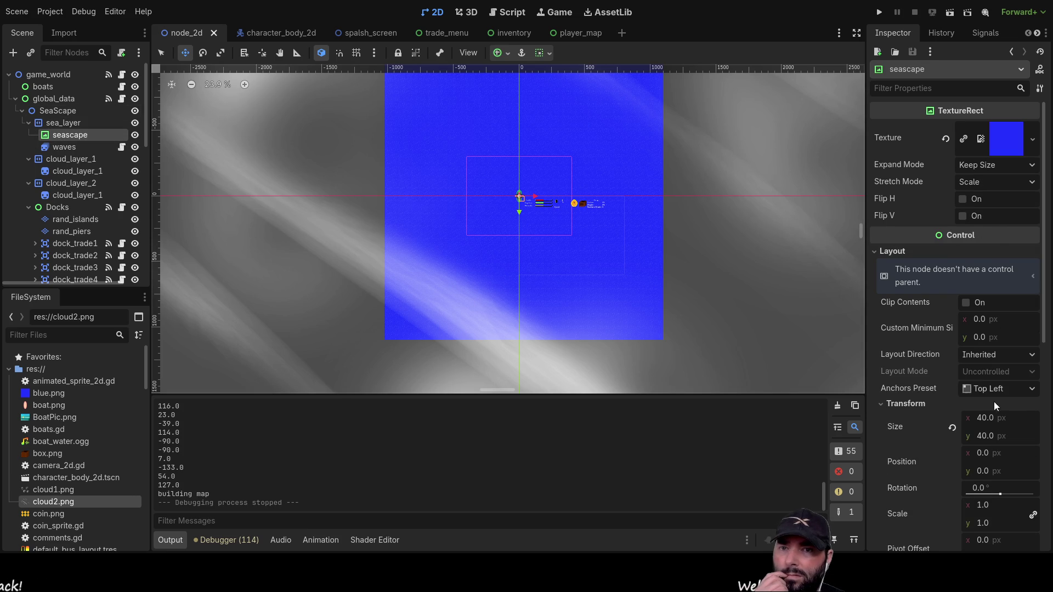
{"action": "scroll", "coordinate": [996, 484], "scroll_direction": "down", "scroll_amount": 3}
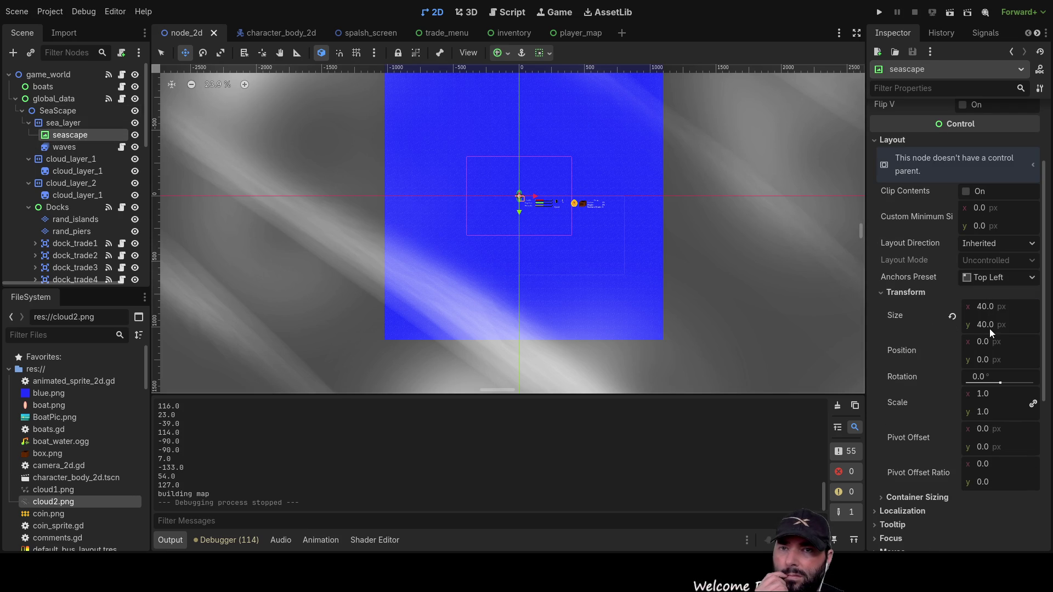
{"action": "left_click", "coordinate": [62, 147]}
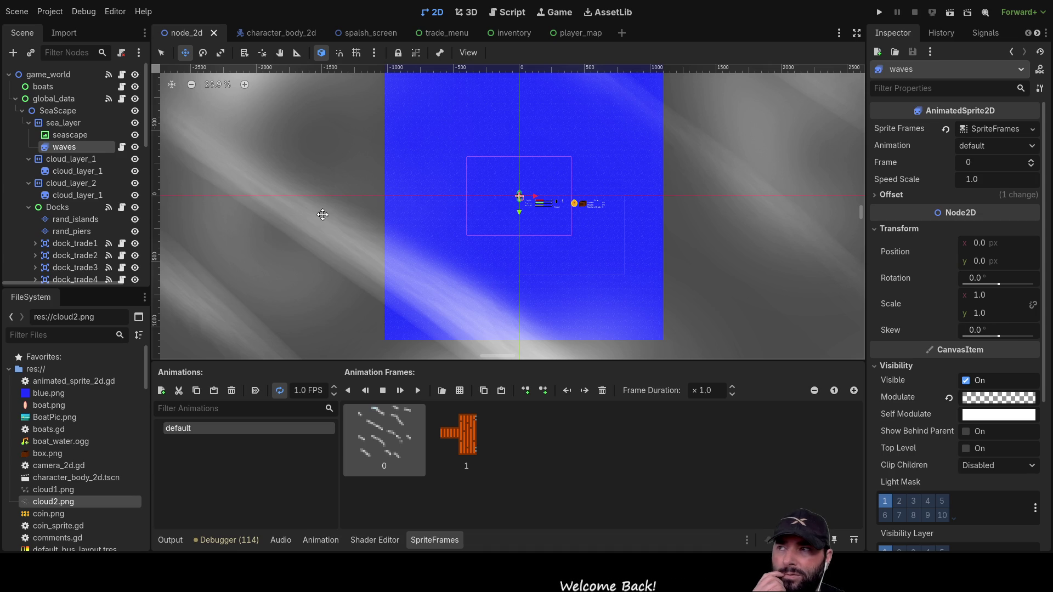
- Collapse sea_layer, cloud_layer_1, cloud_layer_2 and Docks, then select CharacterBody
{"action": "left_click", "coordinate": [28, 122]}
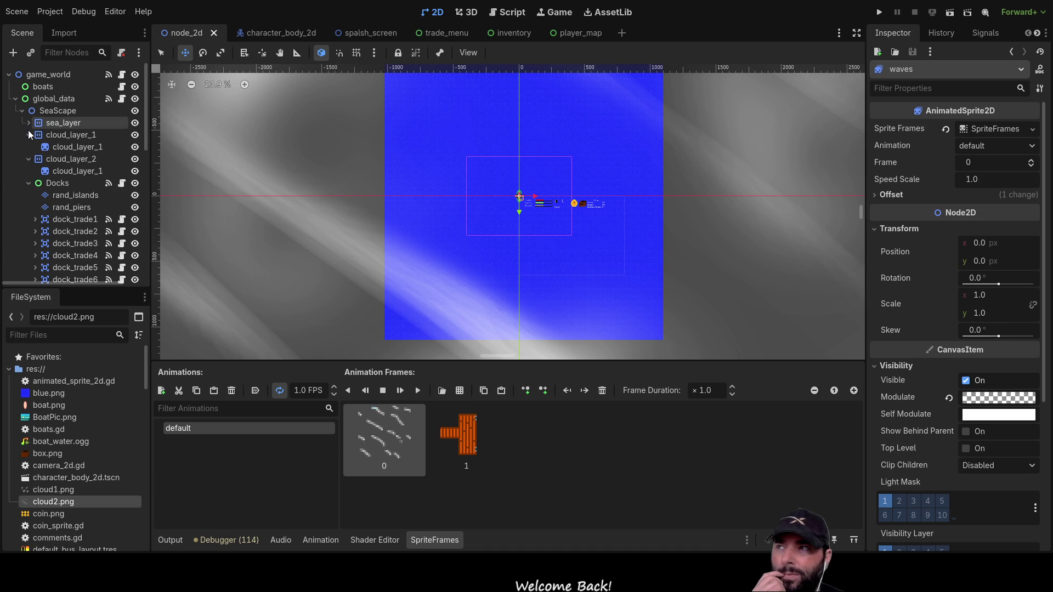
{"action": "left_click", "coordinate": [29, 134]}
{"action": "left_click", "coordinate": [29, 147]}
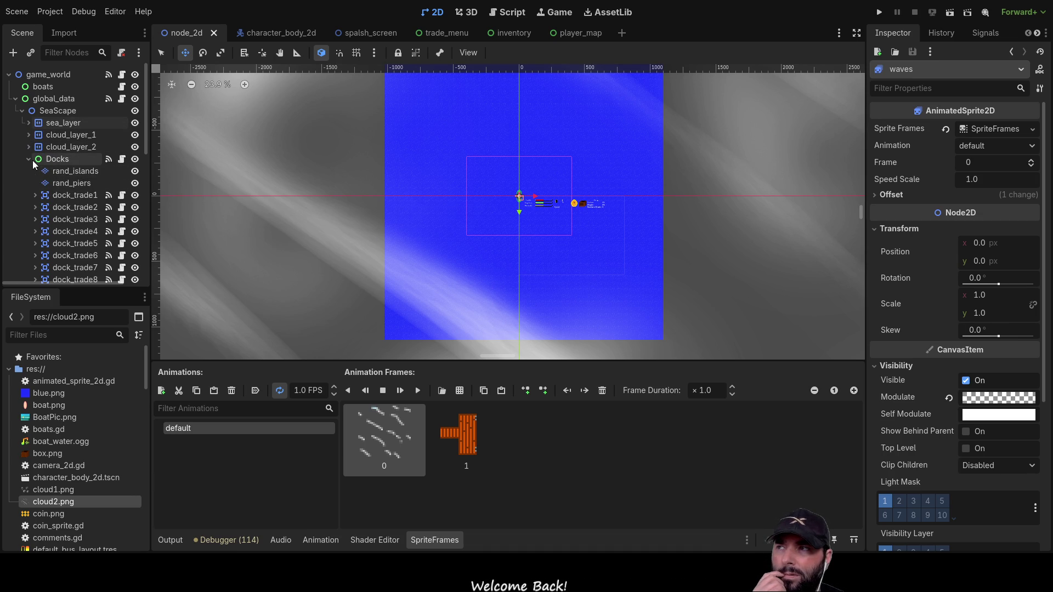
{"action": "left_click", "coordinate": [29, 159]}
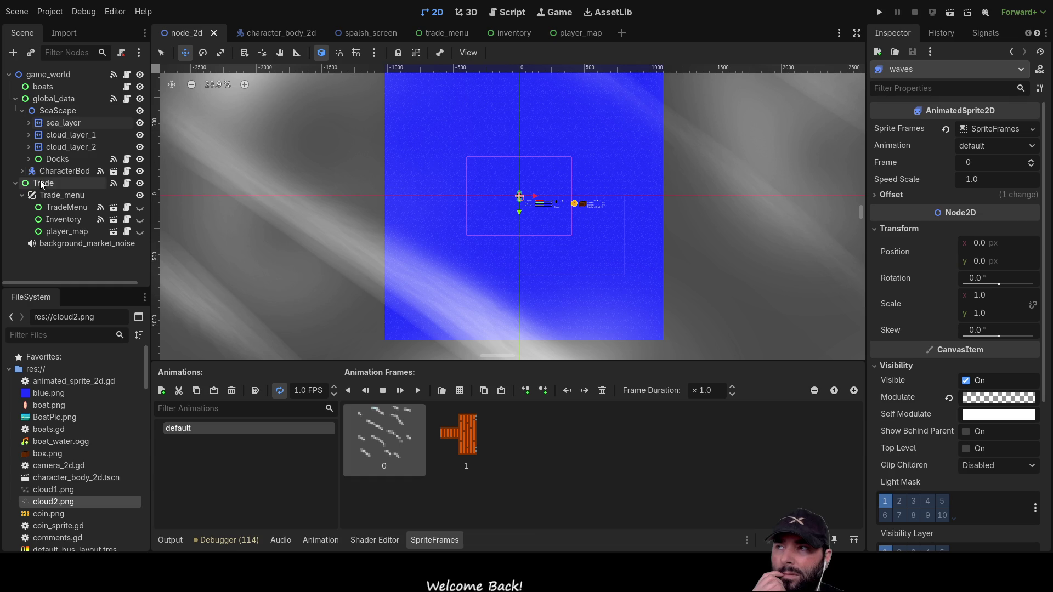
{"action": "left_click", "coordinate": [62, 171]}
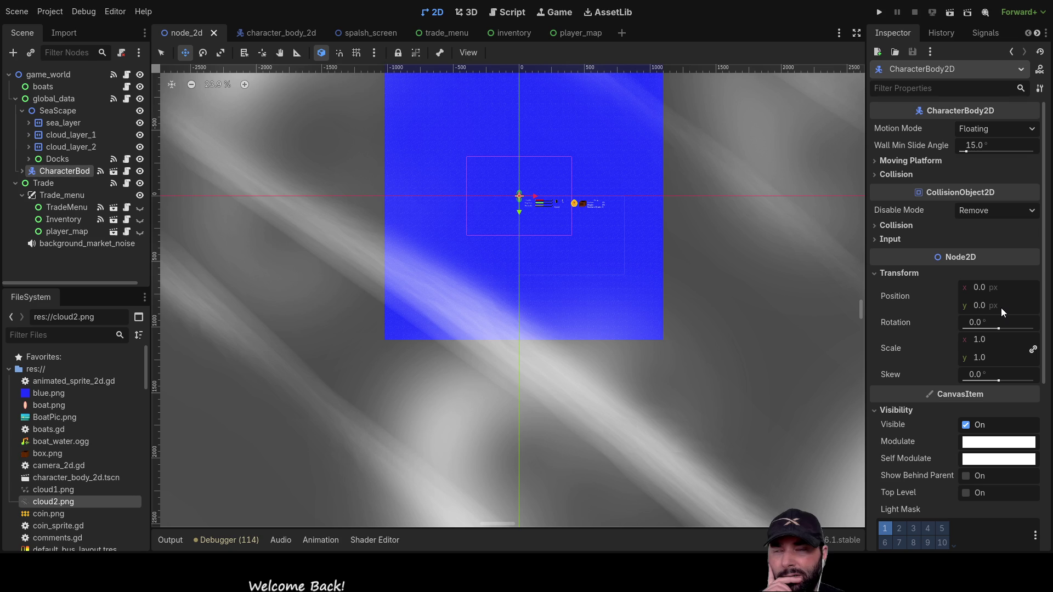
- Run the project so the Game view shows "Game starting..."
{"action": "scroll", "coordinate": [513, 183], "scroll_direction": "up", "scroll_amount": 6}
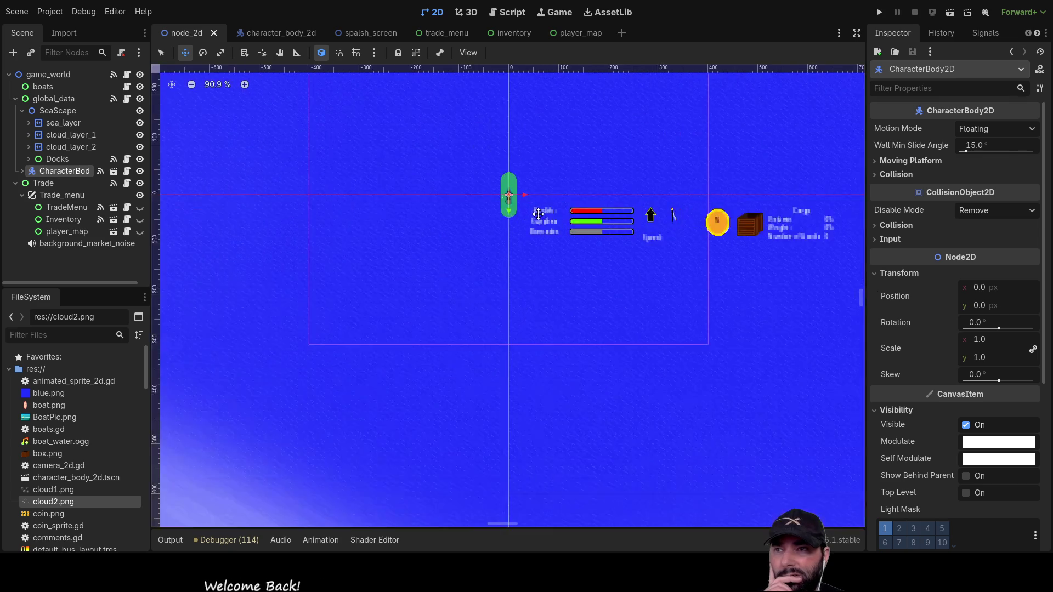
{"action": "scroll", "coordinate": [548, 295], "scroll_direction": "down", "scroll_amount": 8}
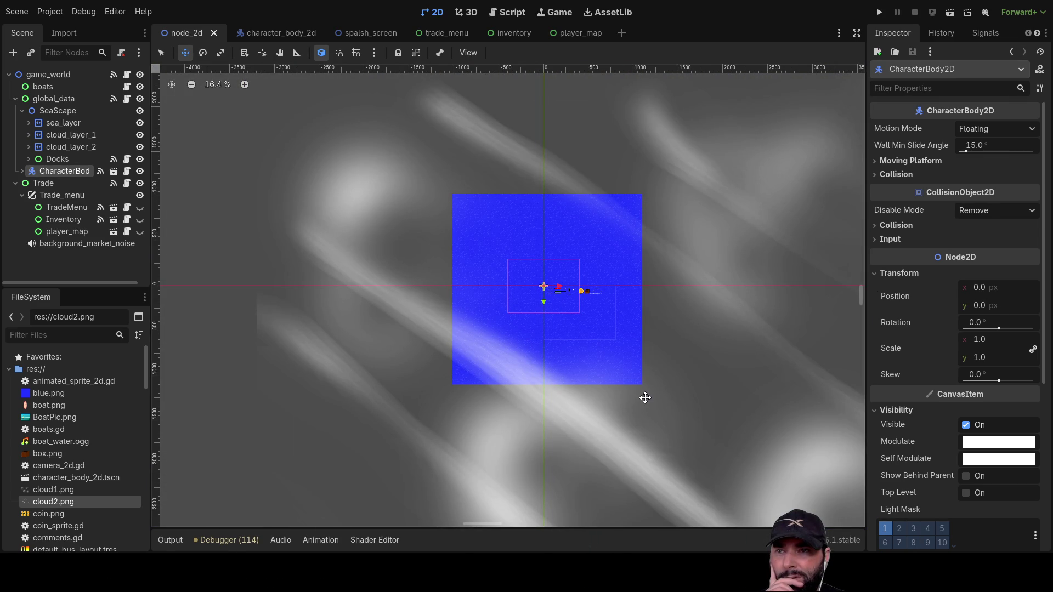
{"action": "scroll", "coordinate": [640, 310], "scroll_direction": "up", "scroll_amount": 7}
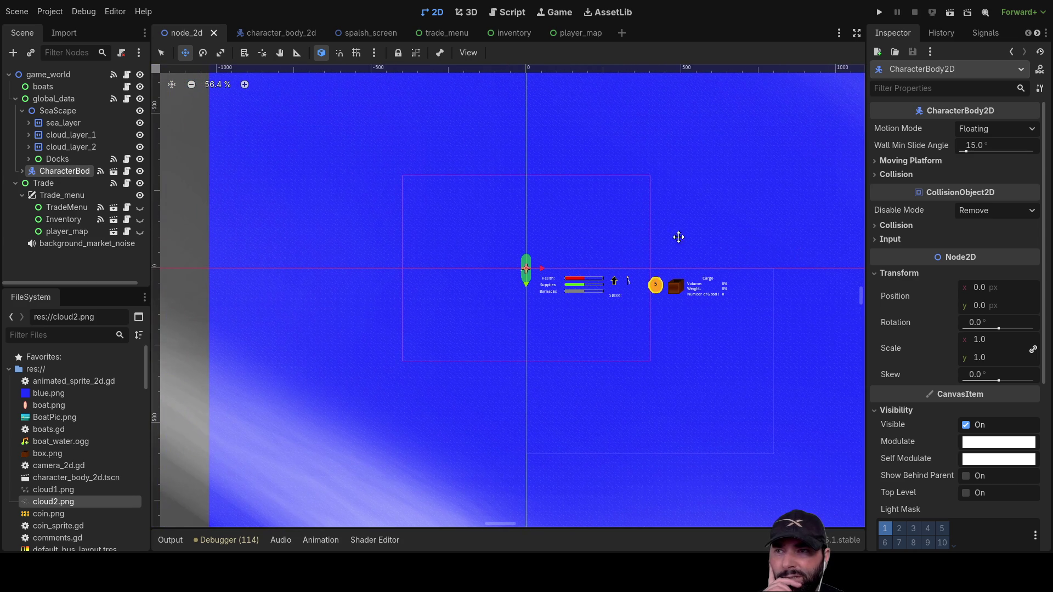
{"action": "left_click", "coordinate": [881, 12]}
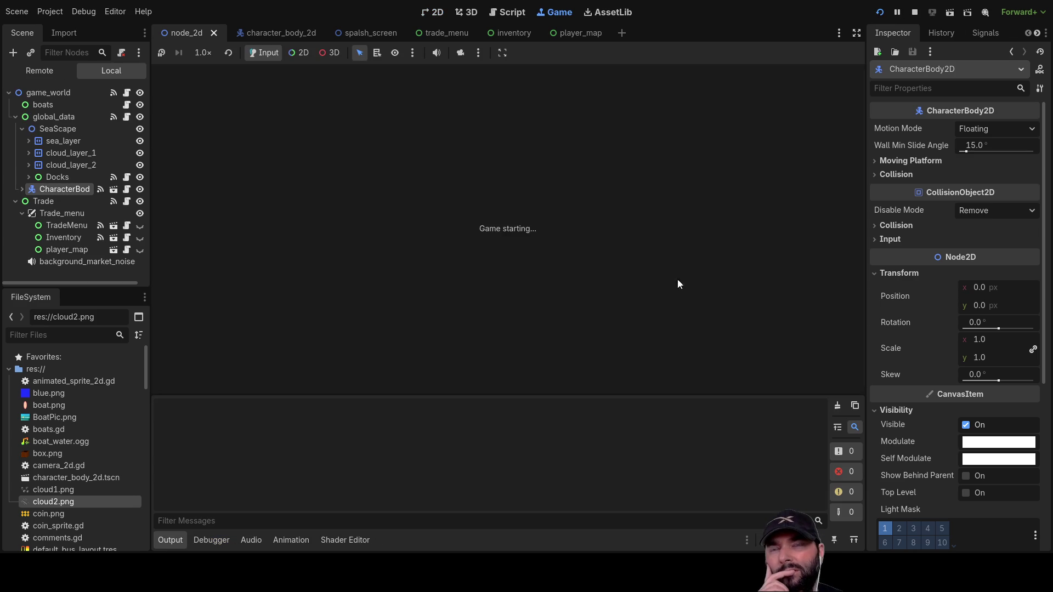
- Press Play, zoom around the boat on the blue sea, and hide cloud_layer_1
{"action": "left_click", "coordinate": [503, 88]}
{"action": "scroll", "coordinate": [604, 258], "scroll_direction": "down", "scroll_amount": 5}
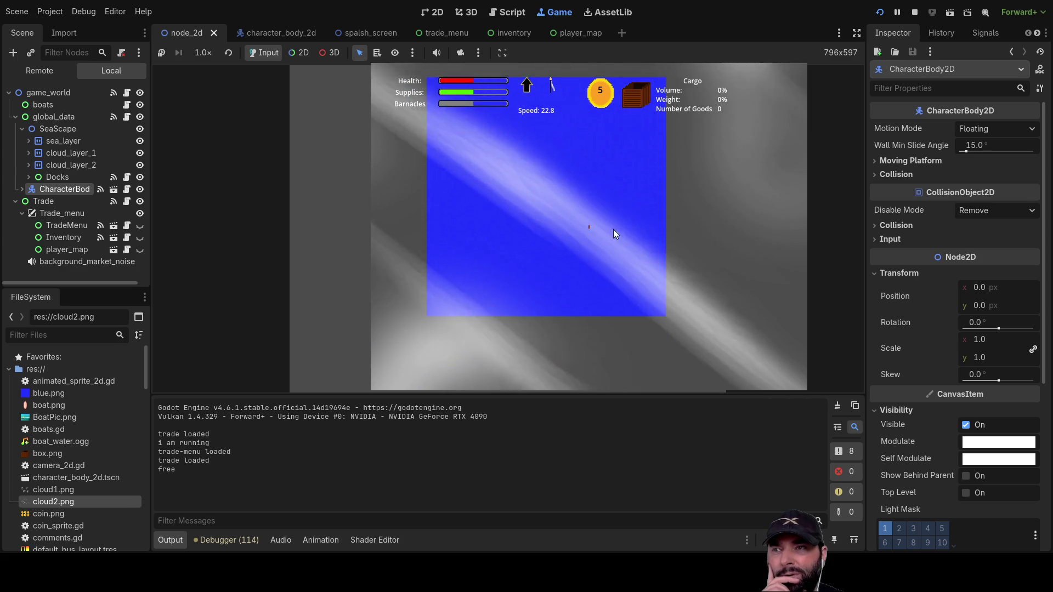
{"action": "scroll", "coordinate": [620, 227], "scroll_direction": "down", "scroll_amount": 2}
{"action": "scroll", "coordinate": [636, 242], "scroll_direction": "up", "scroll_amount": 5}
{"action": "scroll", "coordinate": [627, 253], "scroll_direction": "down", "scroll_amount": 4}
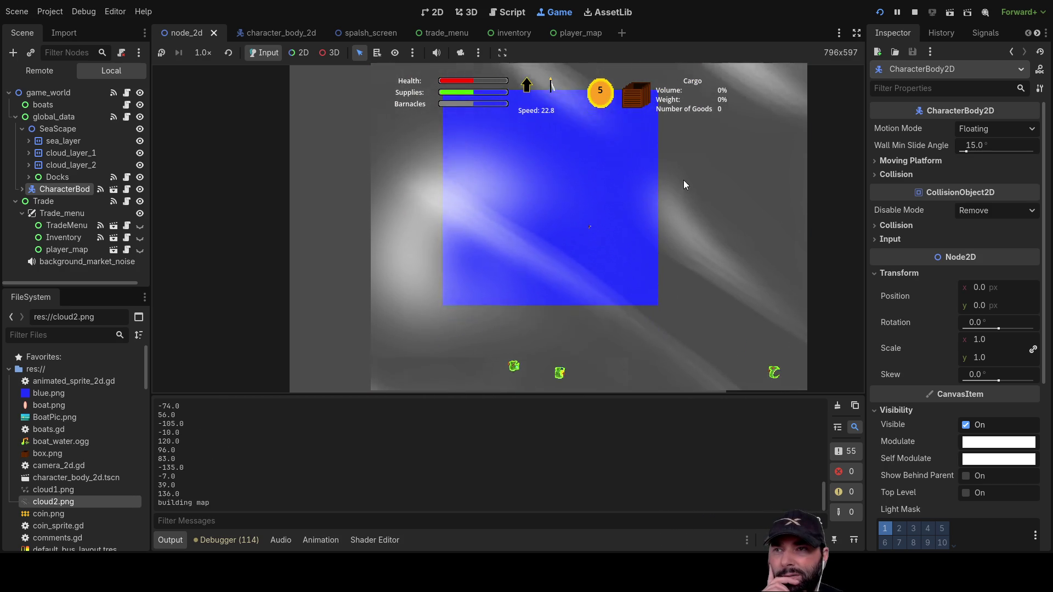
{"action": "scroll", "coordinate": [682, 219], "scroll_direction": "down", "scroll_amount": 2}
{"action": "scroll", "coordinate": [588, 234], "scroll_direction": "up", "scroll_amount": 4}
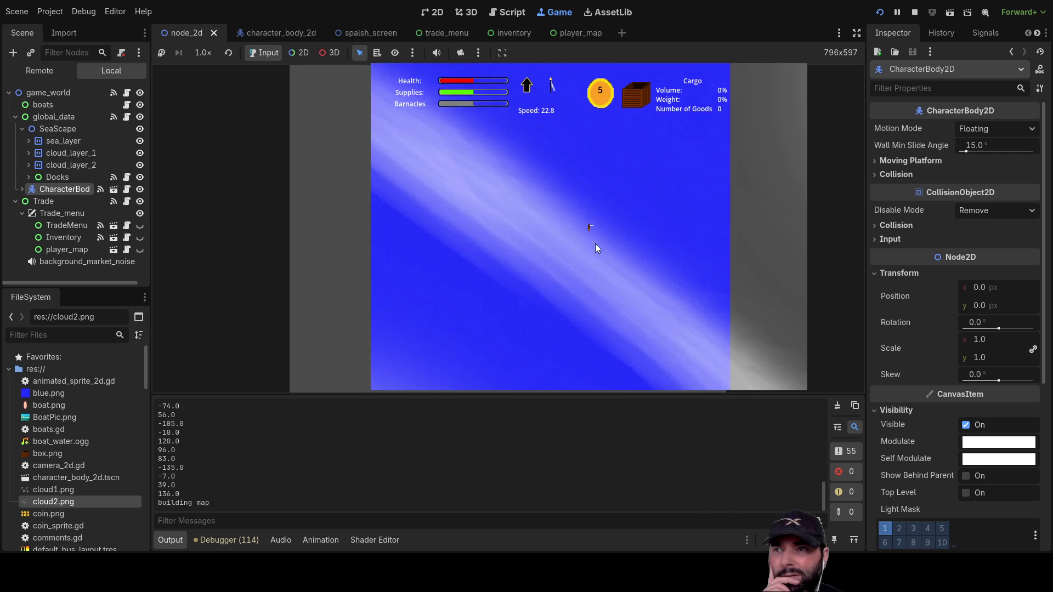
{"action": "scroll", "coordinate": [593, 239], "scroll_direction": "down", "scroll_amount": 1}
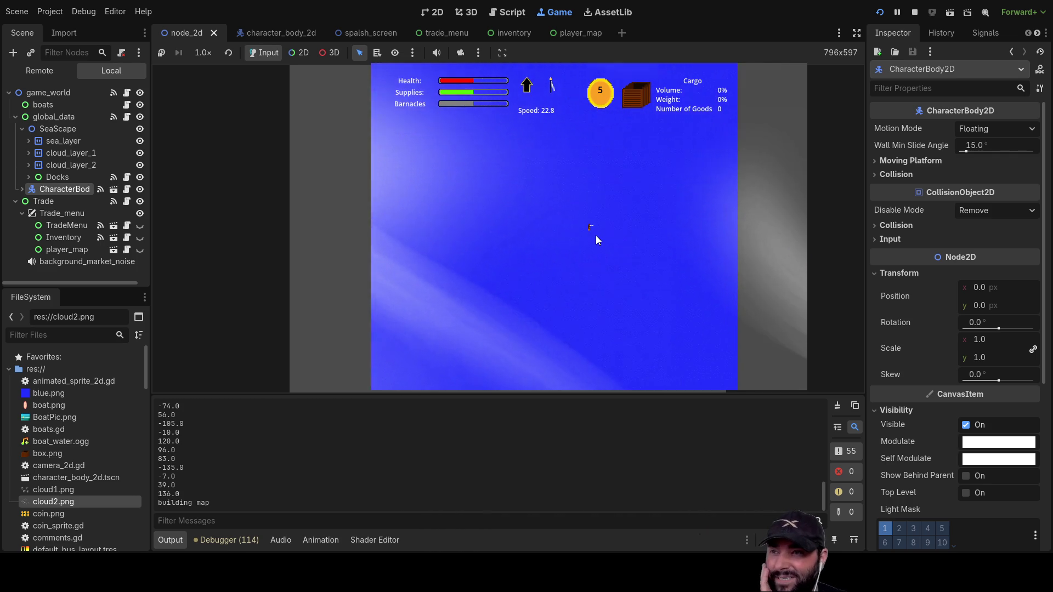
{"action": "scroll", "coordinate": [624, 255], "scroll_direction": "down", "scroll_amount": 3}
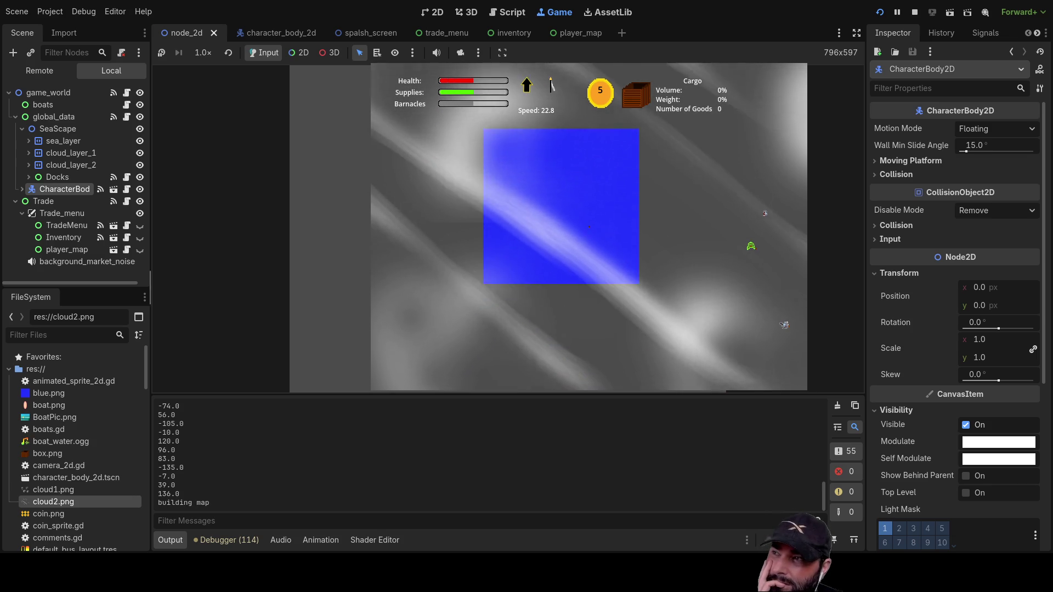
{"action": "left_click", "coordinate": [140, 153]}
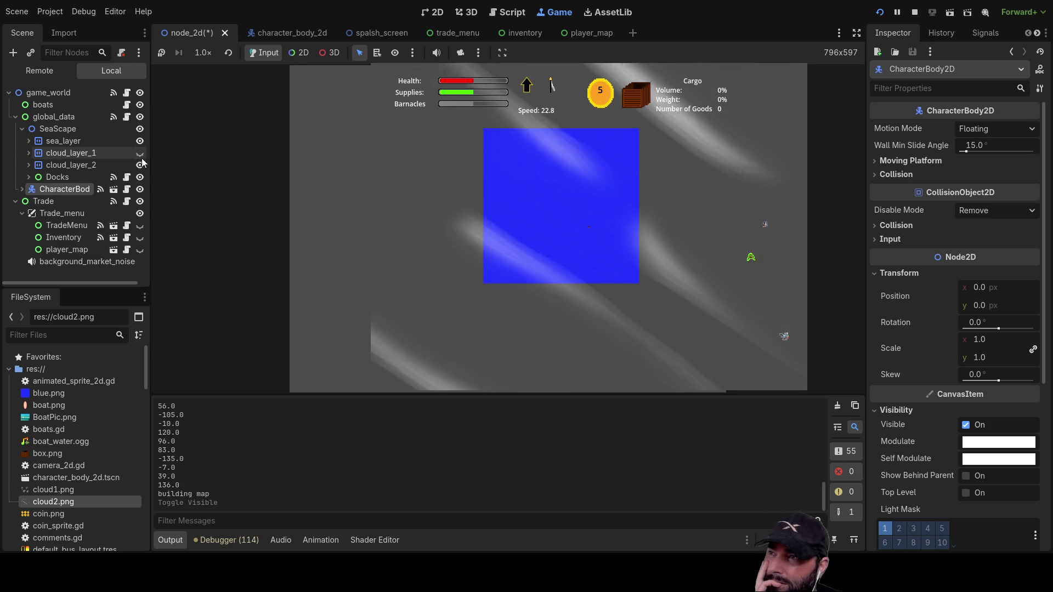
- Hide cloud_layer_2 for a cloud-free sea, then stop the game with F8
{"action": "left_click", "coordinate": [140, 165]}
{"action": "scroll", "coordinate": [606, 240], "scroll_direction": "up", "scroll_amount": 3}
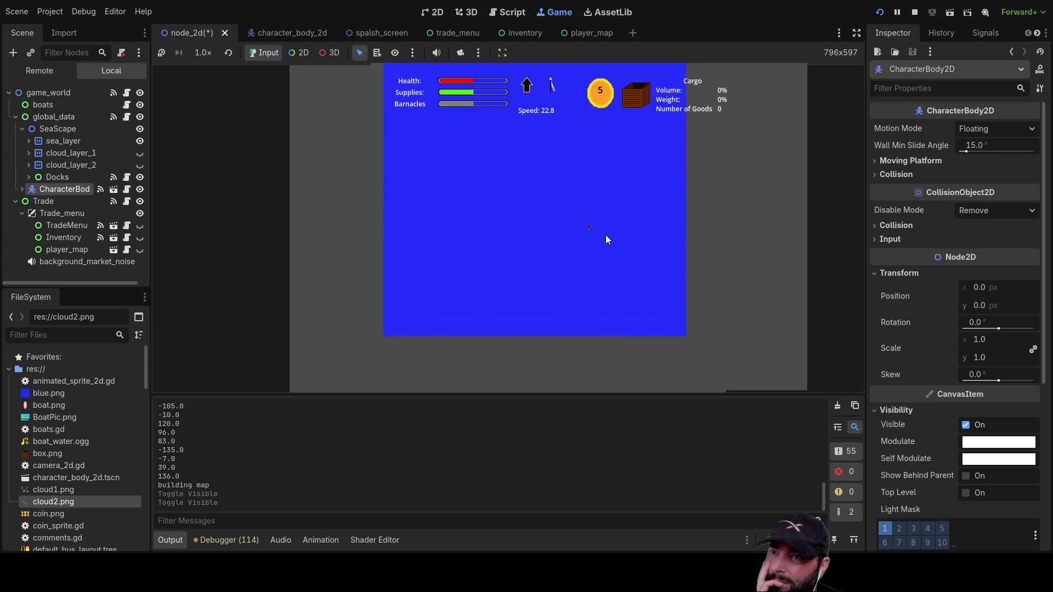
{"action": "scroll", "coordinate": [606, 240], "scroll_direction": "down", "scroll_amount": 2}
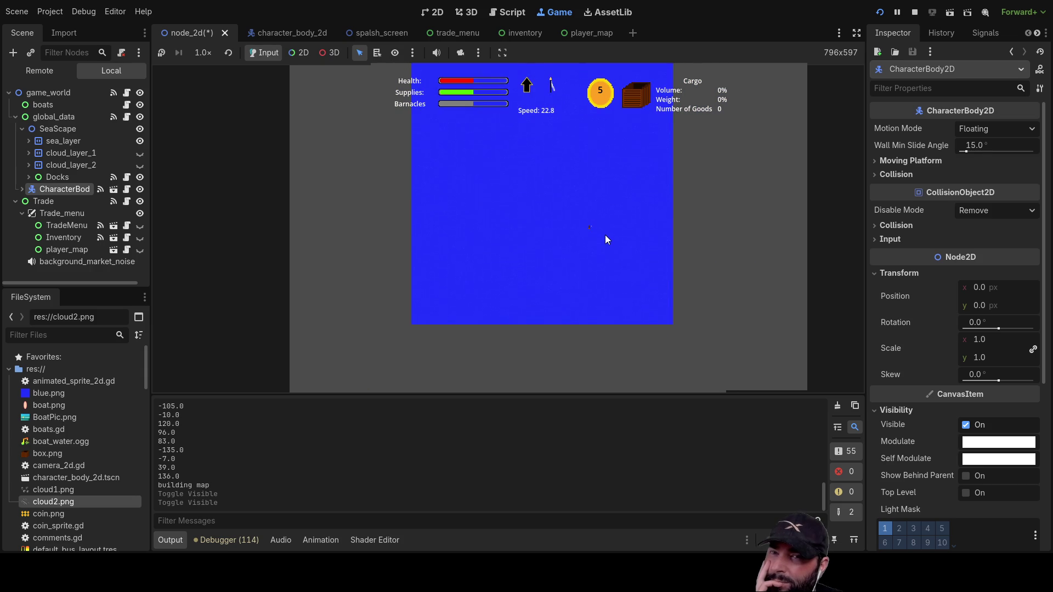
{"action": "scroll", "coordinate": [605, 236], "scroll_direction": "up", "scroll_amount": 2}
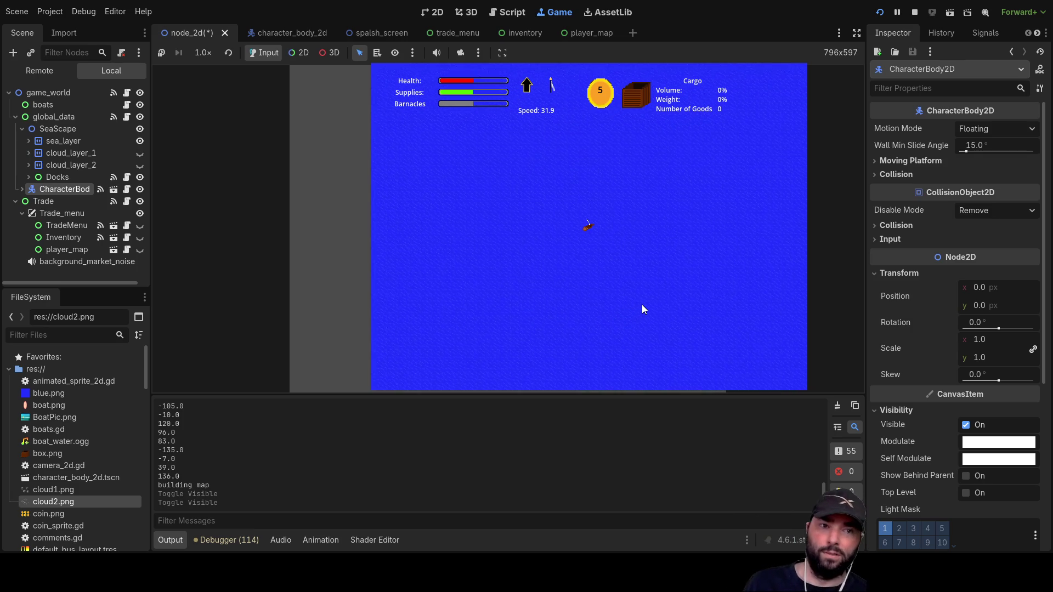
{"action": "key", "text": "F8"}
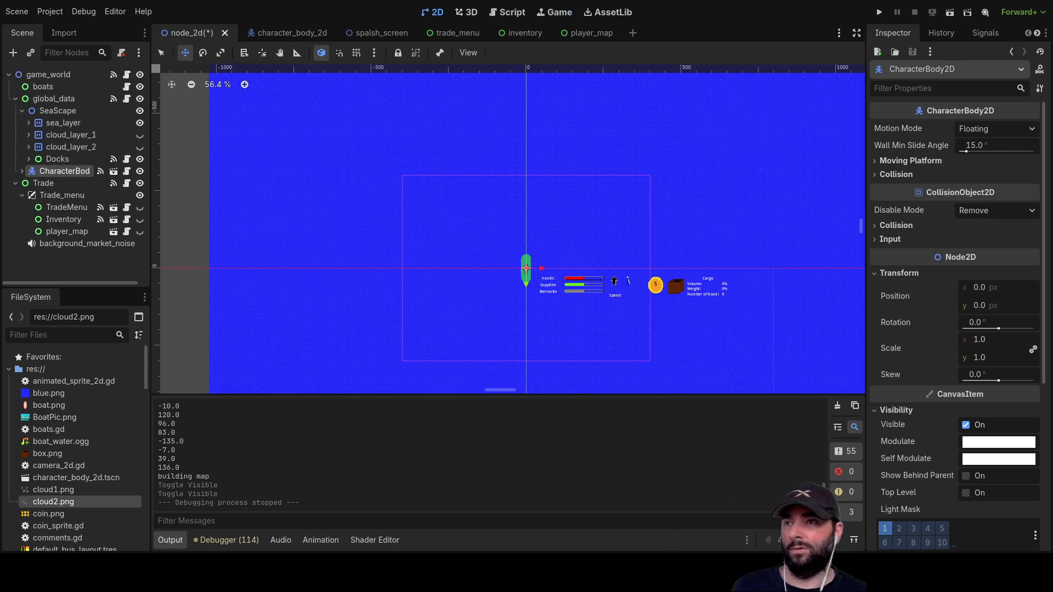
- Review global_data, SeaScape, sea_layer, seascape and waves, expanding sea_layer in the Scene tree
{"action": "scroll", "coordinate": [710, 193], "scroll_direction": "down", "scroll_amount": 3}
{"action": "scroll", "coordinate": [686, 175], "scroll_direction": "right", "scroll_amount": 3}
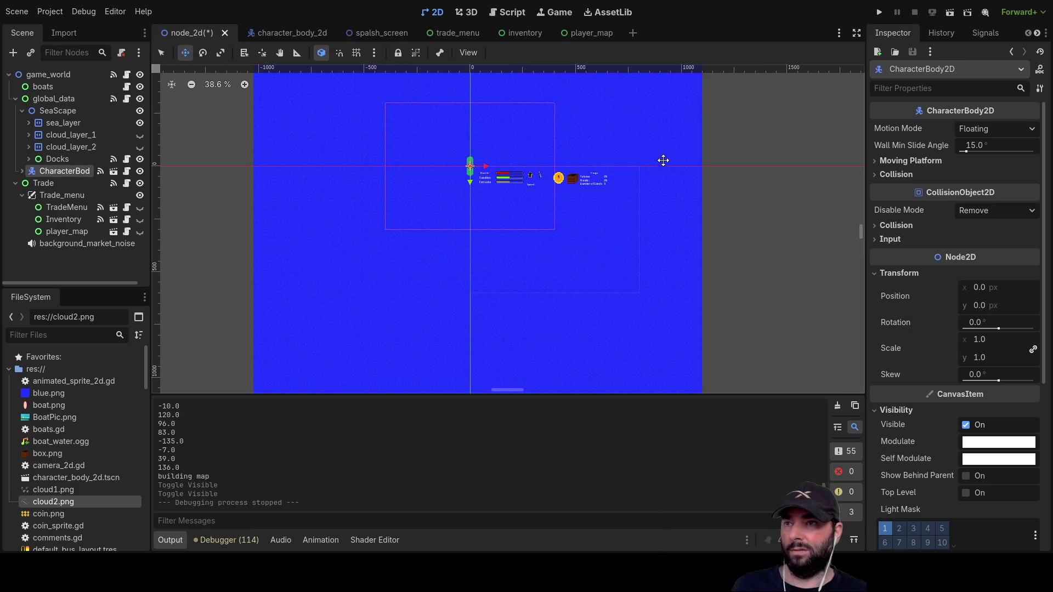
{"action": "left_click", "coordinate": [50, 101]}
{"action": "scroll", "coordinate": [425, 150], "scroll_direction": "up", "scroll_amount": 1}
{"action": "scroll", "coordinate": [425, 150], "scroll_direction": "up", "scroll_amount": 2}
{"action": "scroll", "coordinate": [548, 250], "scroll_direction": "down", "scroll_amount": 2}
{"action": "scroll", "coordinate": [631, 305], "scroll_direction": "up", "scroll_amount": 1}
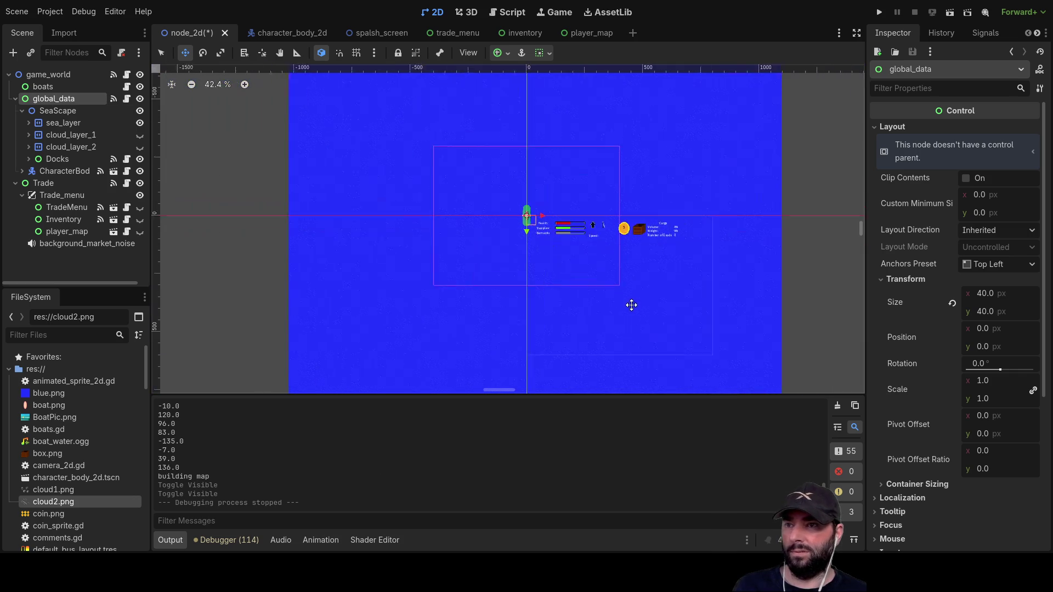
{"action": "left_click", "coordinate": [49, 111]}
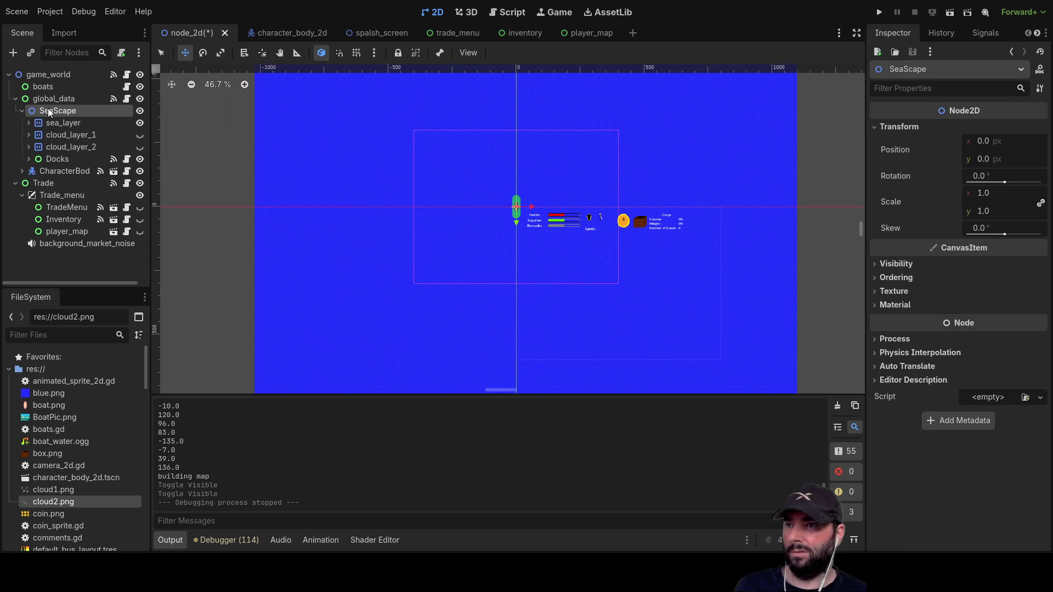
{"action": "left_click", "coordinate": [51, 124]}
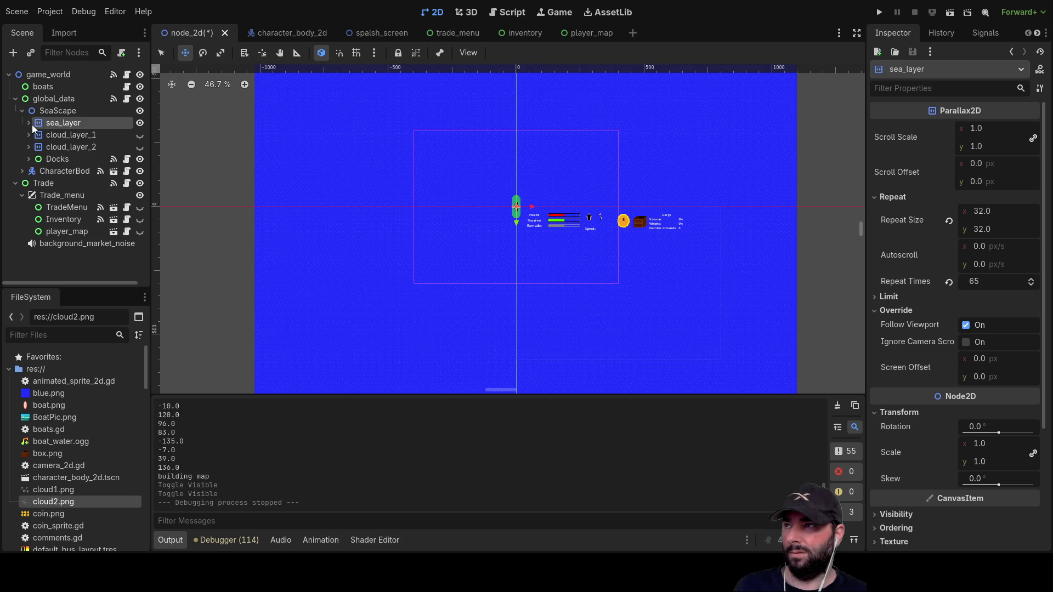
{"action": "left_click", "coordinate": [34, 125]}
{"action": "left_click", "coordinate": [80, 133]}
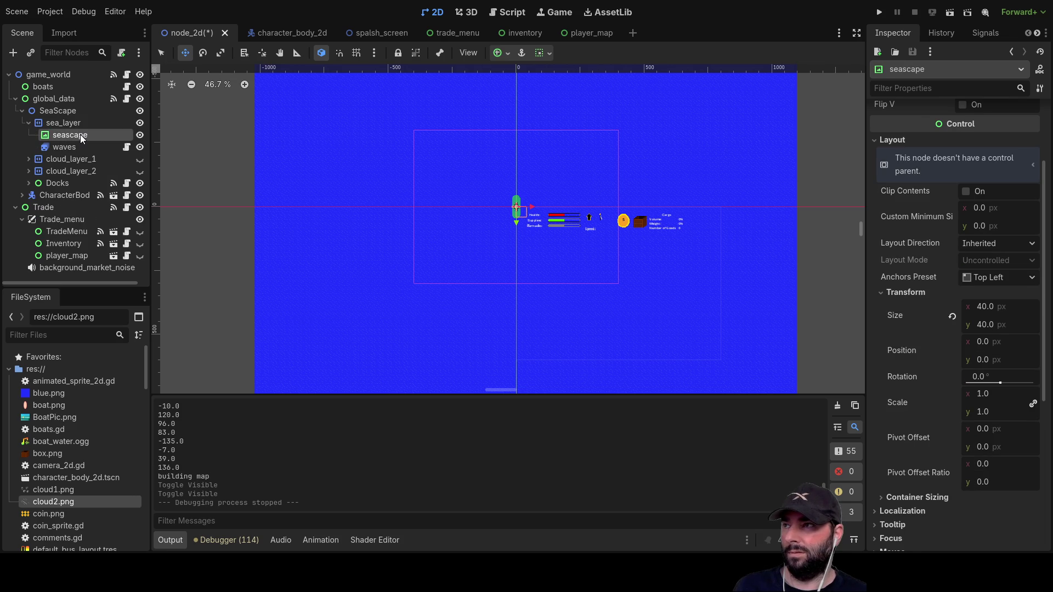
{"action": "left_click", "coordinate": [75, 144]}
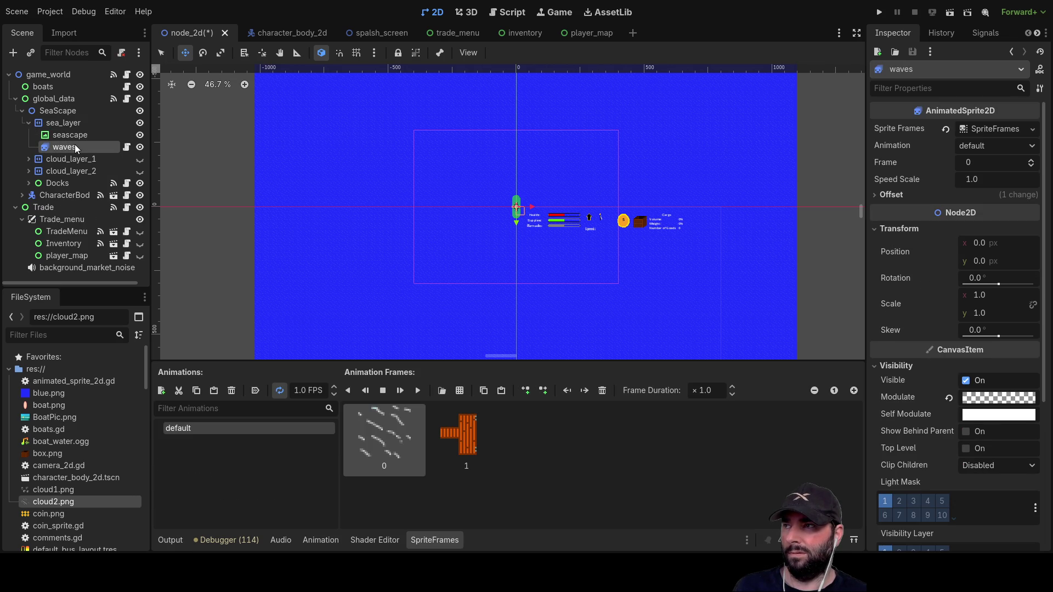
- Reselect SeaScape and shift the canvas so the boat and HUD sit further right
{"action": "left_click", "coordinate": [55, 123]}
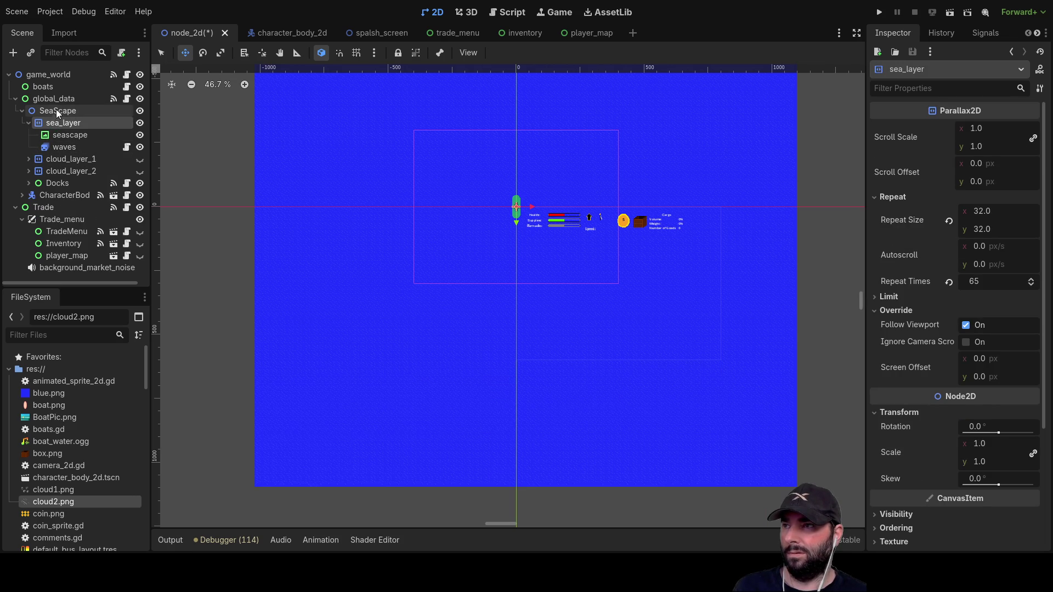
{"action": "left_click", "coordinate": [56, 112]}
{"action": "scroll", "coordinate": [612, 271], "scroll_direction": "up", "scroll_amount": 2}
{"action": "scroll", "coordinate": [635, 287], "scroll_direction": "up", "scroll_amount": 3}
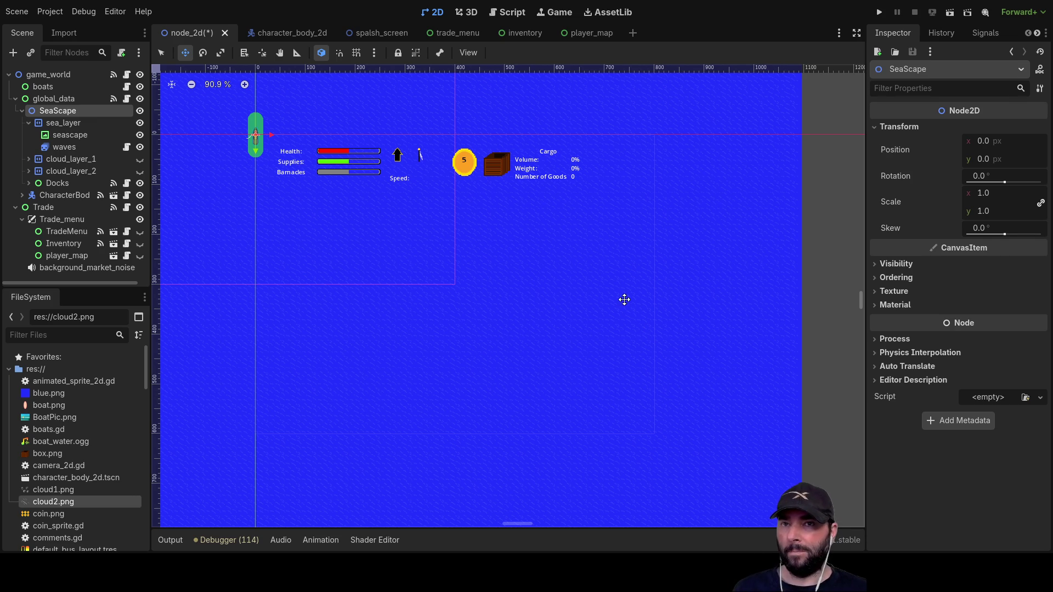
{"action": "mouse_move", "coordinate": [551, 284]}
{"action": "left_mouse_down"}
{"action": "mouse_move", "coordinate": [679, 300]}
{"action": "mouse_move", "coordinate": [702, 322]}
{"action": "left_mouse_up"}
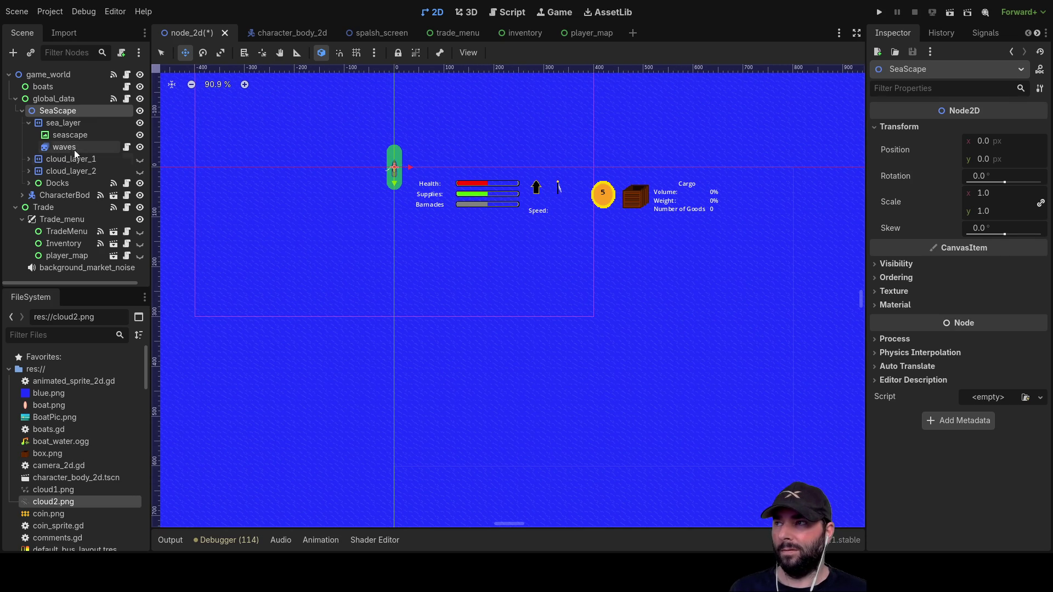
{"action": "left_click", "coordinate": [60, 100]}
{"action": "left_click", "coordinate": [51, 109]}
{"action": "scroll", "coordinate": [436, 247], "scroll_direction": "down", "scroll_amount": 4}
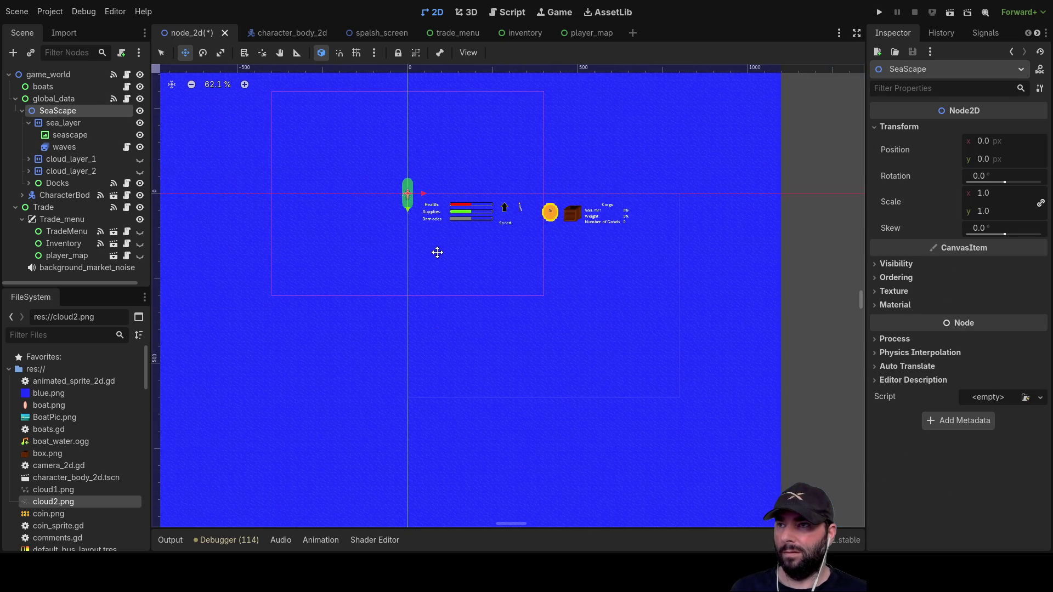
{"action": "scroll", "coordinate": [439, 256], "scroll_direction": "down", "scroll_amount": 5}
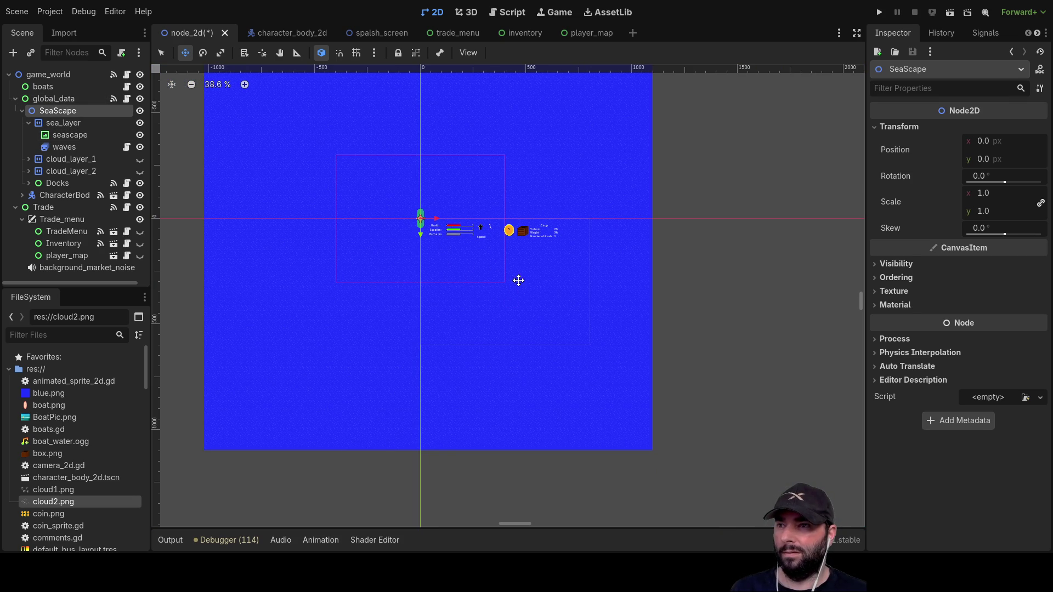
- Drag the SeaScape sea until its Inspector Position reads 0, 0
{"action": "mouse_move", "coordinate": [501, 292]}
{"action": "left_mouse_down"}
{"action": "mouse_move", "coordinate": [543, 334]}
{"action": "mouse_move", "coordinate": [585, 354]}
{"action": "left_mouse_up"}
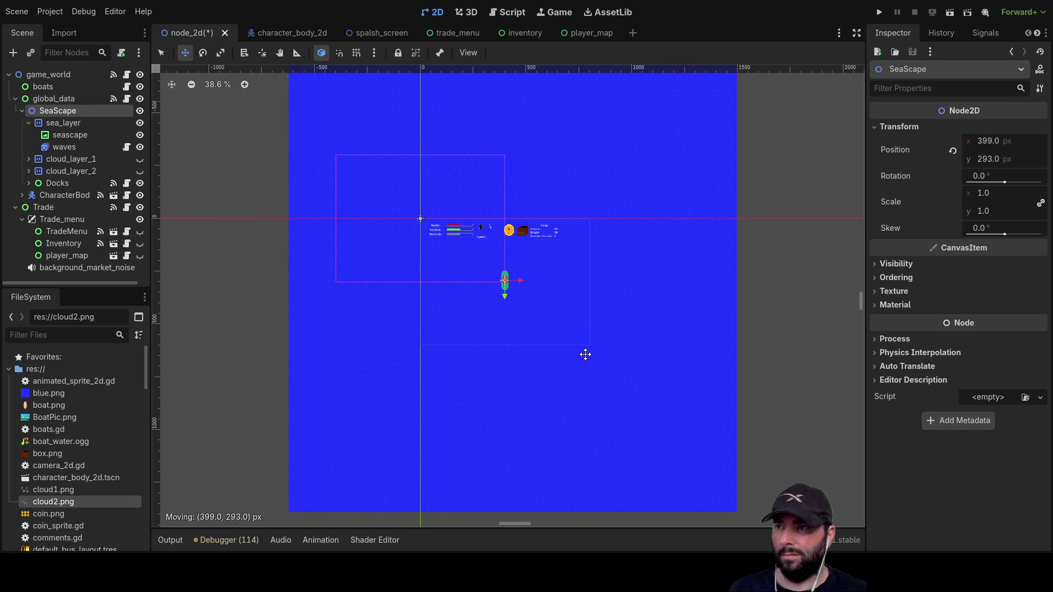
{"action": "scroll", "coordinate": [545, 366], "scroll_direction": "up", "scroll_amount": 5}
{"action": "scroll", "coordinate": [518, 320], "scroll_direction": "down", "scroll_amount": 3}
{"action": "mouse_move", "coordinate": [569, 319]}
{"action": "left_mouse_down"}
{"action": "mouse_move", "coordinate": [468, 272]}
{"action": "mouse_move", "coordinate": [461, 248]}
{"action": "mouse_move", "coordinate": [470, 248]}
{"action": "left_mouse_up"}
{"action": "scroll", "coordinate": [350, 204], "scroll_direction": "up", "scroll_amount": 6}
{"action": "scroll", "coordinate": [328, 283], "scroll_direction": "up", "scroll_amount": 2}
{"action": "left_click_drag", "start_coordinate": [560, 375], "coordinate": [548, 364]}
{"action": "scroll", "coordinate": [527, 358], "scroll_direction": "up", "scroll_amount": 3}
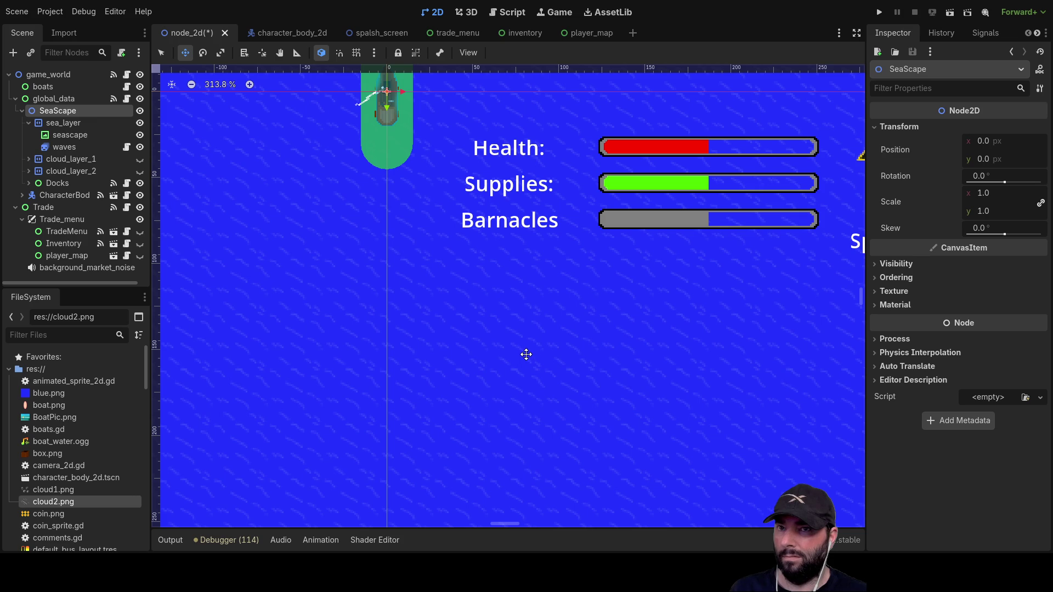
{"action": "scroll", "coordinate": [527, 351], "scroll_direction": "down", "scroll_amount": 10}
{"action": "mouse_move", "coordinate": [669, 431]}
{"action": "left_mouse_down"}
{"action": "mouse_move", "coordinate": [601, 301]}
{"action": "mouse_move", "coordinate": [538, 306]}
{"action": "left_mouse_up"}
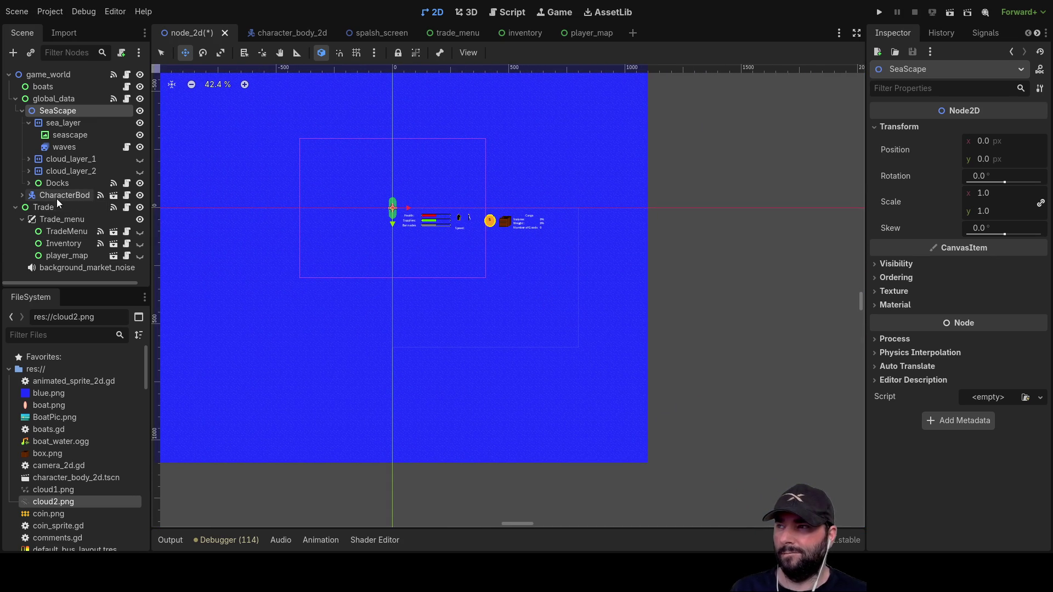
- Expand CharacterBody to reveal the boat's HUD and Camera2D nodes
{"action": "left_click", "coordinate": [23, 196]}
{"action": "scroll", "coordinate": [71, 222], "scroll_direction": "down", "scroll_amount": 5}
{"action": "scroll", "coordinate": [79, 233], "scroll_direction": "down", "scroll_amount": 5}
{"action": "scroll", "coordinate": [79, 230], "scroll_direction": "down", "scroll_amount": 5}
- Drag the Camera2D frame away from the boat to try other placements
{"action": "left_click", "coordinate": [59, 182]}
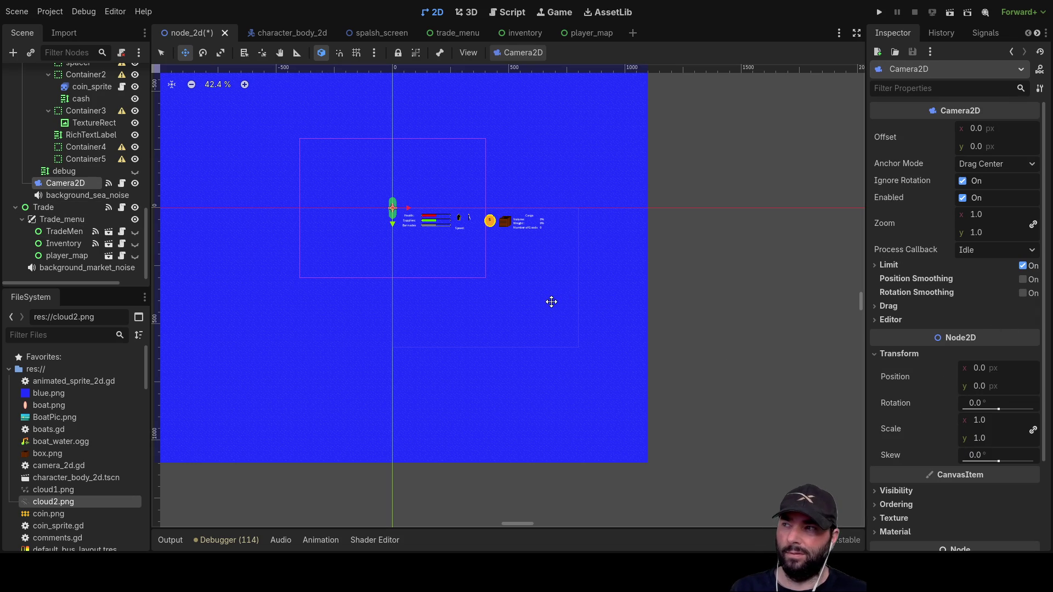
{"action": "mouse_move", "coordinate": [556, 308]}
{"action": "left_mouse_down"}
{"action": "mouse_move", "coordinate": [545, 294]}
{"action": "mouse_move", "coordinate": [538, 304]}
{"action": "mouse_move", "coordinate": [559, 310]}
{"action": "mouse_move", "coordinate": [551, 306]}
{"action": "mouse_move", "coordinate": [583, 369]}
{"action": "mouse_move", "coordinate": [649, 384]}
{"action": "mouse_move", "coordinate": [504, 289]}
{"action": "mouse_move", "coordinate": [584, 298]}
{"action": "mouse_move", "coordinate": [545, 299]}
{"action": "mouse_move", "coordinate": [556, 299]}
{"action": "mouse_move", "coordinate": [538, 327]}
{"action": "mouse_move", "coordinate": [675, 320]}
{"action": "mouse_move", "coordinate": [520, 305]}
{"action": "left_mouse_up"}
{"action": "scroll", "coordinate": [70, 184], "scroll_direction": "up", "scroll_amount": 5}
{"action": "scroll", "coordinate": [79, 186], "scroll_direction": "up", "scroll_amount": 10}
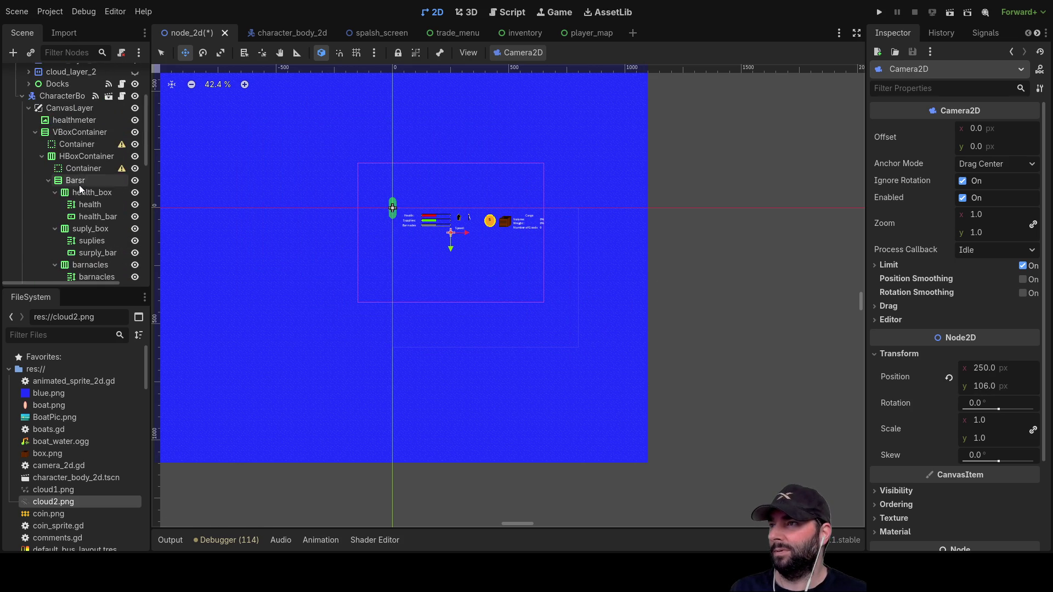
{"action": "scroll", "coordinate": [79, 185], "scroll_direction": "down", "scroll_amount": 10}
{"action": "scroll", "coordinate": [76, 180], "scroll_direction": "down", "scroll_amount": 5}
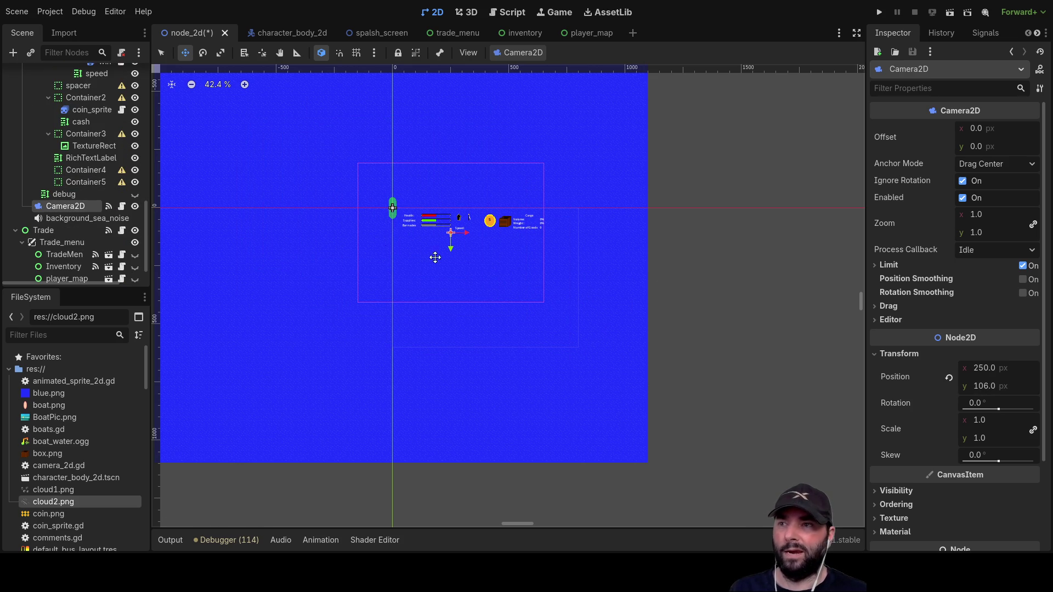
{"action": "mouse_move", "coordinate": [510, 277]}
{"action": "left_mouse_down"}
{"action": "mouse_move", "coordinate": [454, 296]}
{"action": "mouse_move", "coordinate": [522, 344]}
{"action": "mouse_move", "coordinate": [475, 291]}
{"action": "mouse_move", "coordinate": [556, 339]}
{"action": "mouse_move", "coordinate": [449, 249]}
{"action": "mouse_move", "coordinate": [472, 280]}
{"action": "mouse_move", "coordinate": [432, 235]}
{"action": "left_mouse_up"}
{"action": "scroll", "coordinate": [359, 200], "scroll_direction": "up", "scroll_amount": 8}
- Bring the Camera2D back over the boat, leaving its Position at 0, 0
{"action": "left_click_drag", "start_coordinate": [512, 209], "coordinate": [522, 150]}
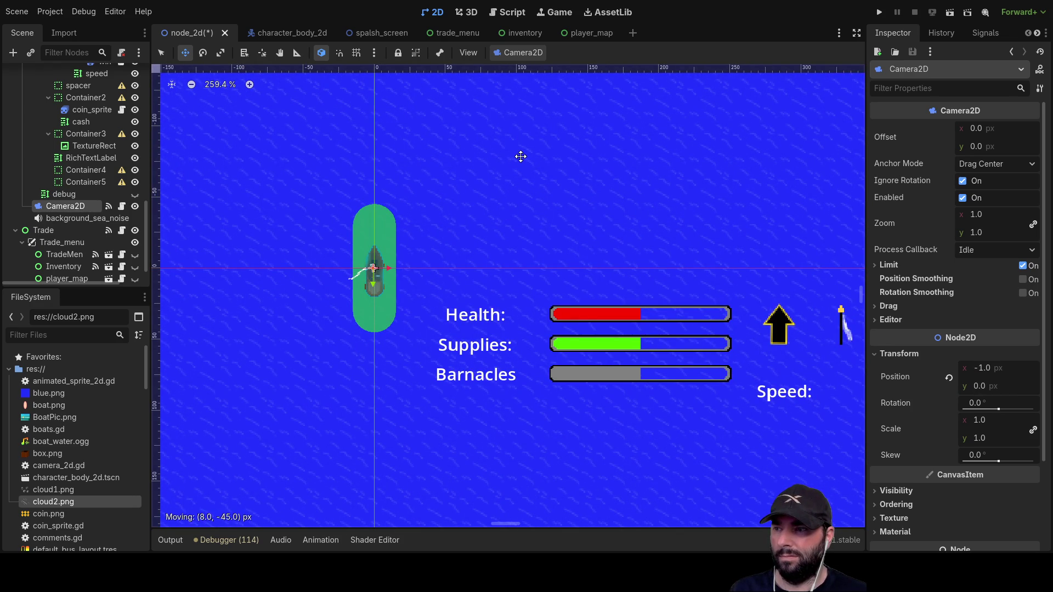
{"action": "left_click_drag", "start_coordinate": [515, 157], "coordinate": [514, 158]}
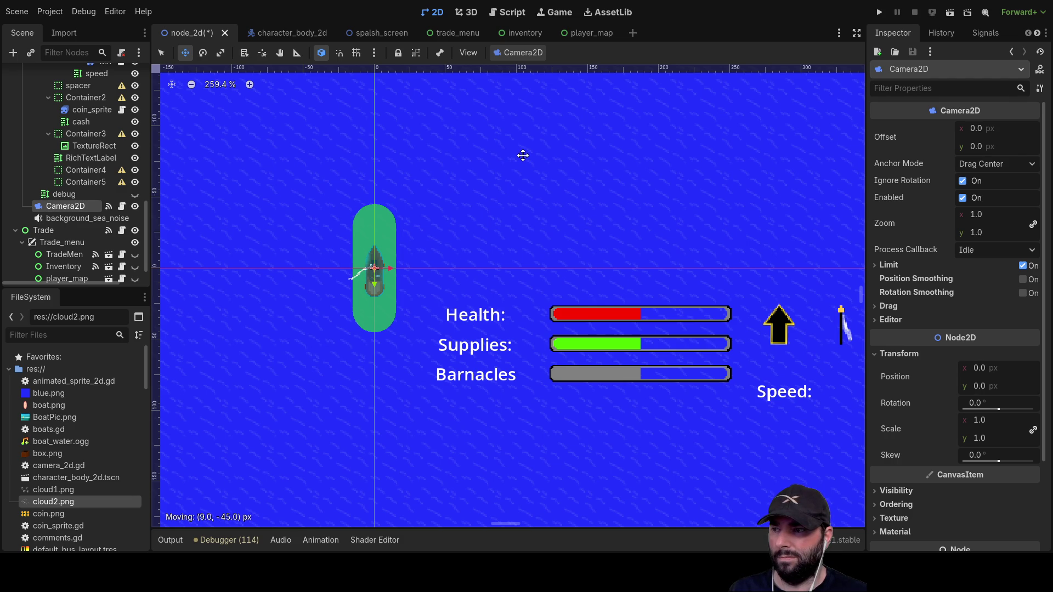
{"action": "mouse_move", "coordinate": [522, 156]}
{"action": "left_mouse_down"}
{"action": "mouse_move", "coordinate": [572, 177]}
{"action": "mouse_move", "coordinate": [522, 154]}
{"action": "left_mouse_up"}
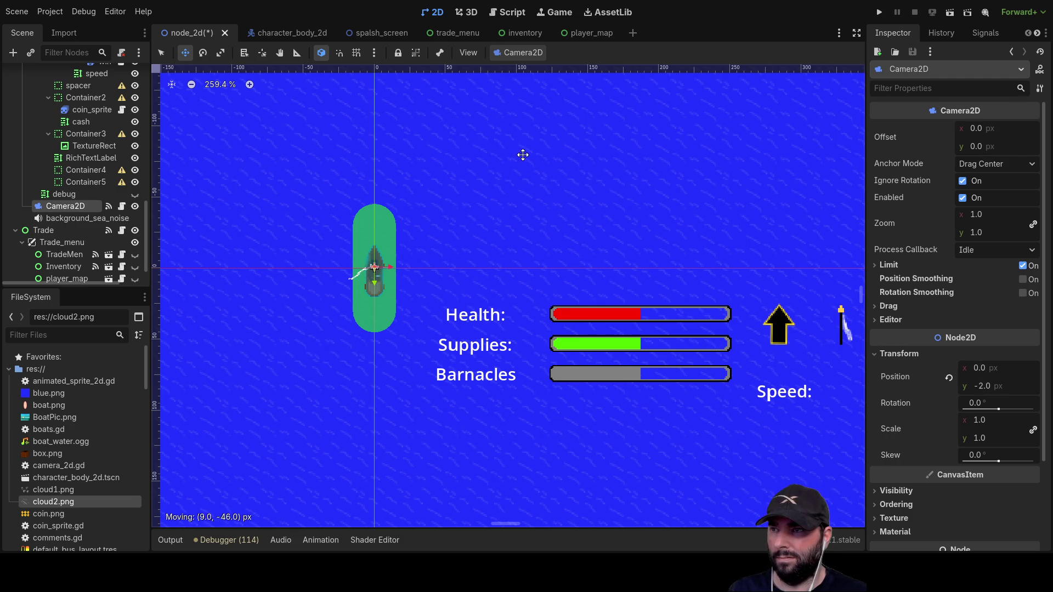
{"action": "scroll", "coordinate": [545, 216], "scroll_direction": "down", "scroll_amount": 8}
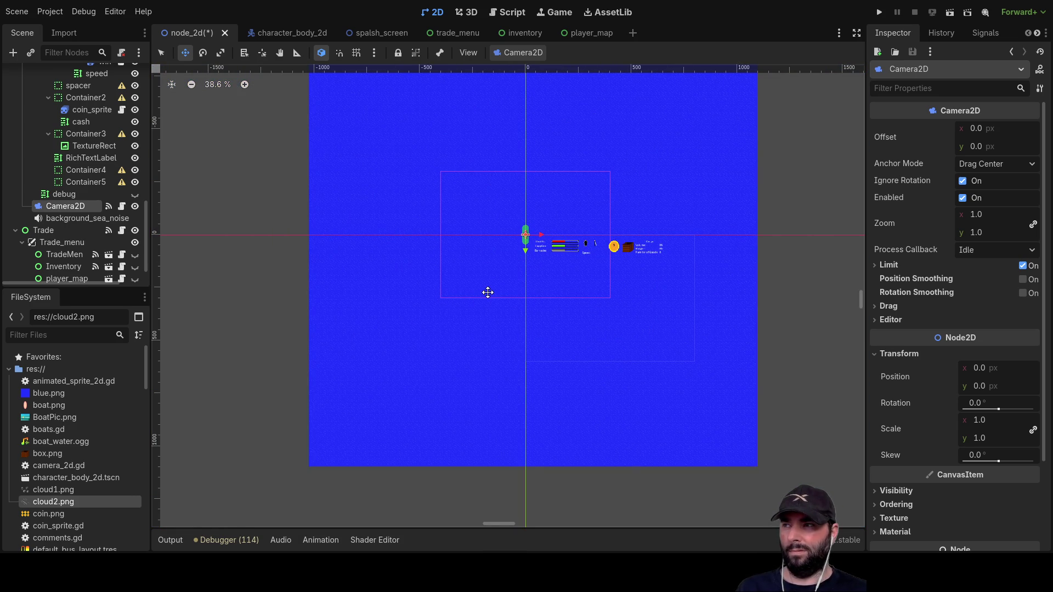
- Save and run the game to check the boat on blue sea under the HUD, then stop it
{"action": "right_click", "coordinate": [525, 235], "text": "alt"}
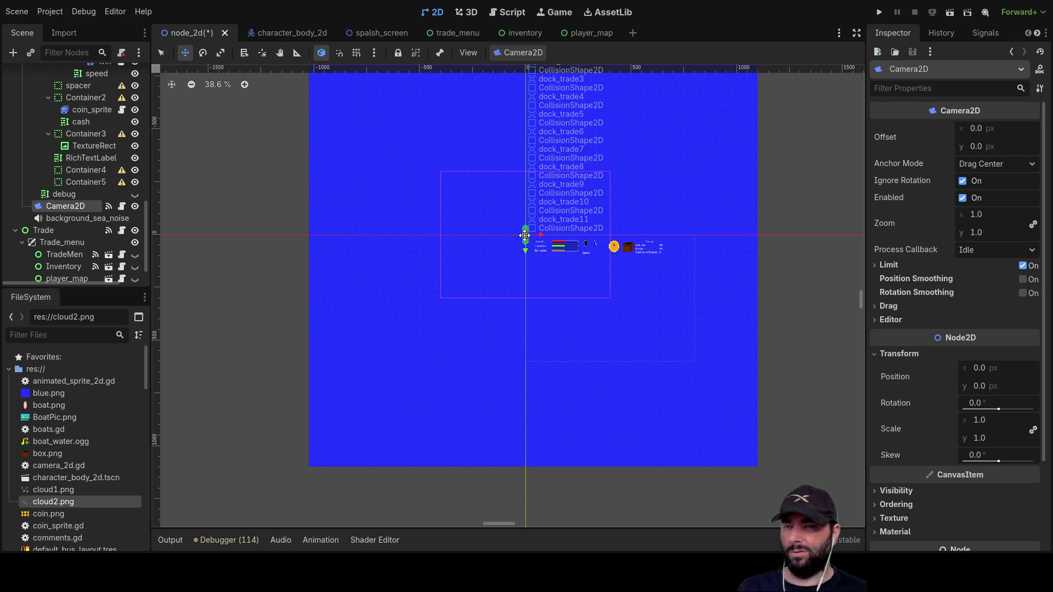
{"action": "left_click", "coordinate": [879, 12]}
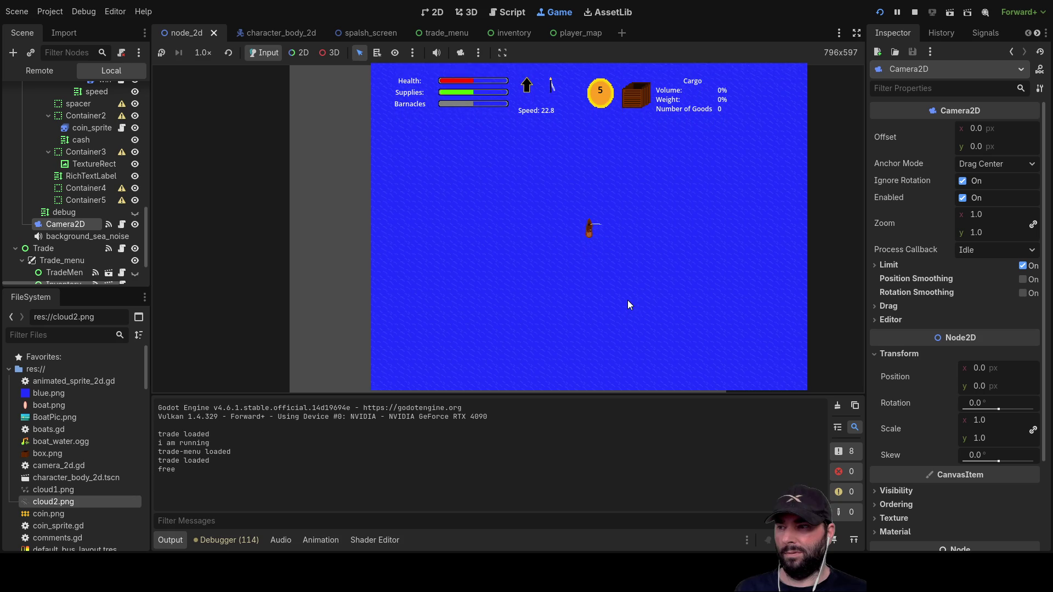
{"action": "left_click", "coordinate": [915, 12]}
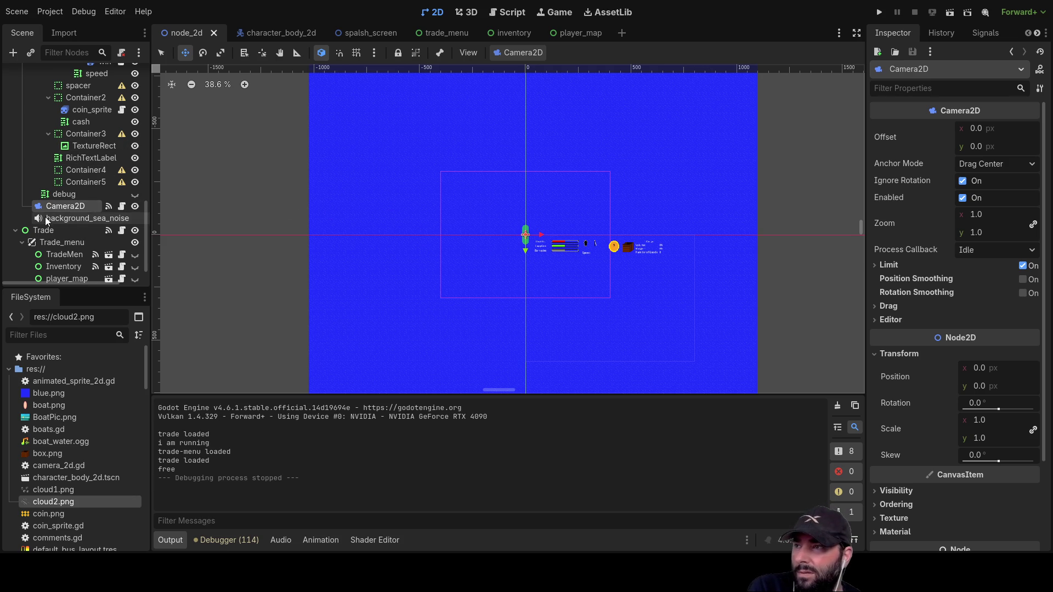
{"action": "scroll", "coordinate": [77, 171], "scroll_direction": "up", "scroll_amount": 10}
{"action": "scroll", "coordinate": [76, 171], "scroll_direction": "up", "scroll_amount": 2}
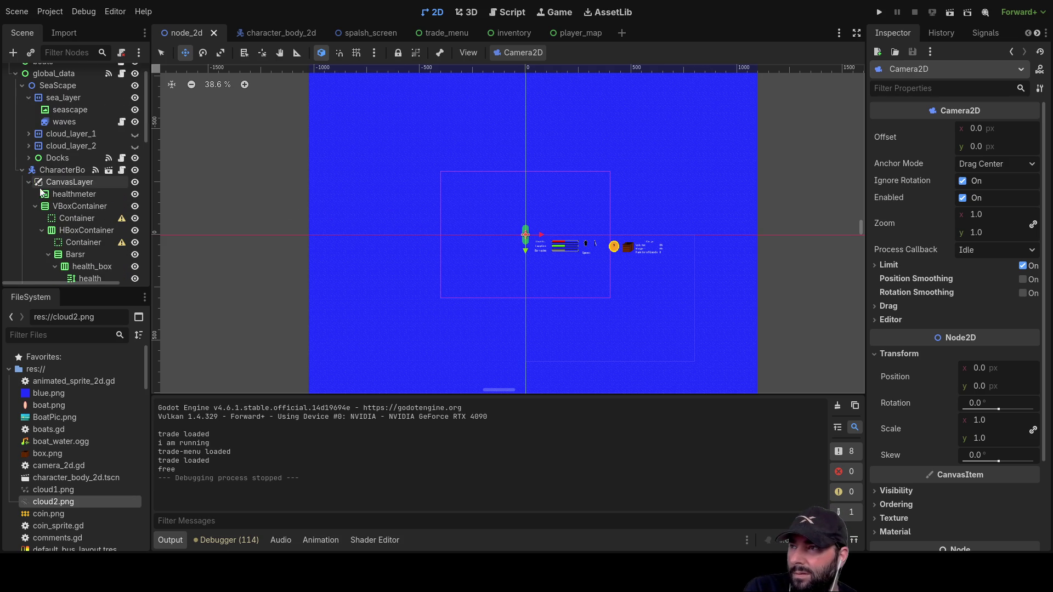
{"action": "left_click", "coordinate": [20, 169]}
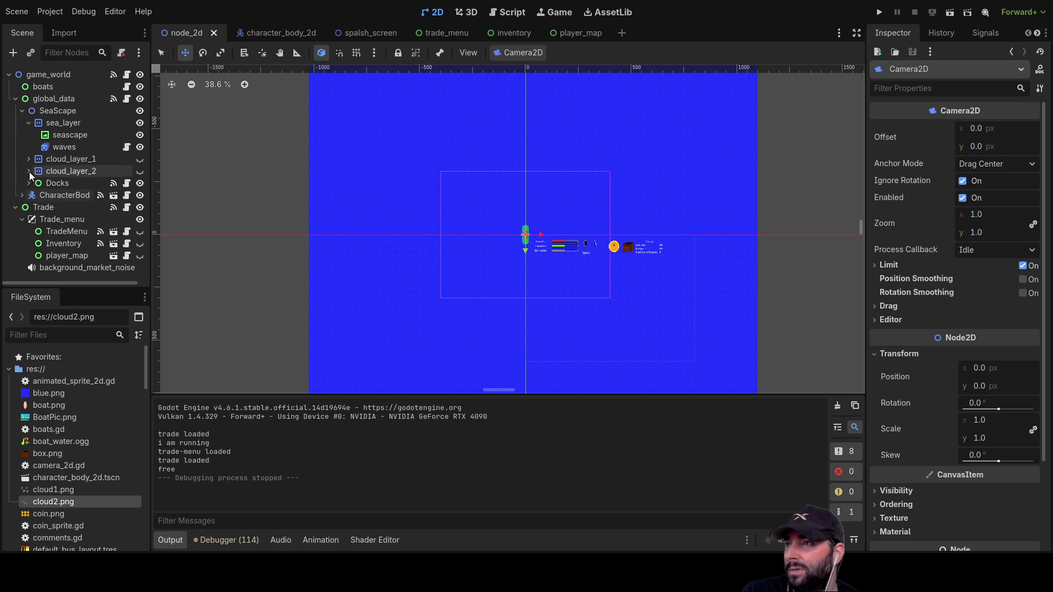
{"action": "left_click", "coordinate": [51, 77]}
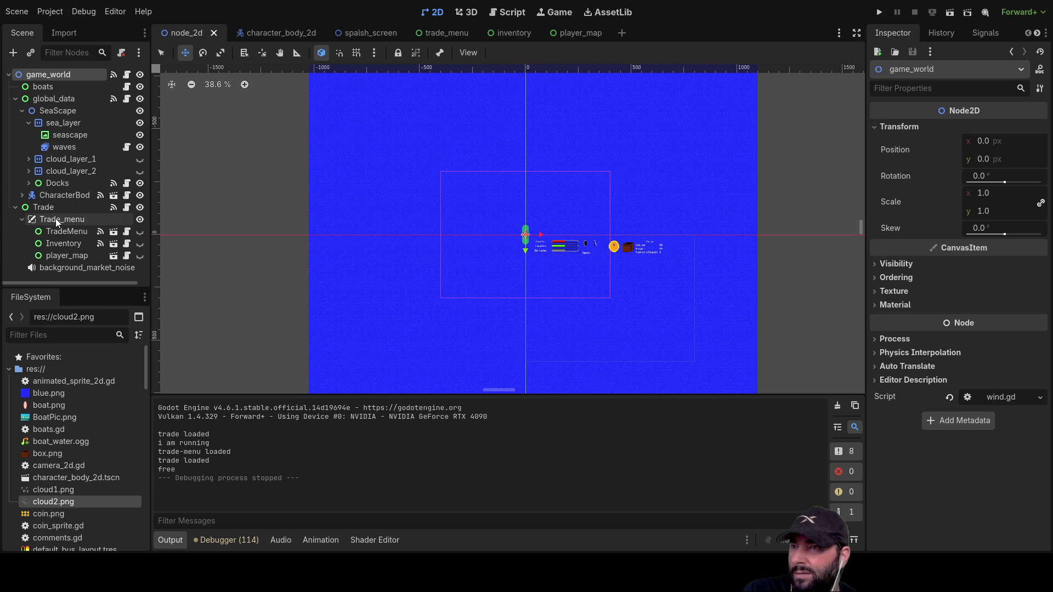
{"action": "scroll", "coordinate": [774, 341], "scroll_direction": "up", "scroll_amount": 1}
{"action": "scroll", "coordinate": [711, 333], "scroll_direction": "up", "scroll_amount": 6}
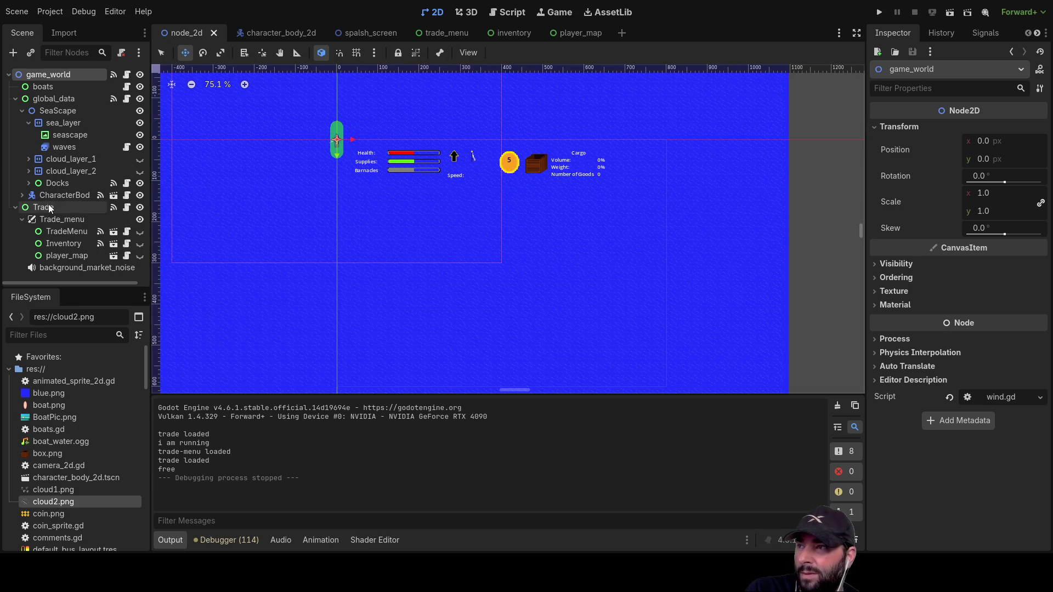
{"action": "left_click", "coordinate": [22, 195]}
{"action": "scroll", "coordinate": [61, 203], "scroll_direction": "down", "scroll_amount": 2}
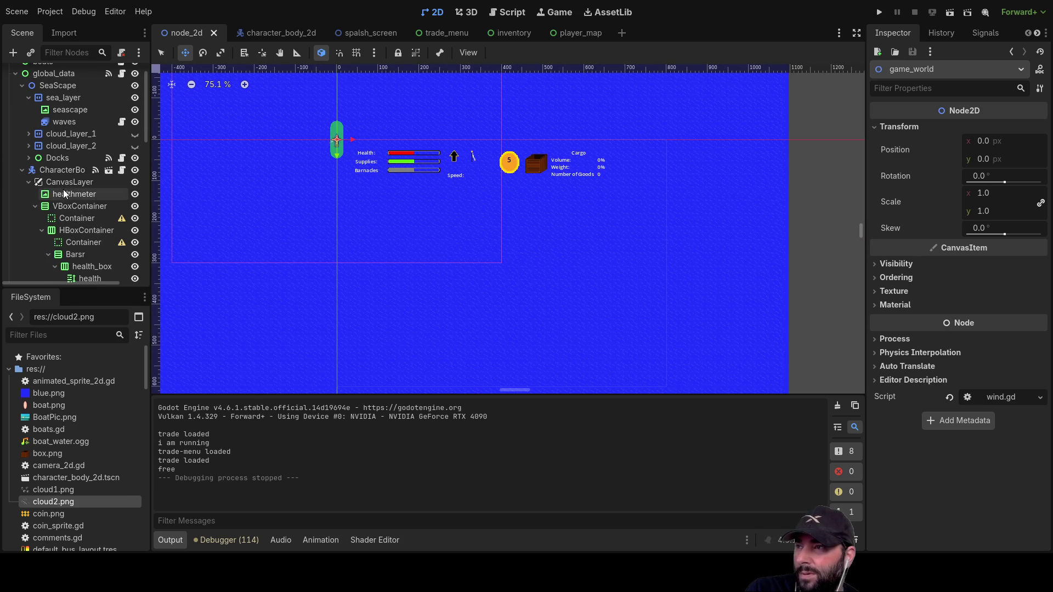
{"action": "left_click", "coordinate": [28, 182]}
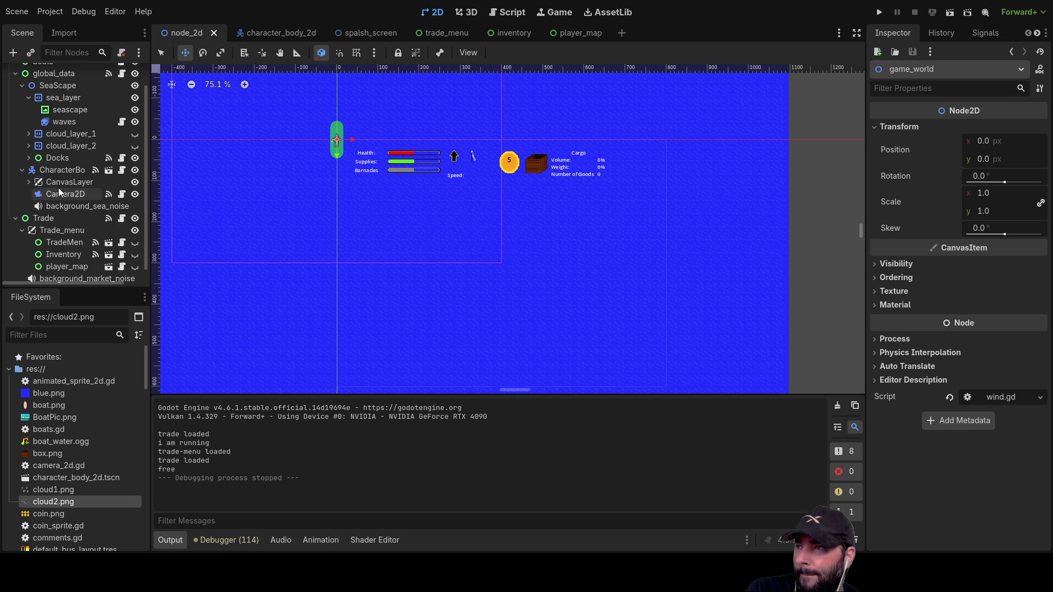
{"action": "left_click", "coordinate": [58, 170]}
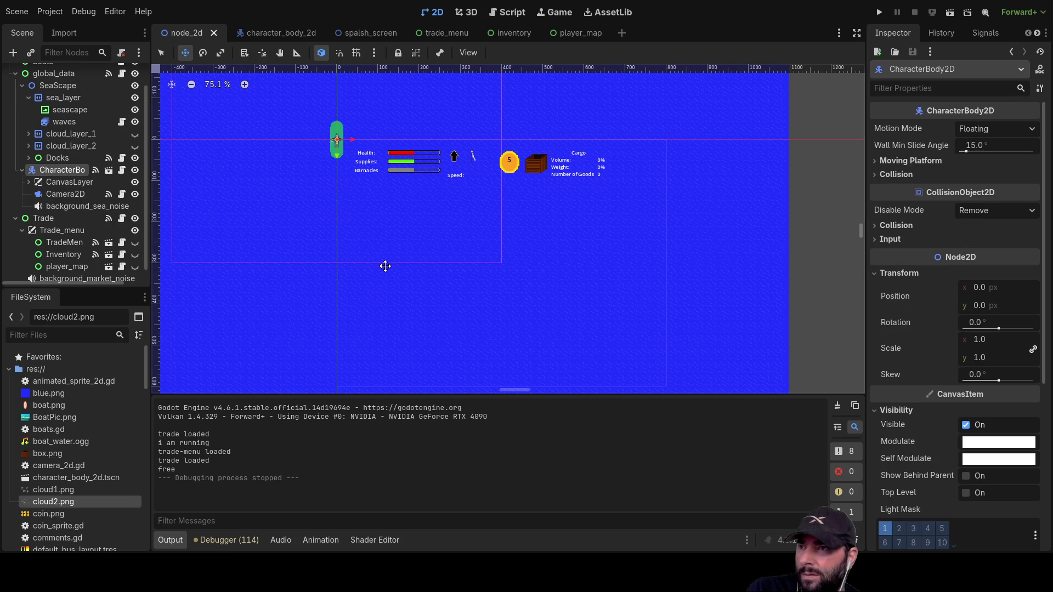
{"action": "scroll", "coordinate": [433, 235], "scroll_direction": "down", "scroll_amount": 4}
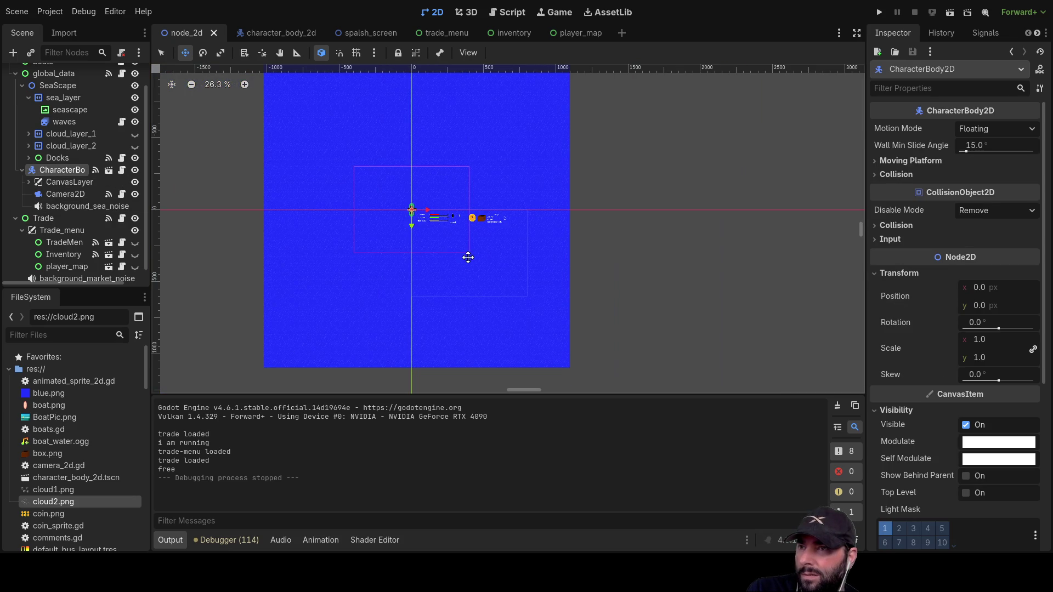
{"action": "scroll", "coordinate": [59, 176], "scroll_direction": "up", "scroll_amount": 2}
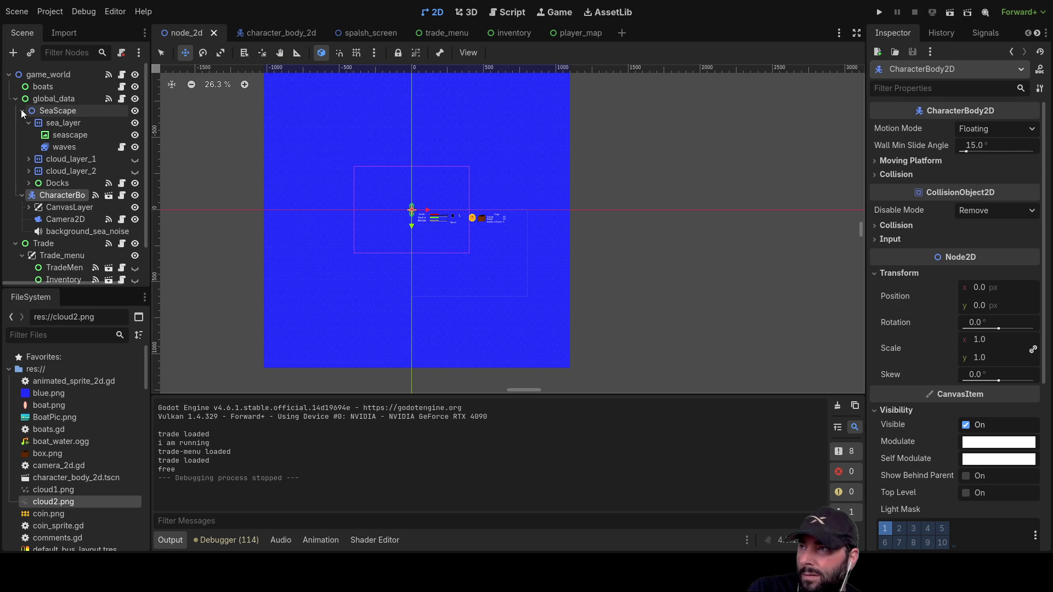
{"action": "left_click", "coordinate": [63, 111]}
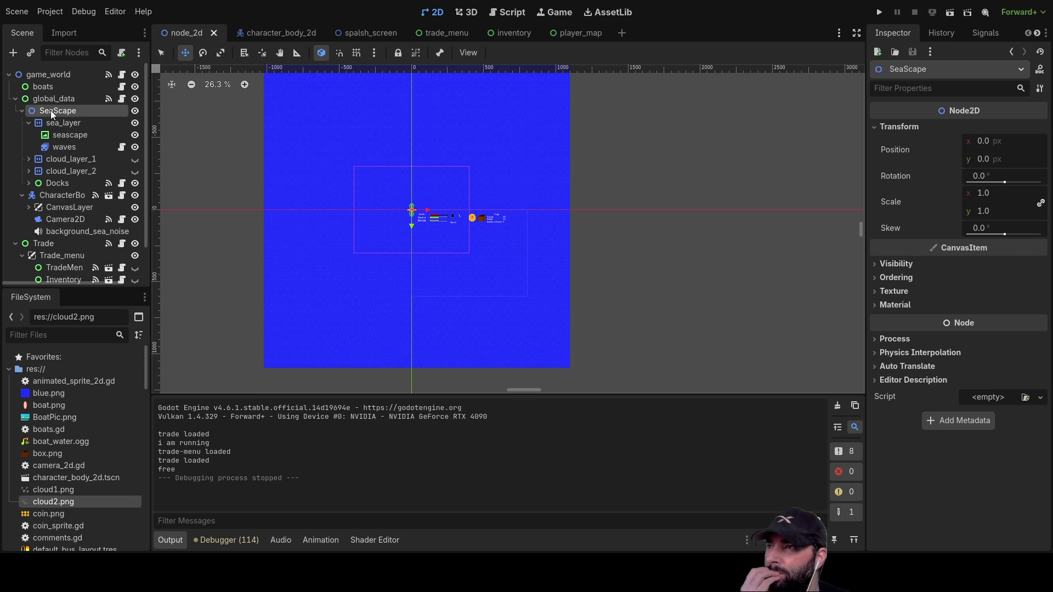
{"action": "left_click", "coordinate": [25, 185]}
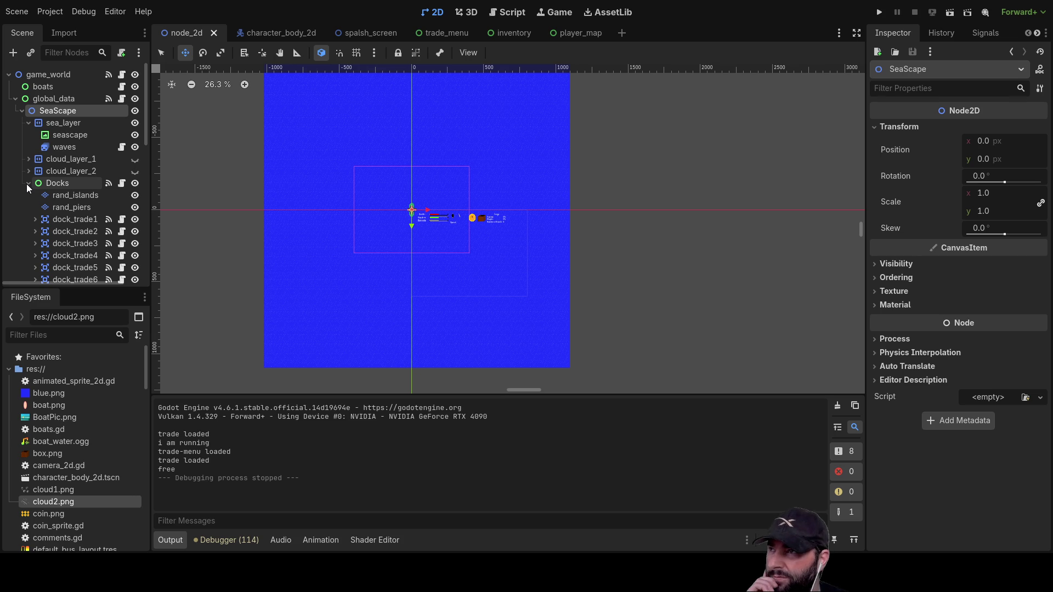
{"action": "left_click", "coordinate": [26, 183]}
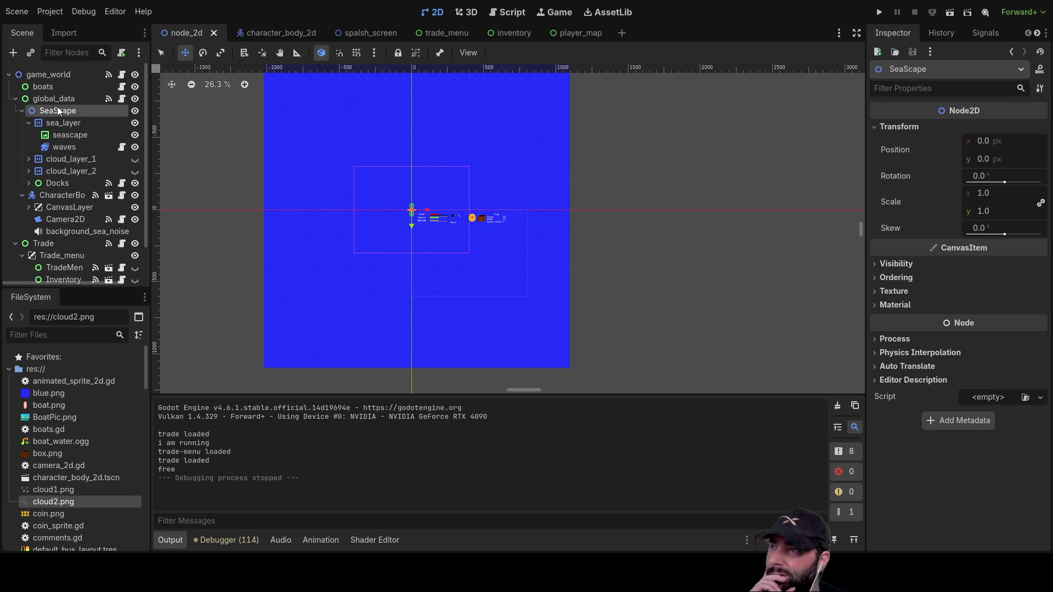